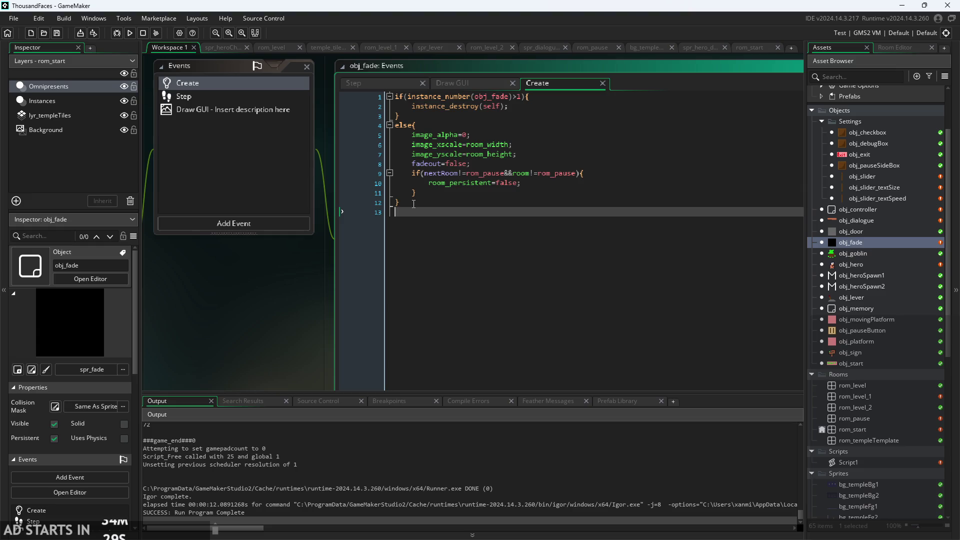
- Declare fadeTime=0.05; in obj_fade's Create and use fadeTime for the line 28 fade-out amount in Step
type("fade")
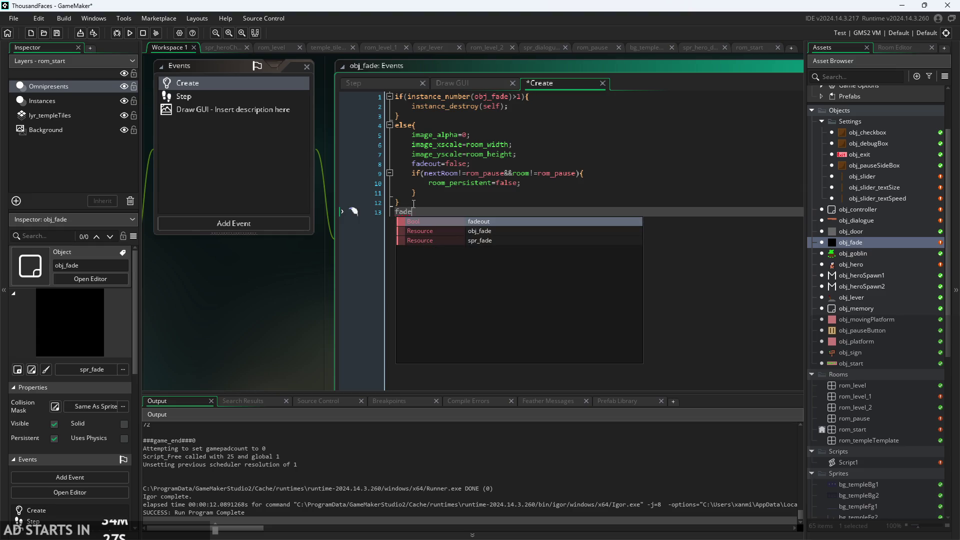
type("Time=")
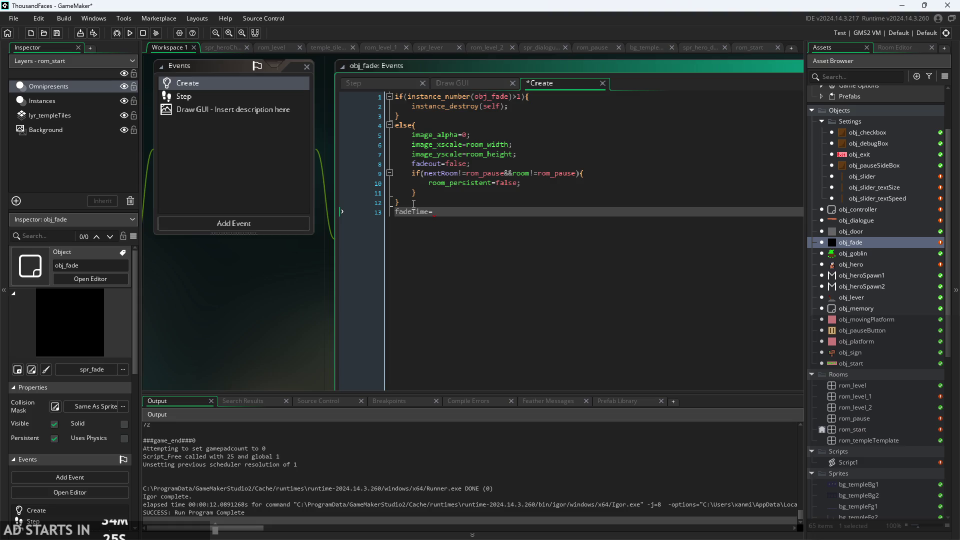
type("0.05;")
left_click(458, 80)
left_click(361, 83)
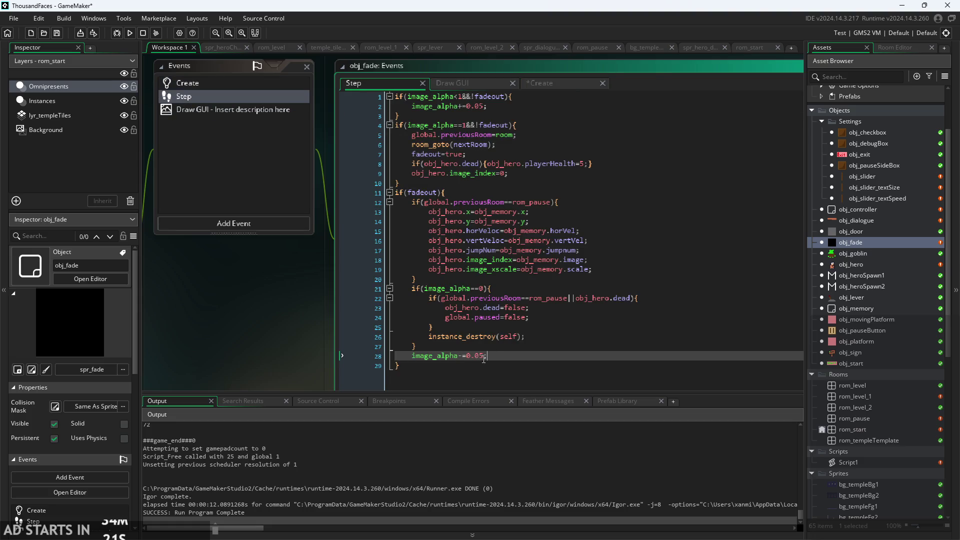
left_click_drag(484, 359, 463, 360)
type("fa")
type("de")
key("Return")
- Replace the 0.05 fade-in amount on Step line 2 with fadeTime
left_click_drag(467, 107, 487, 109)
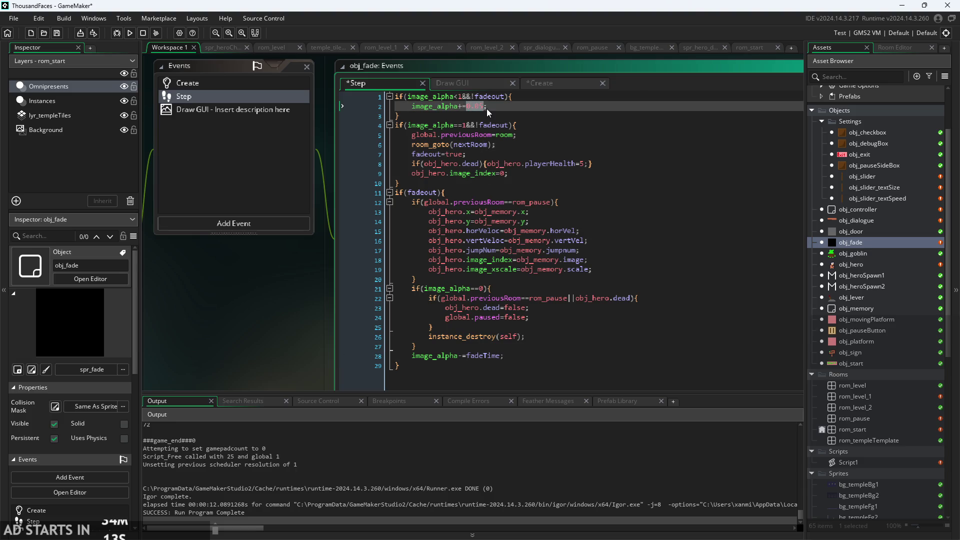
type("fade")
key("Return")
- Save the edited fade events and run the game to test them
key("ctrl+Tab")
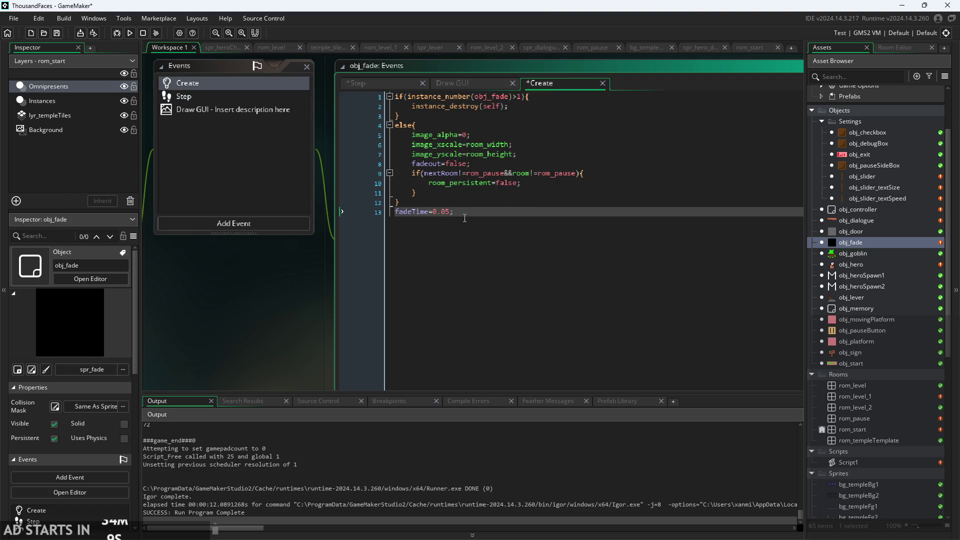
key("ctrl+s")
left_click(129, 33)
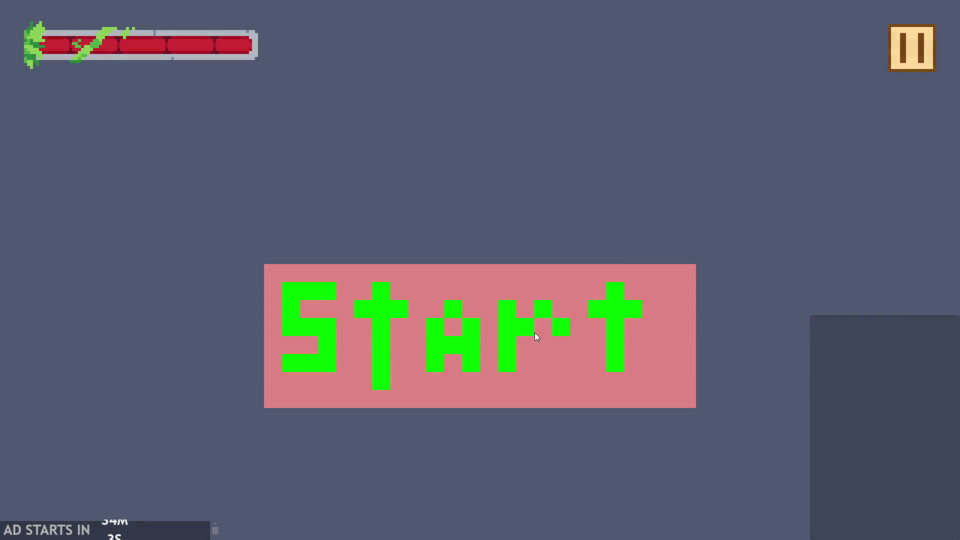
left_click(535, 336)
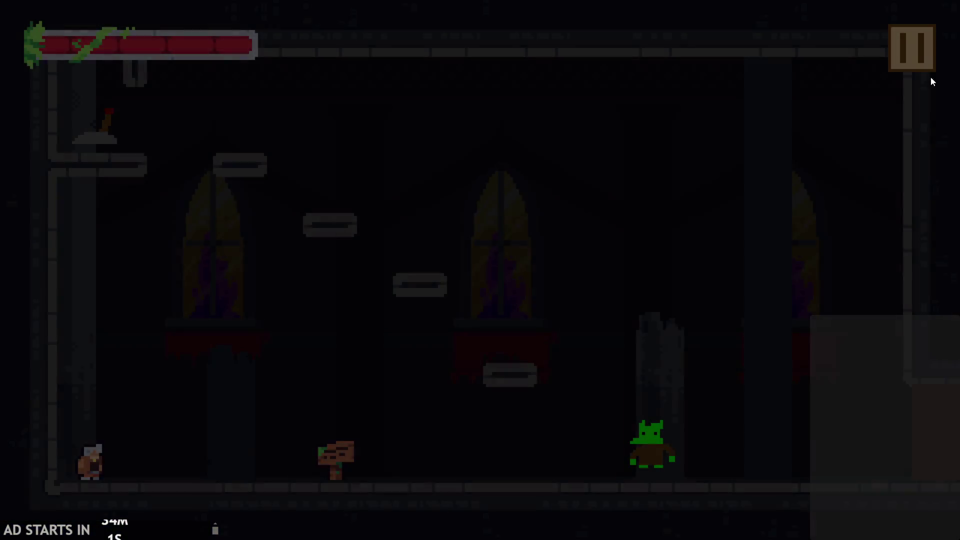
key("Right")
key("space")
key("space")
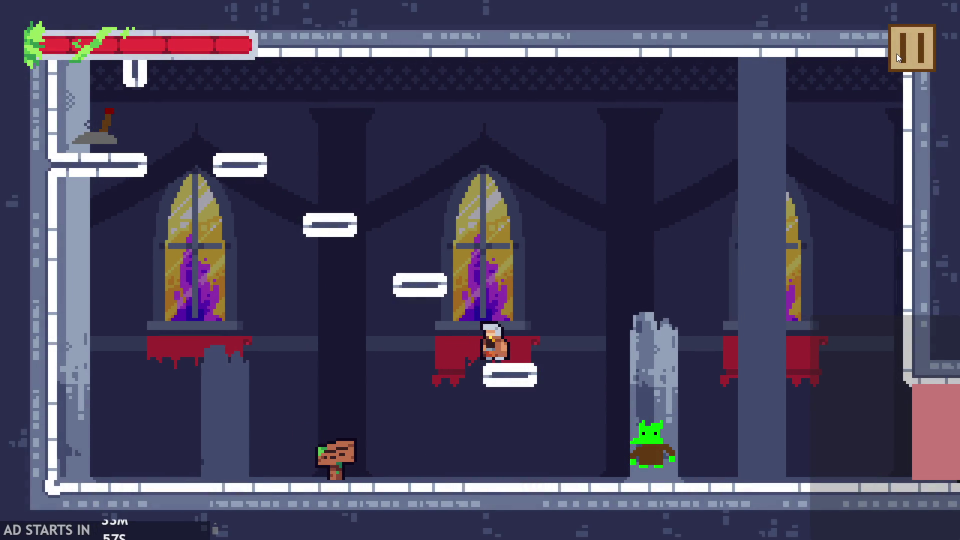
key("Right")
key("space")
left_click(896, 53)
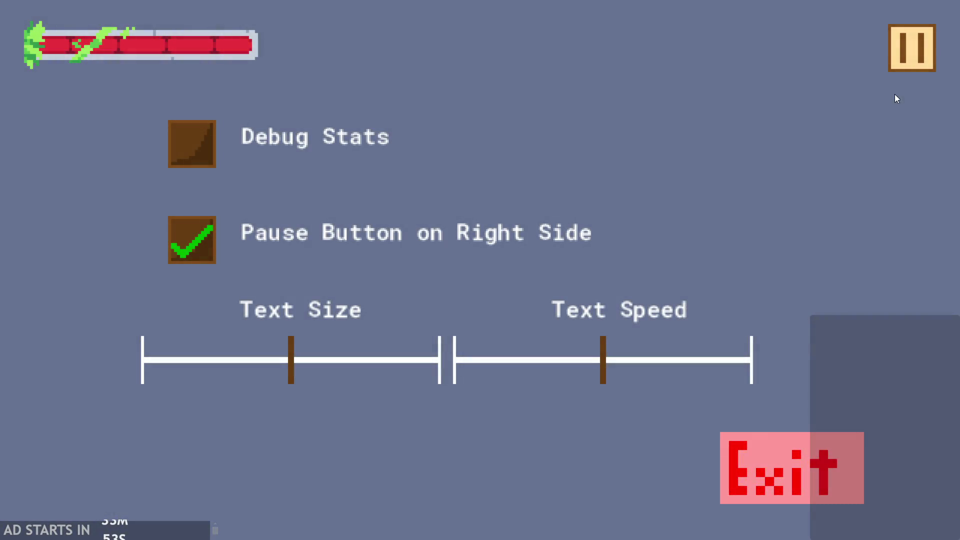
left_click(893, 61)
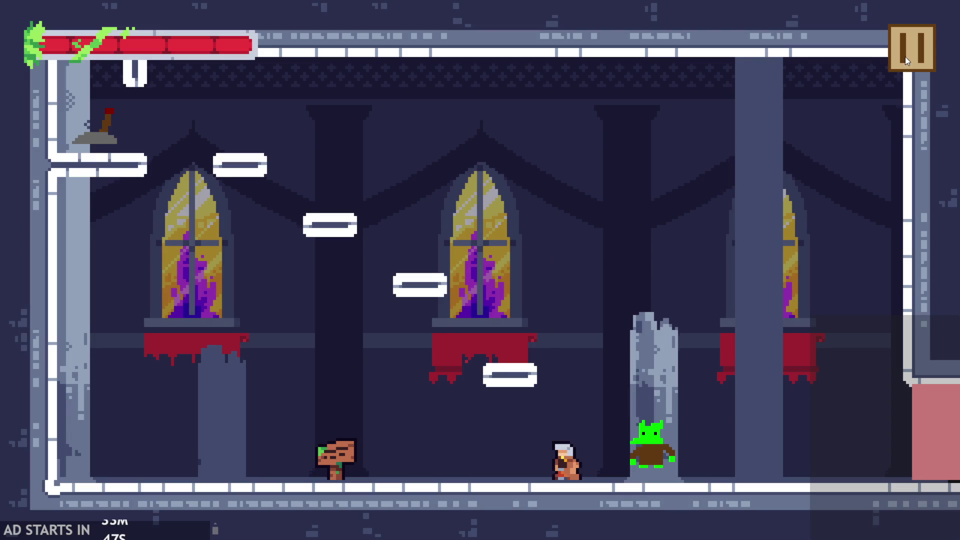
left_click(908, 48)
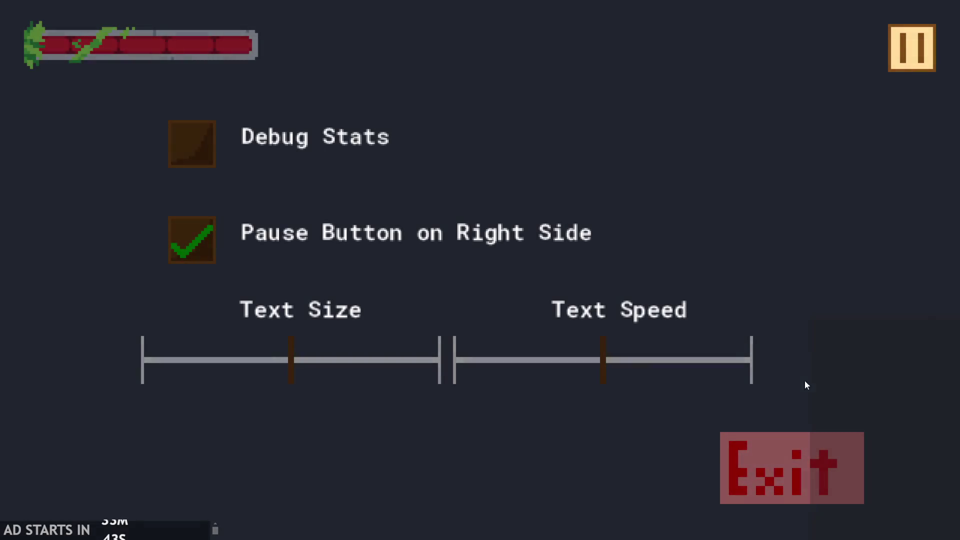
left_click(786, 482)
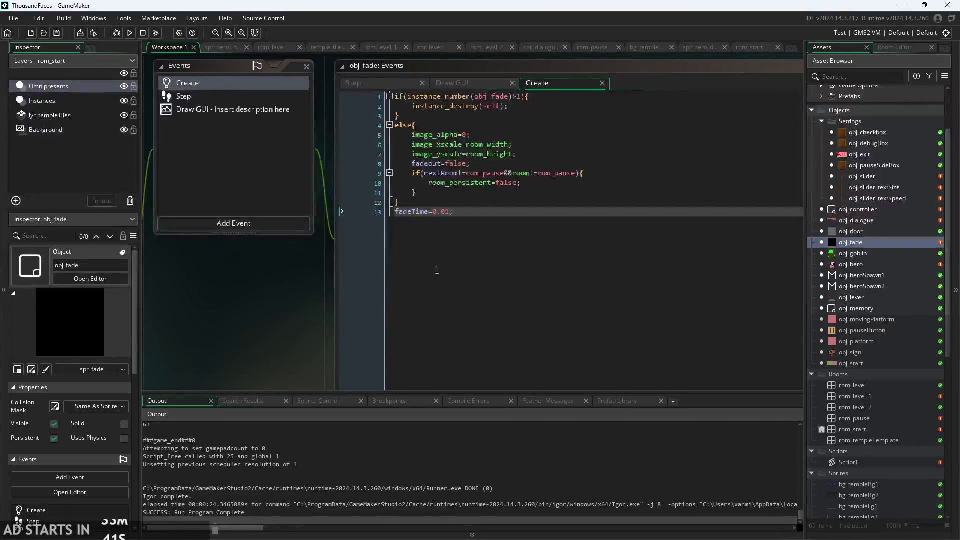
left_click_drag(284, 321, 263, 332)
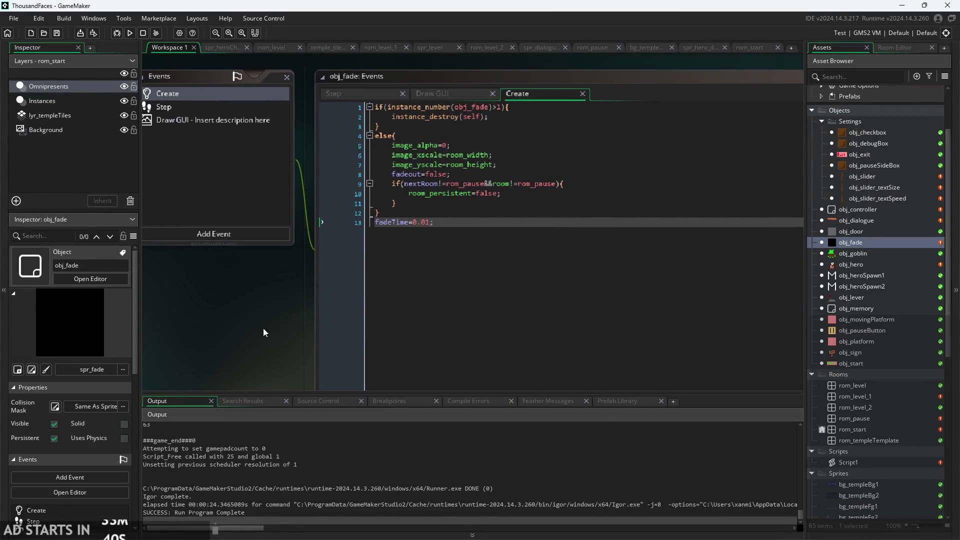
double_click(856, 329)
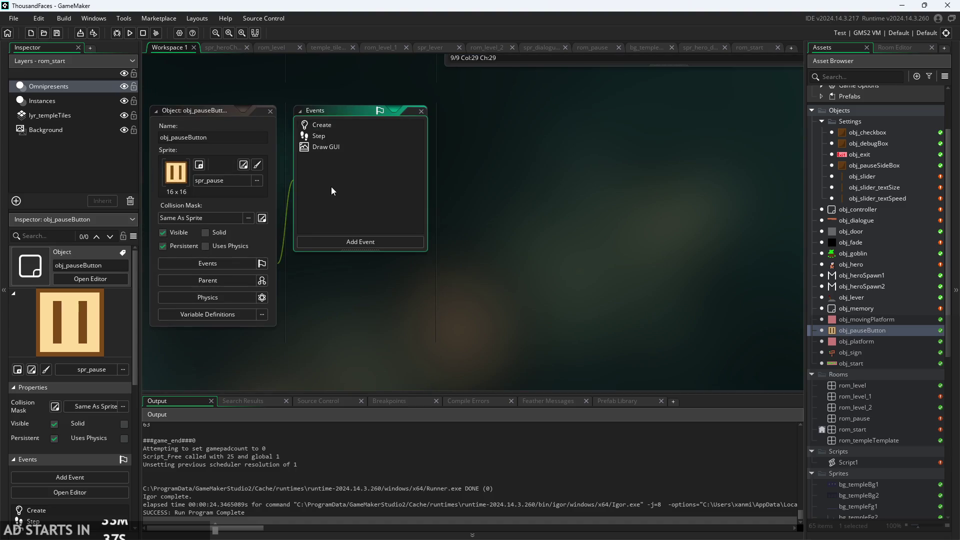
double_click(364, 134)
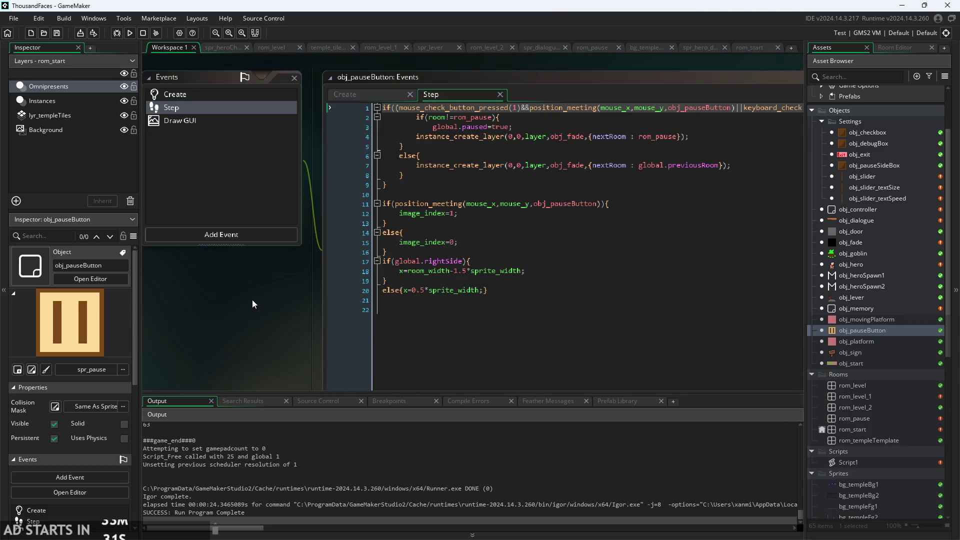
left_click(179, 125)
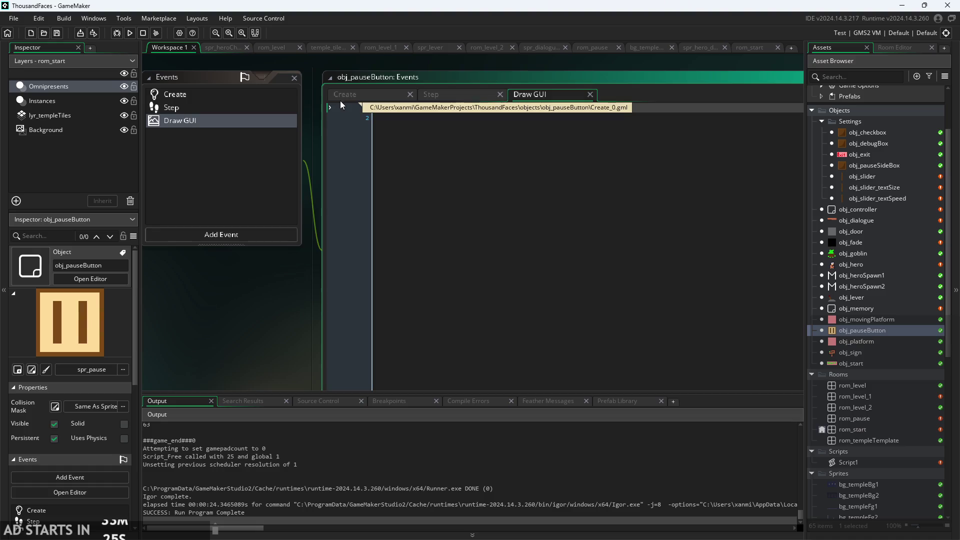
left_click(454, 99)
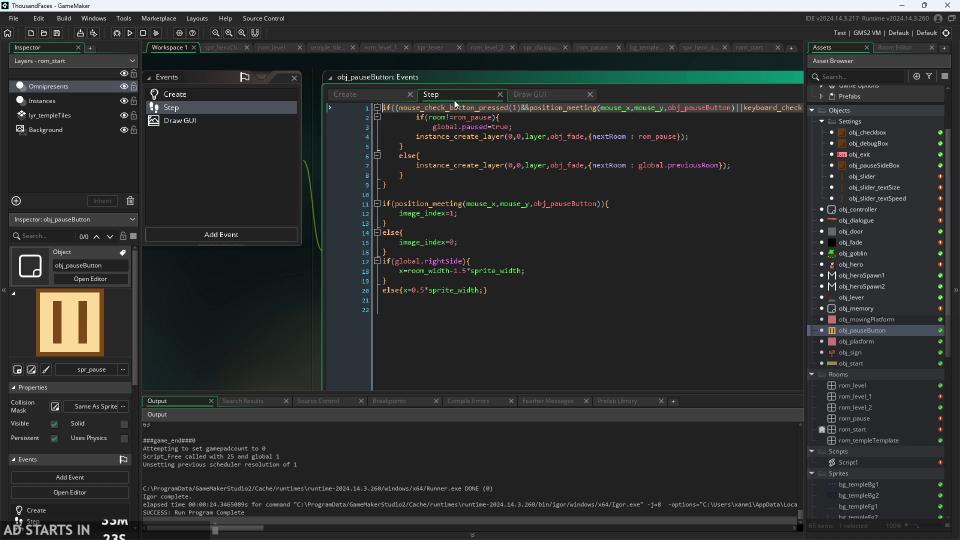
left_click(561, 100)
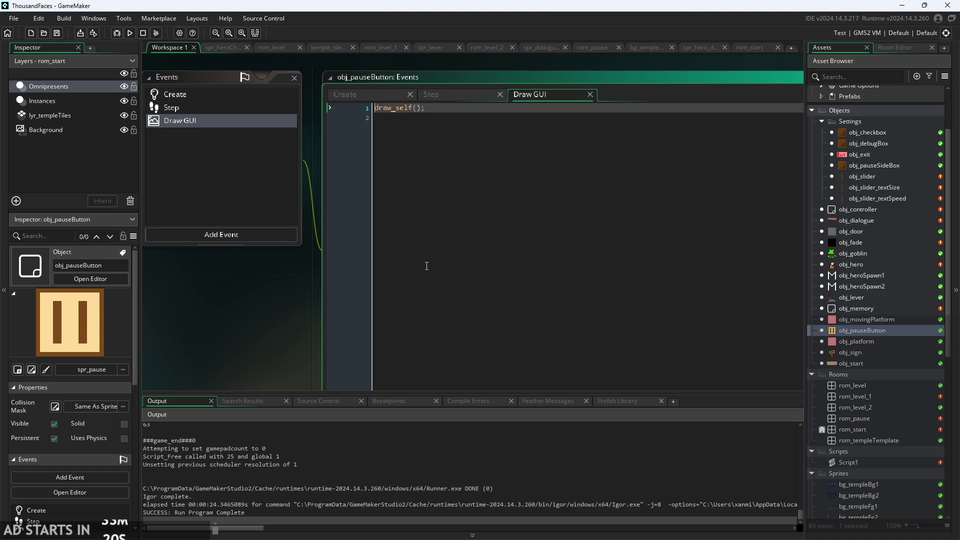
double_click(857, 245)
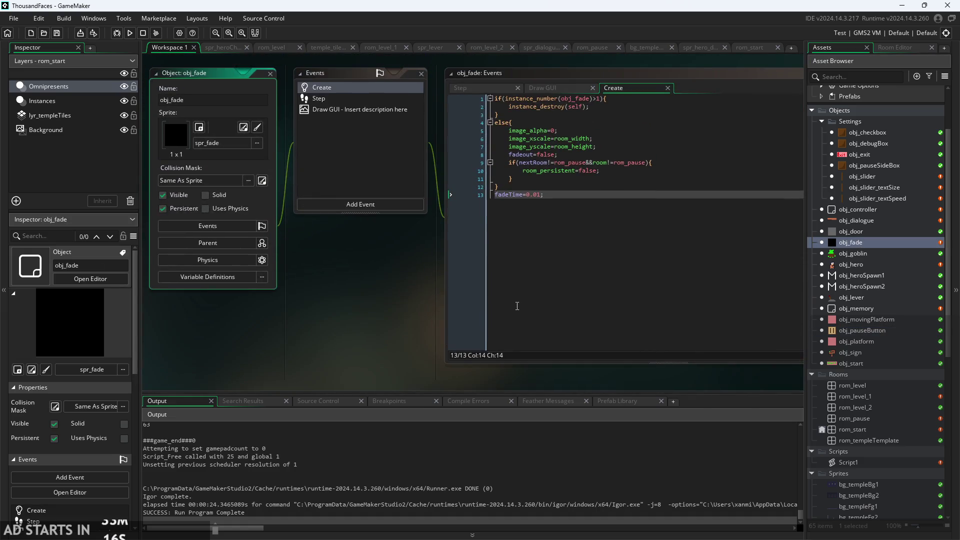
left_click_drag(419, 303, 376, 346)
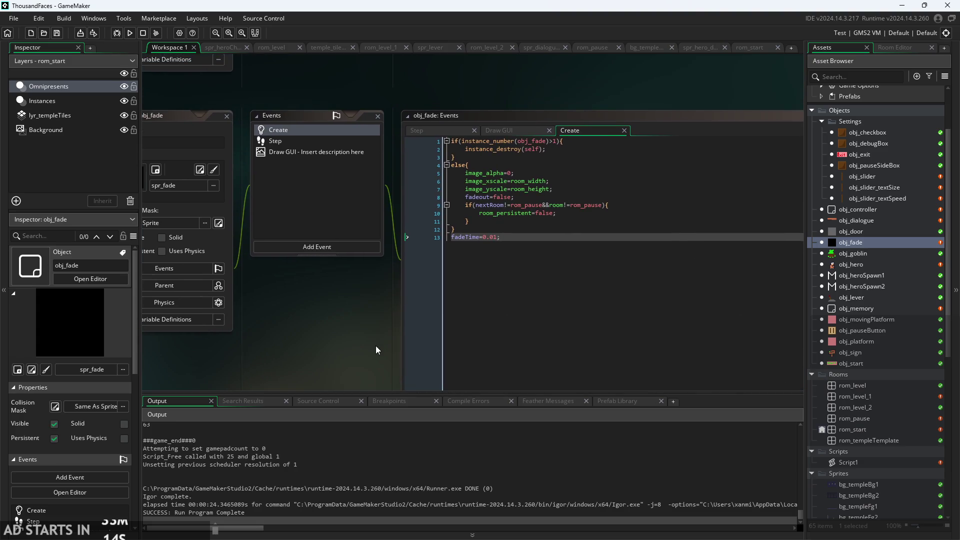
scroll(373, 290, "up", 3)
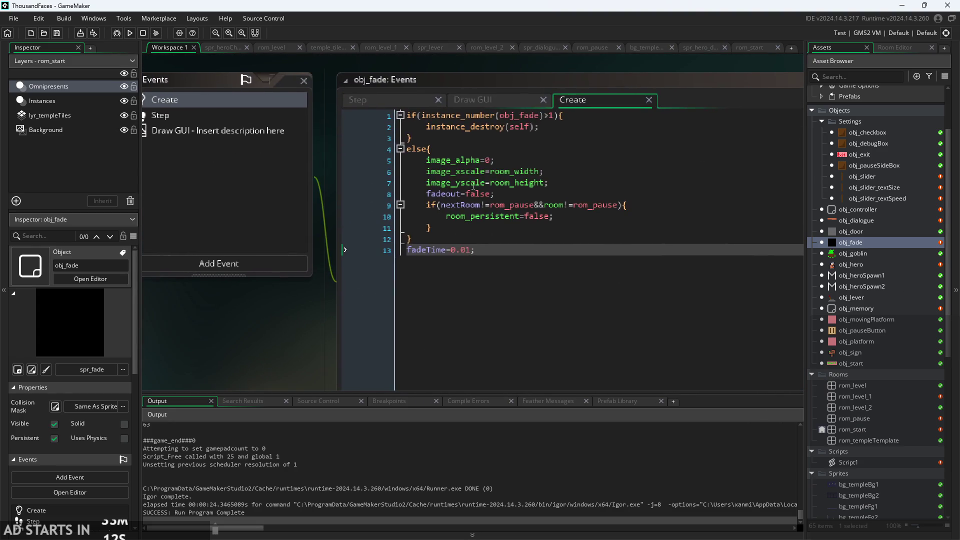
left_click(517, 199)
left_click(566, 151)
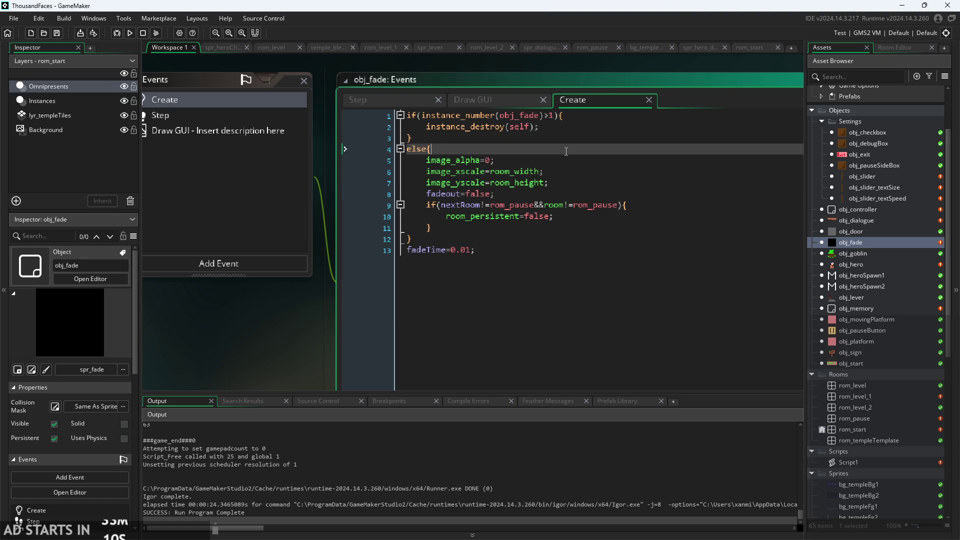
key("Return")
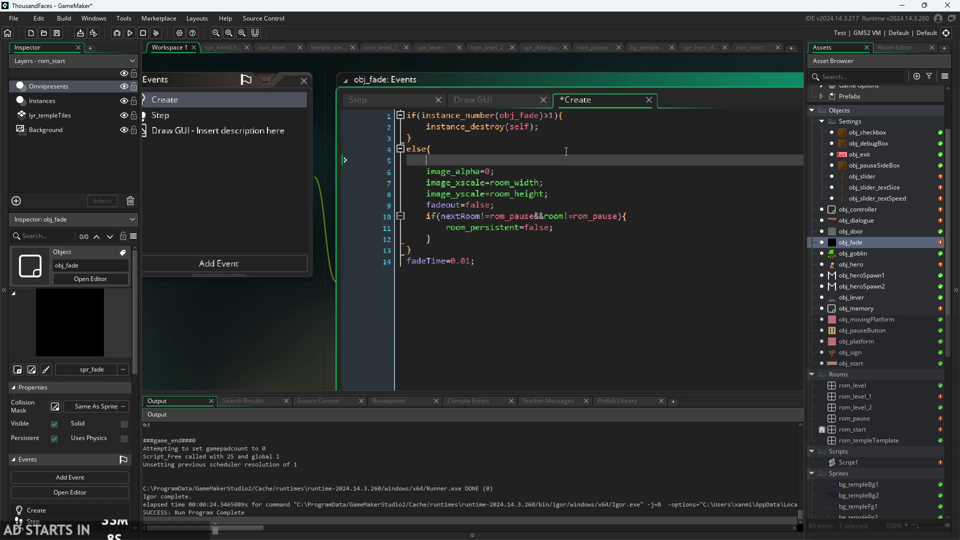
type("i")
key("BackSpace")
type("spri")
type("te_de")
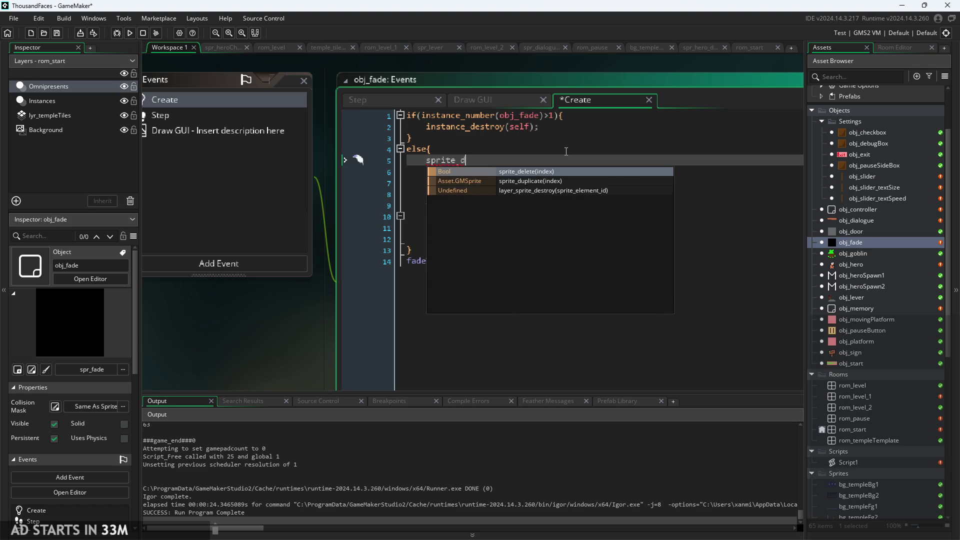
key("BackSpace")
key("BackSpace")
key("BackSpace")
type("depth")
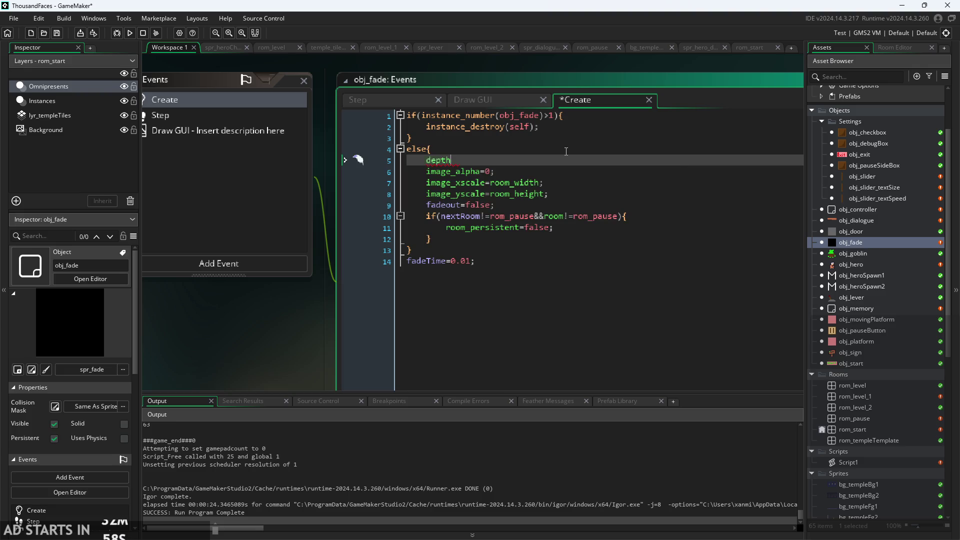
type("=9999")
type("9999999;")
key("ctrl+s")
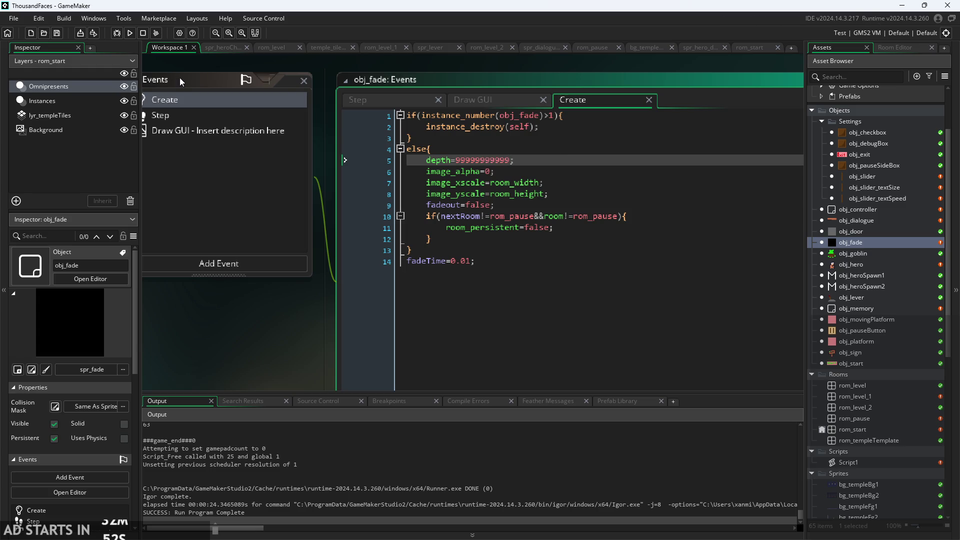
left_click(128, 38)
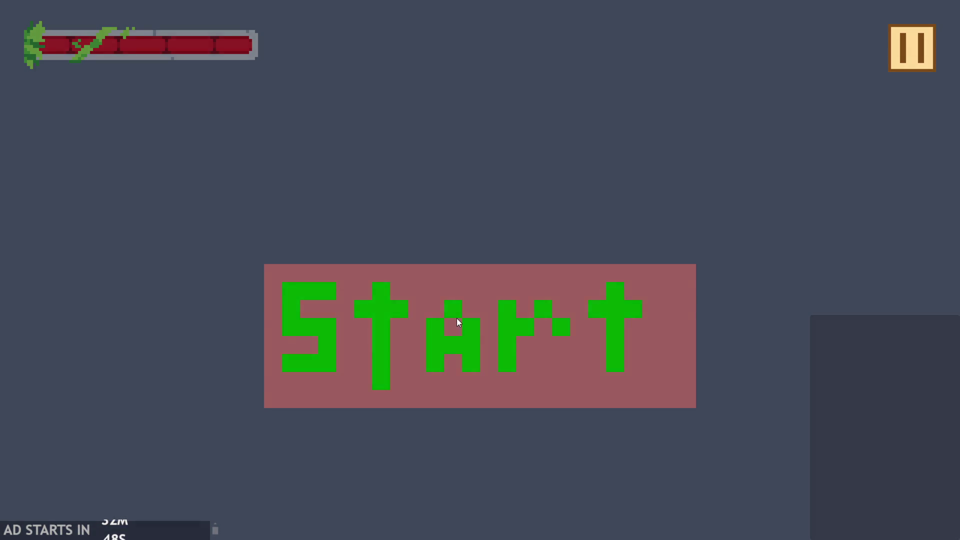
- Start the game from the title screen, pause it, then exit back to the editor
left_click(457, 318)
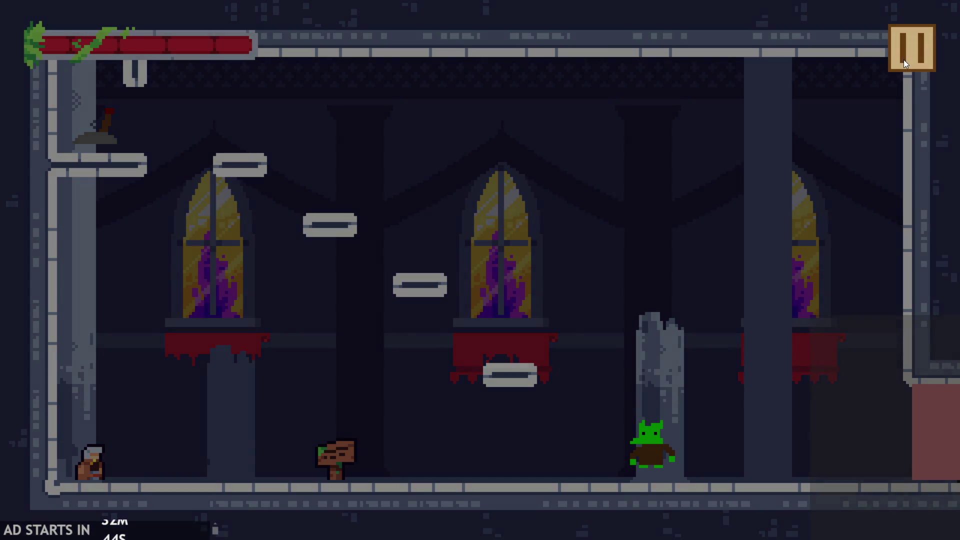
left_click(904, 59)
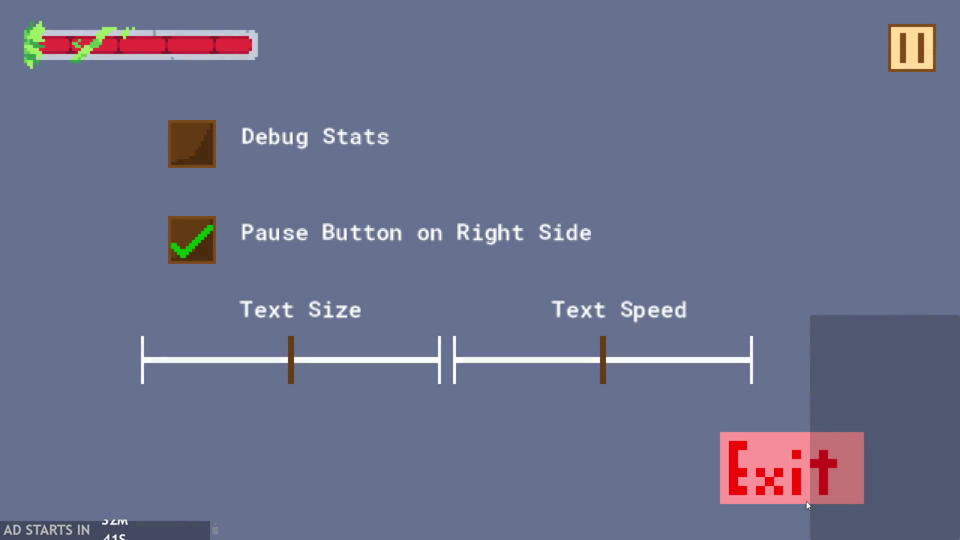
left_click(805, 500)
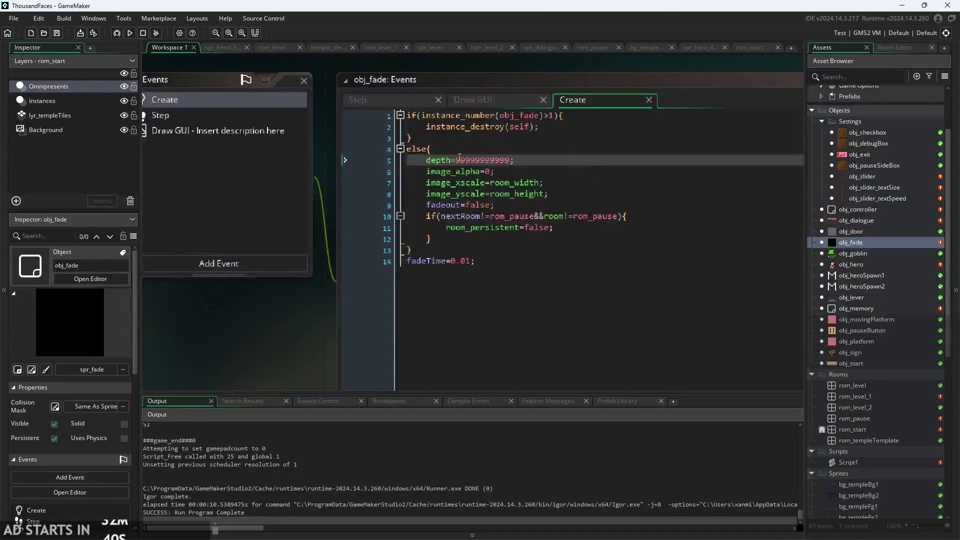
- Make the depth value negative, then build, run and start the game
type("-")
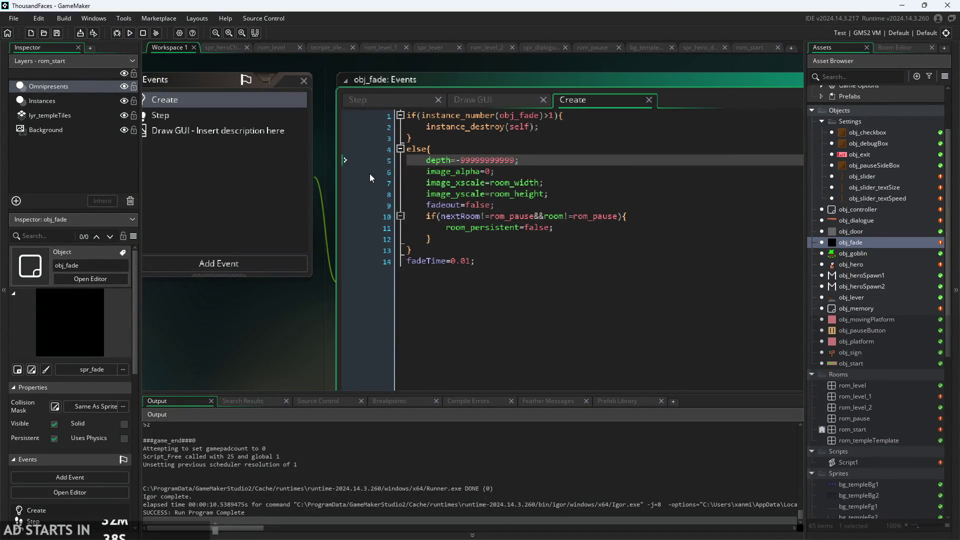
left_click(129, 33)
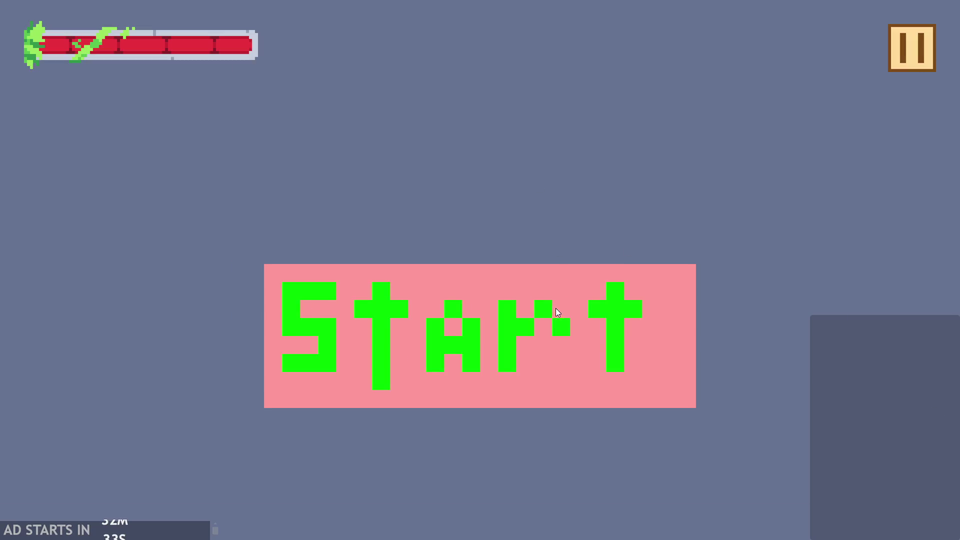
left_click(557, 309)
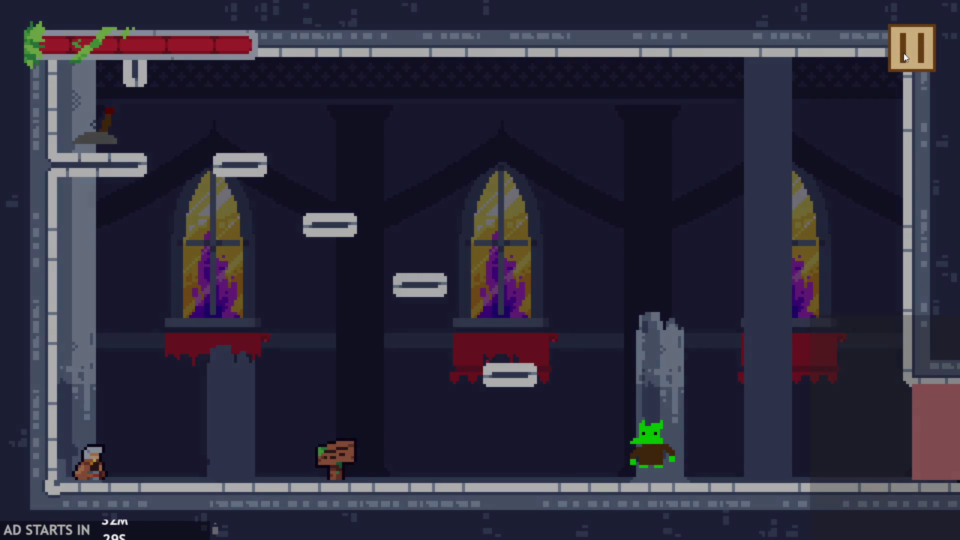
- Pause, resume and pause the game again, then exit and select the depth line
left_click(904, 53)
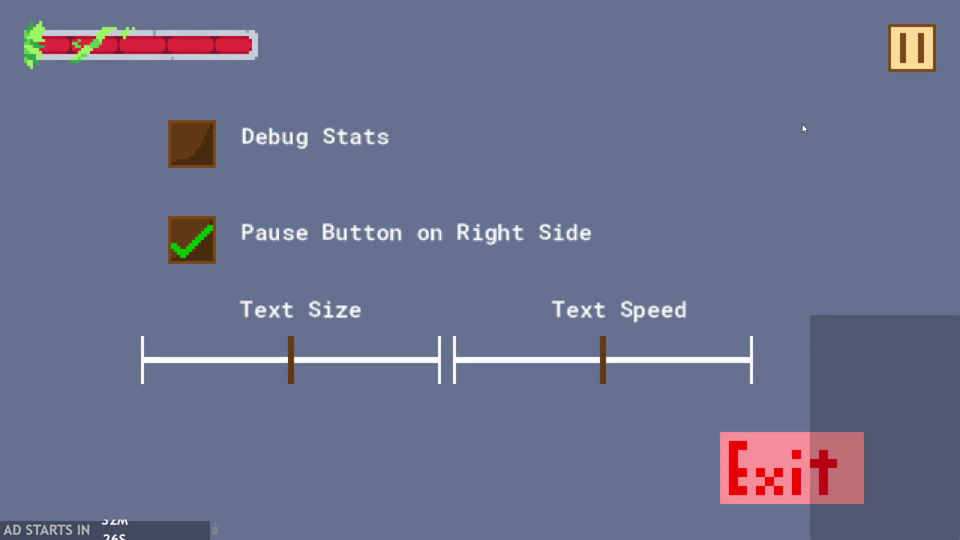
left_click(894, 47)
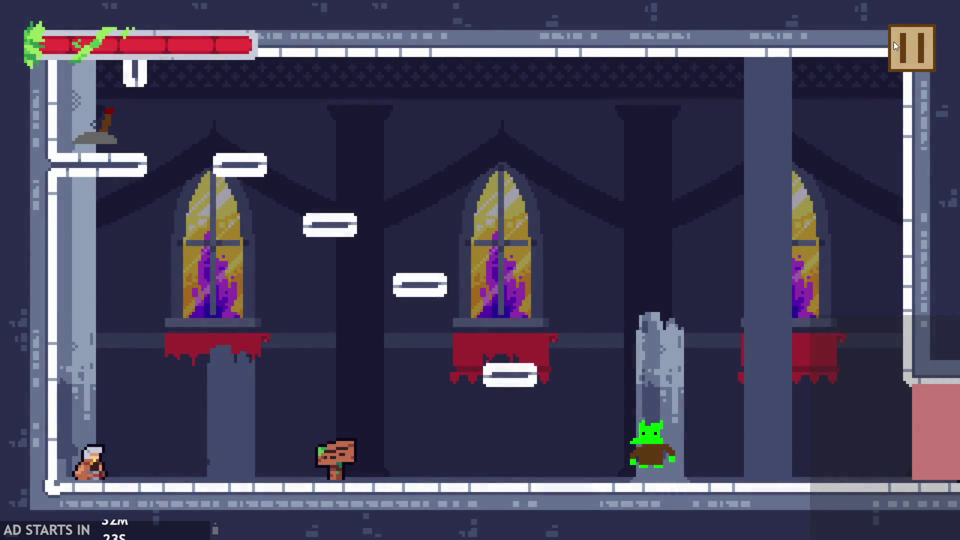
left_click(893, 41)
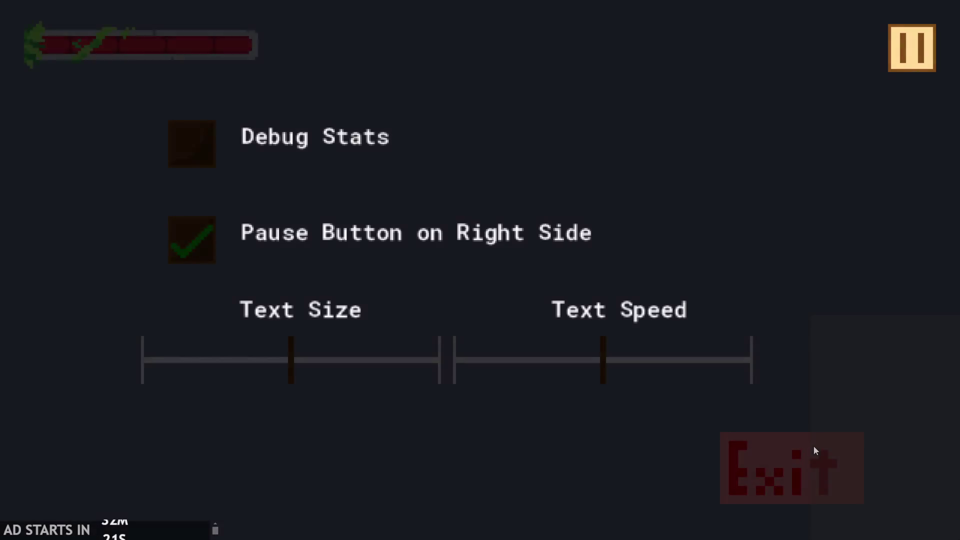
left_click(814, 449)
left_click(519, 160)
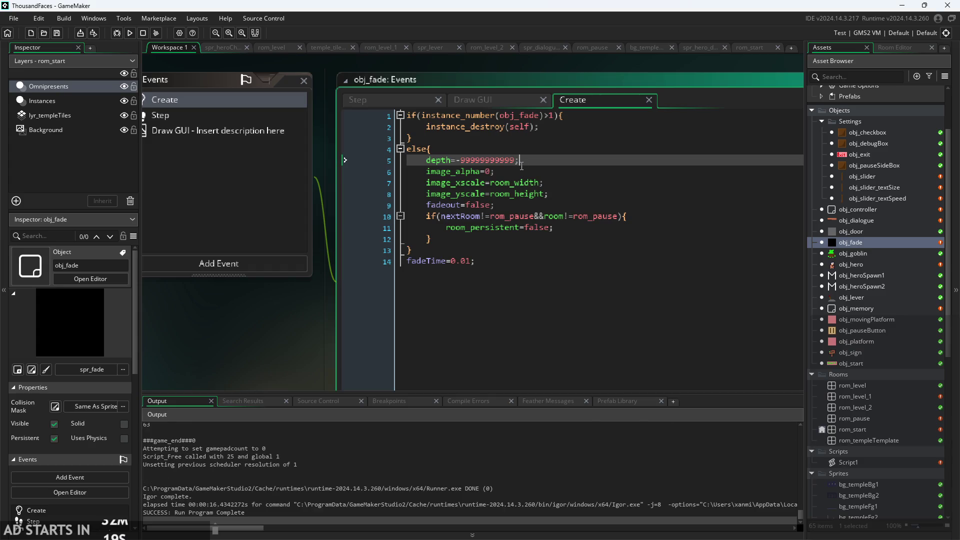
- Delete the depth line so the else block begins with image_alpha=0
left_click(431, 165, "shift")
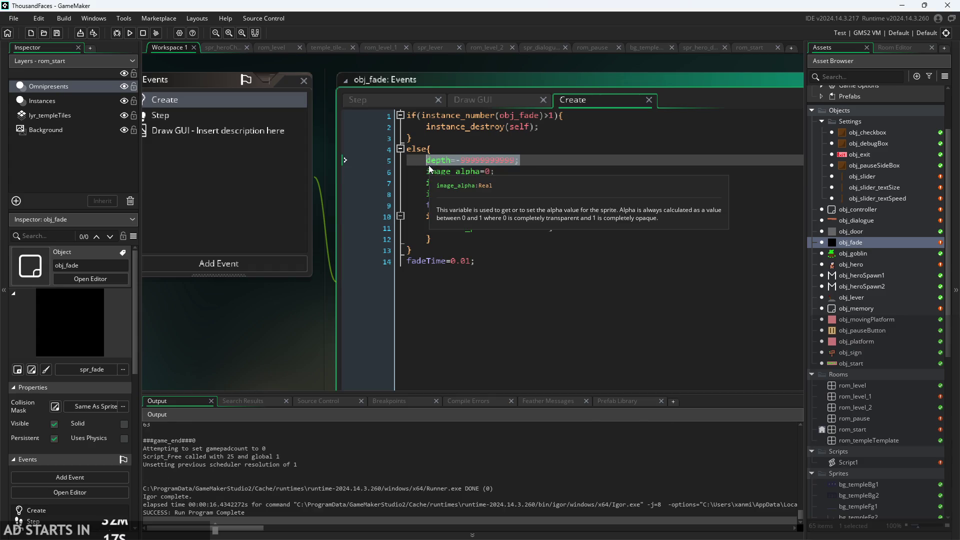
key("Delete")
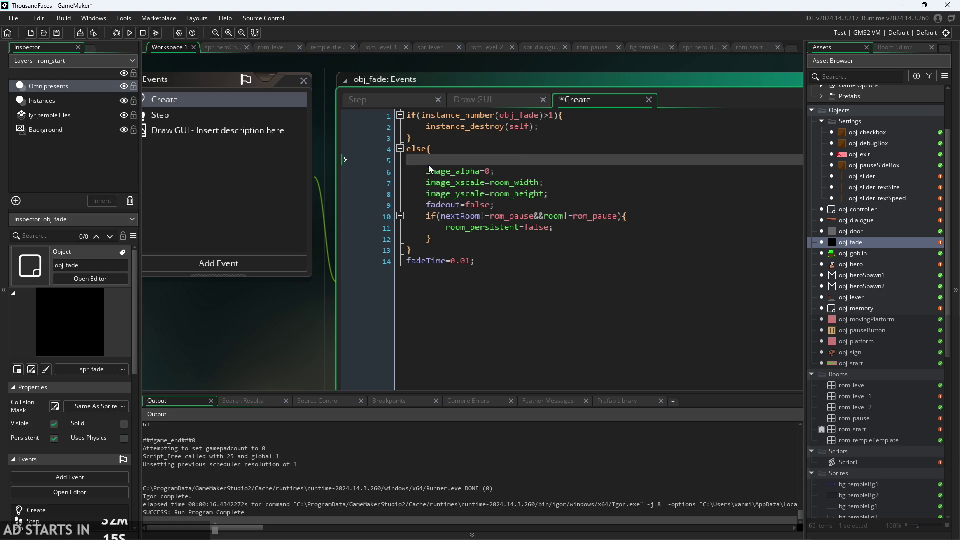
key("BackSpace")
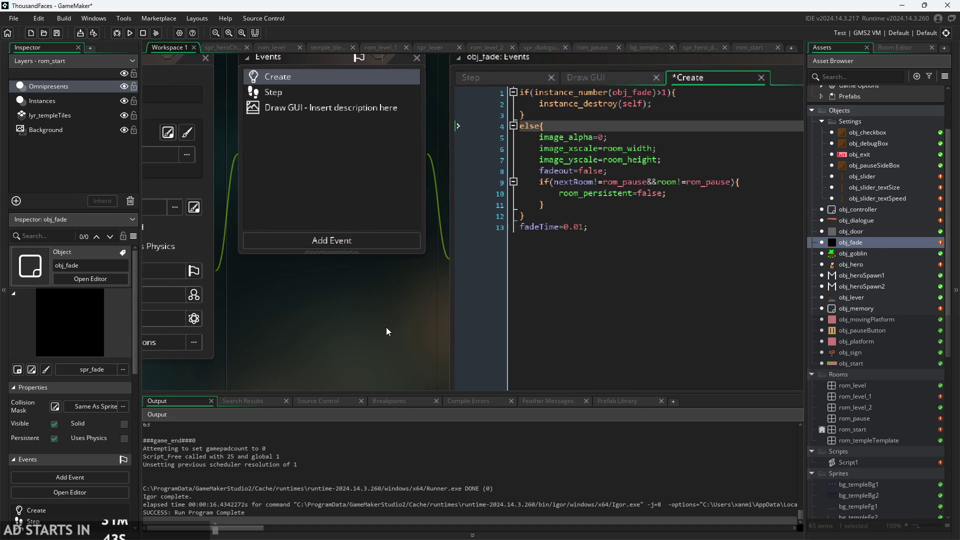
left_click(335, 245)
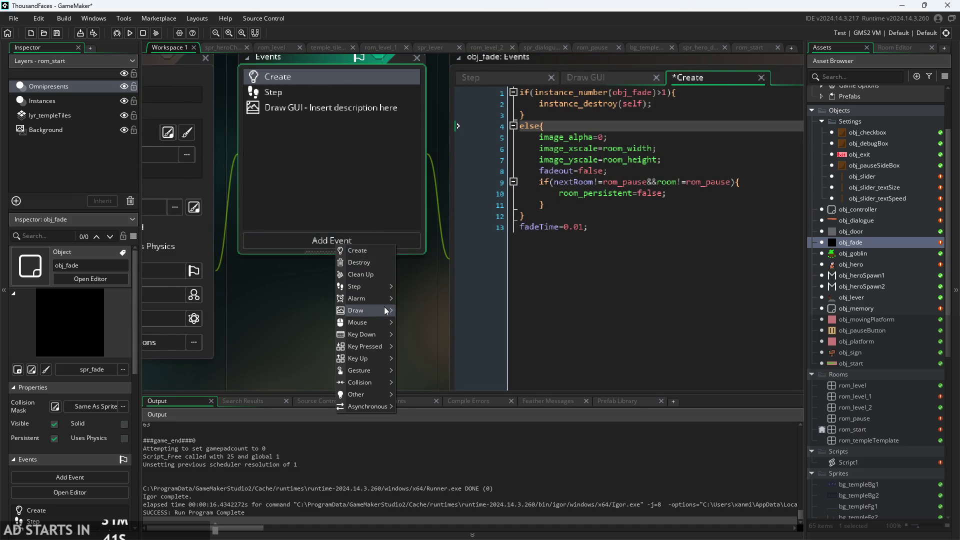
- Add a Draw GUI End event to obj_fade and remove all code from its Create event
mouse_move(366, 313)
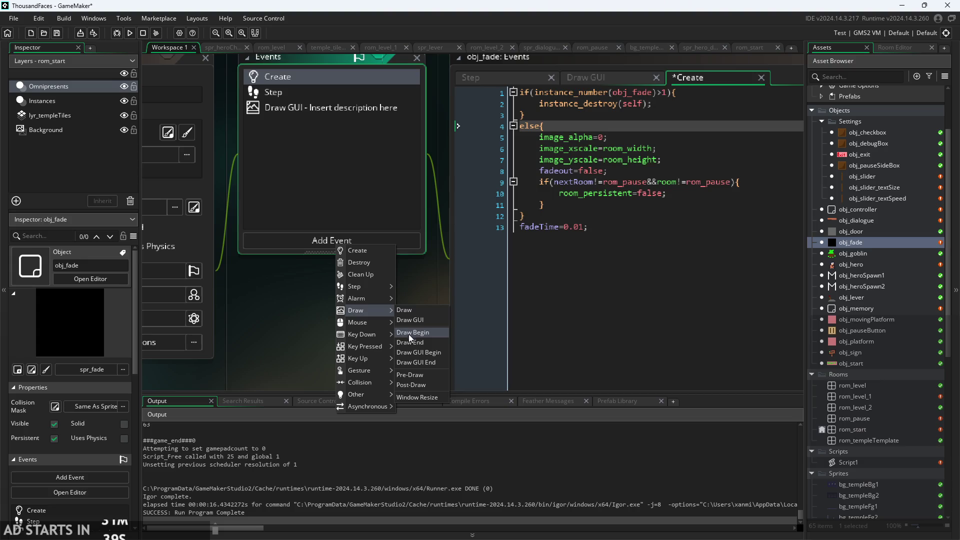
left_click(426, 364)
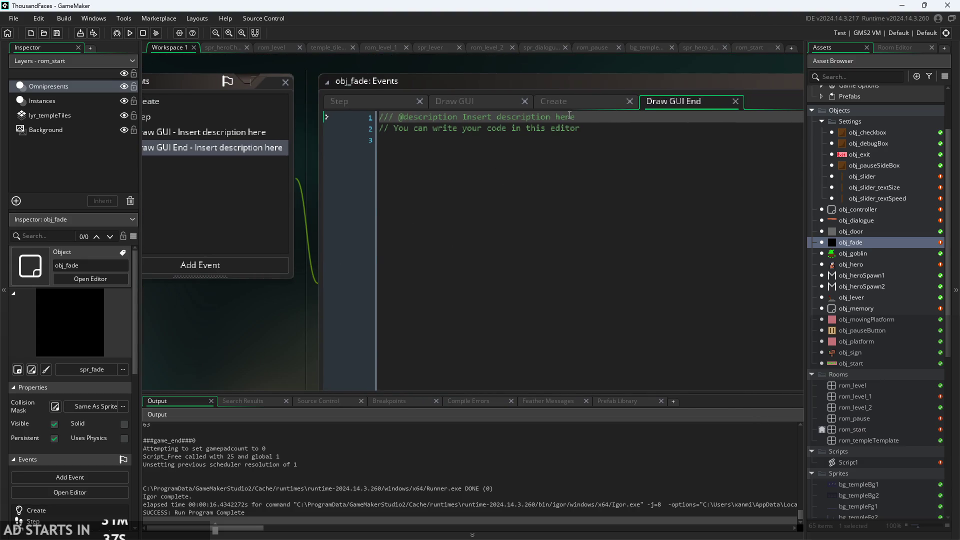
left_click(569, 103)
key("ctrl+a")
key("ctrl+c")
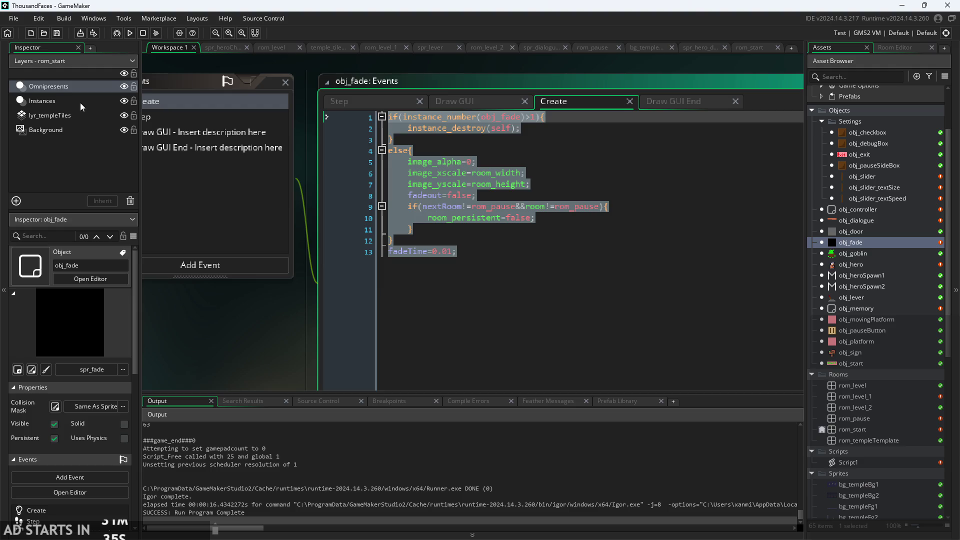
key("BackSpace")
left_click(656, 105)
key("ctrl+a")
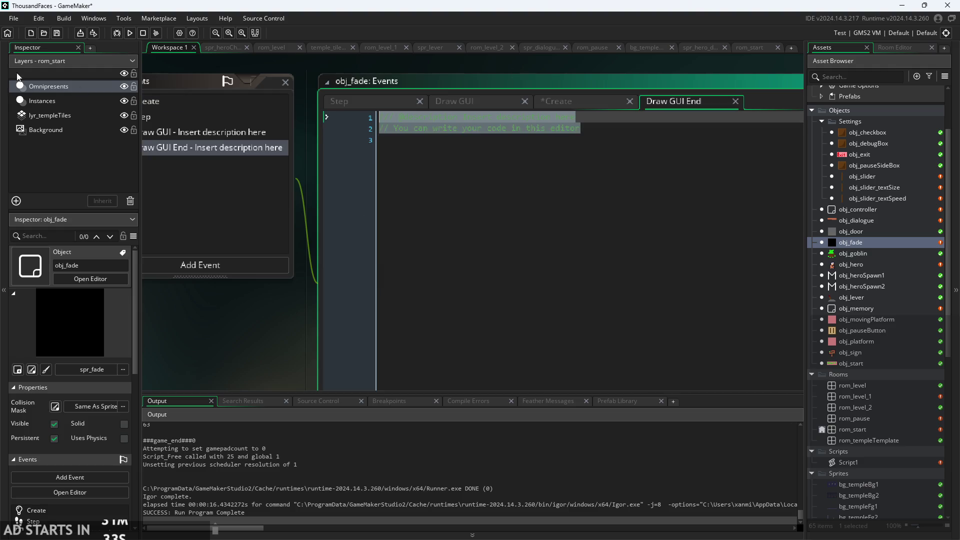
- Paste the fade code into Draw GUI End, then copy it back into the Create event
key("ctrl+v")
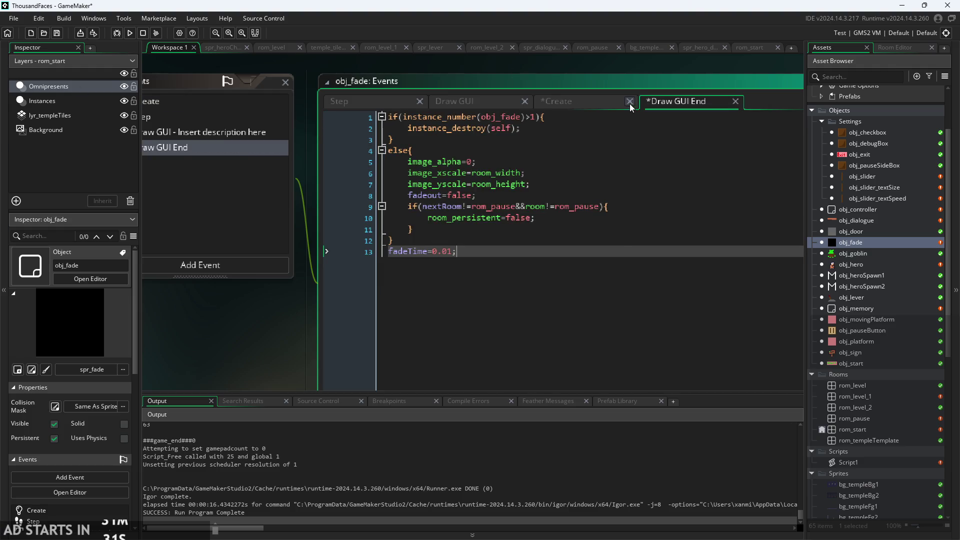
left_click(580, 105)
left_click(457, 98)
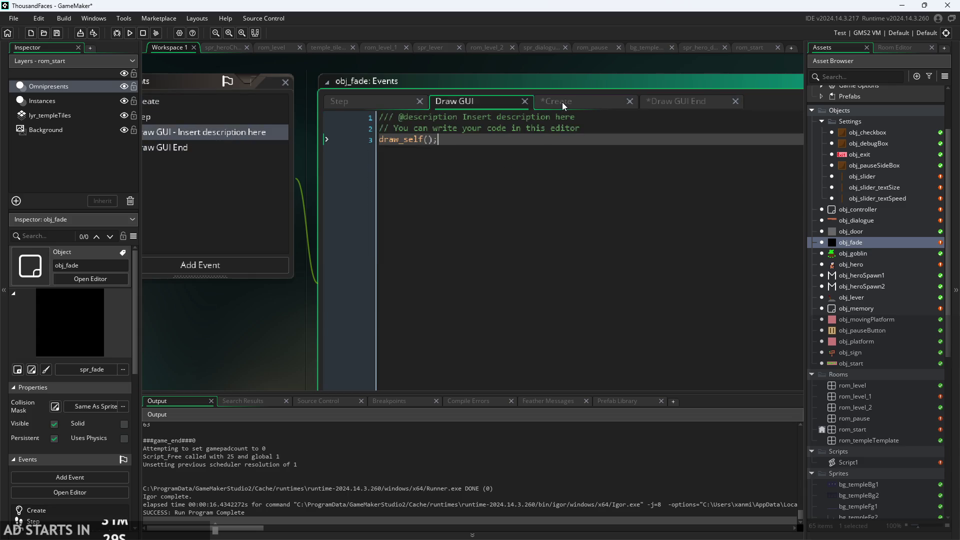
left_click(673, 102)
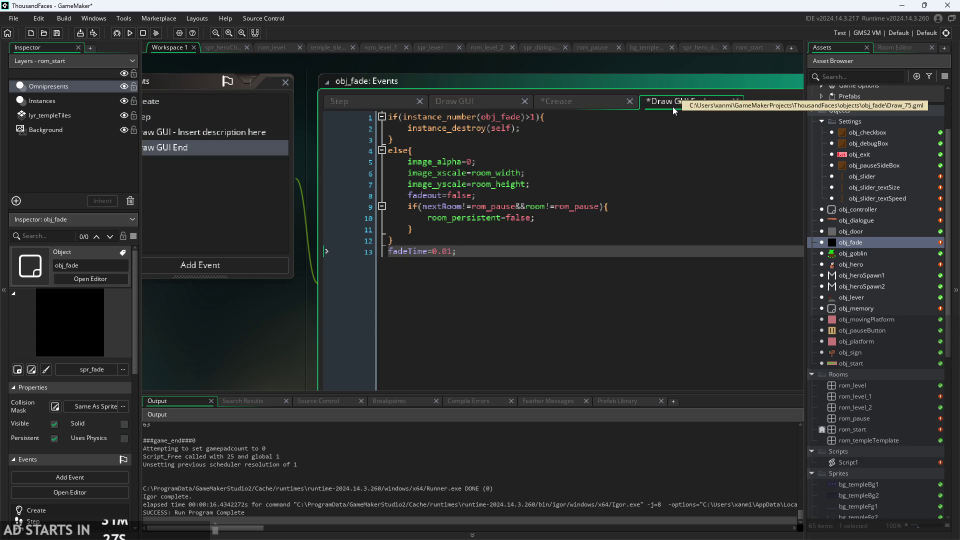
key("ctrl+a")
key("ctrl+c")
left_click(565, 105)
key("ctrl+v")
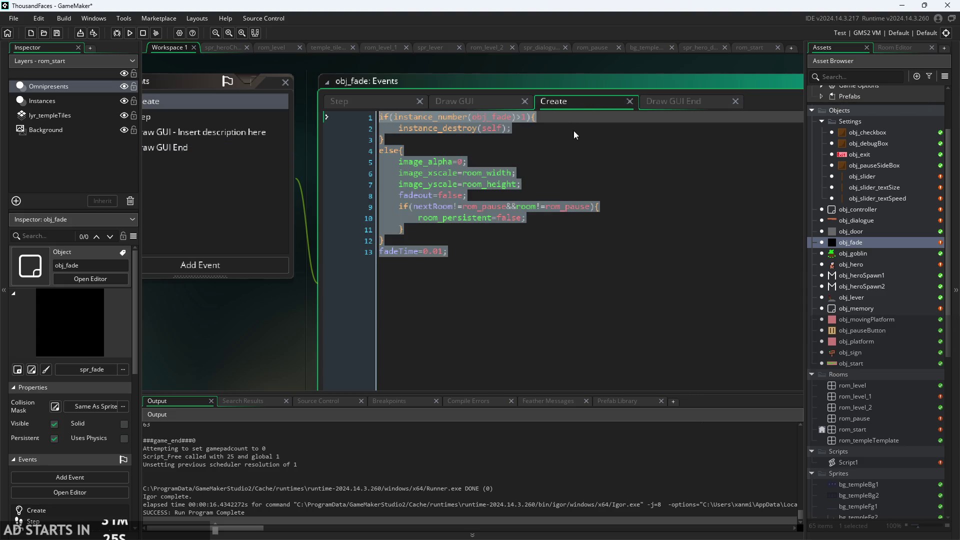
- Move draw_self() from Draw GUI into Draw GUI End, then run the game and start the level
left_click(482, 101)
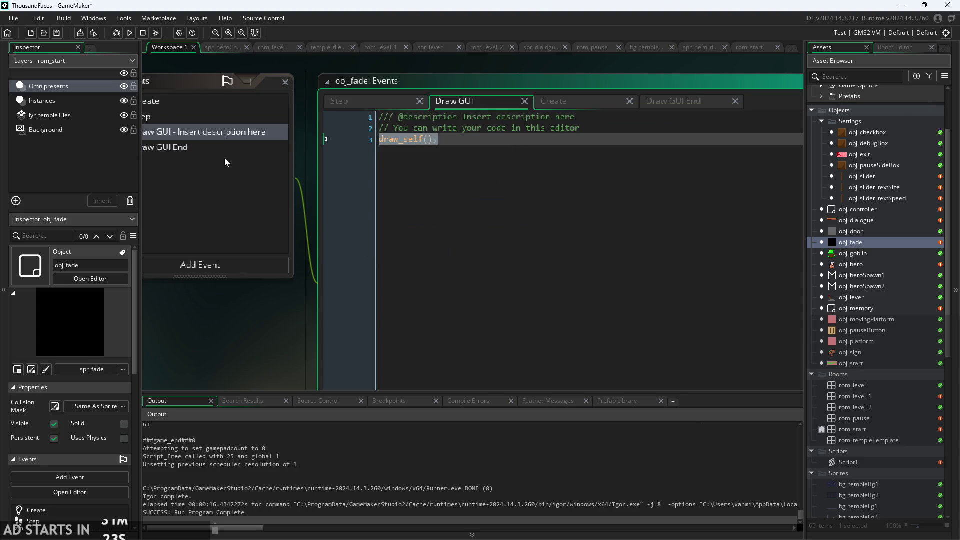
key("Delete")
left_click(650, 102)
key("Delete")
left_click(476, 145)
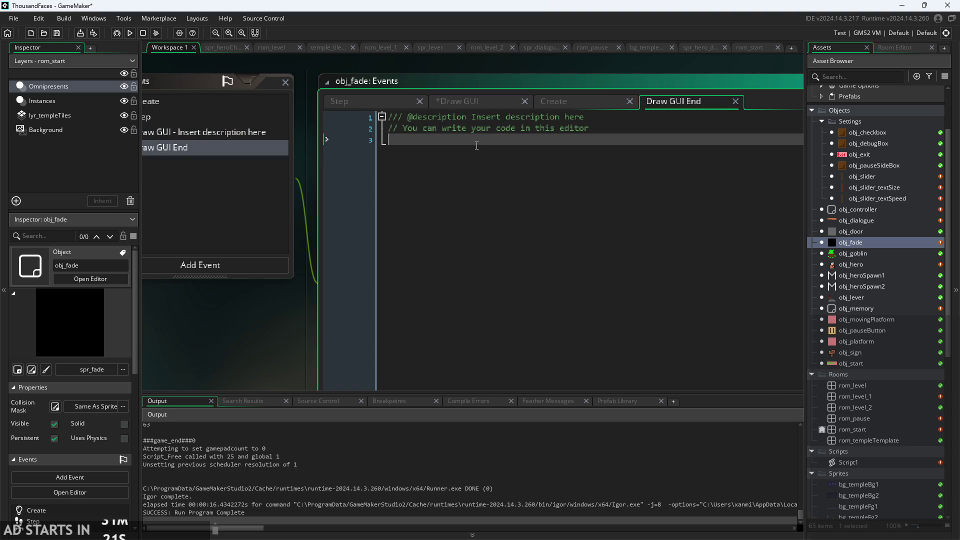
key("ctrl+v")
left_click(131, 33)
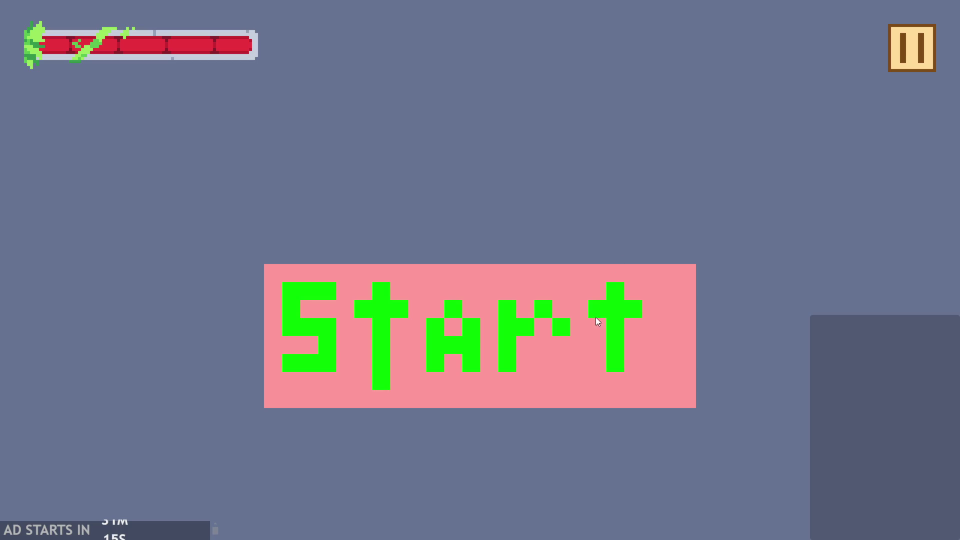
left_click(595, 318)
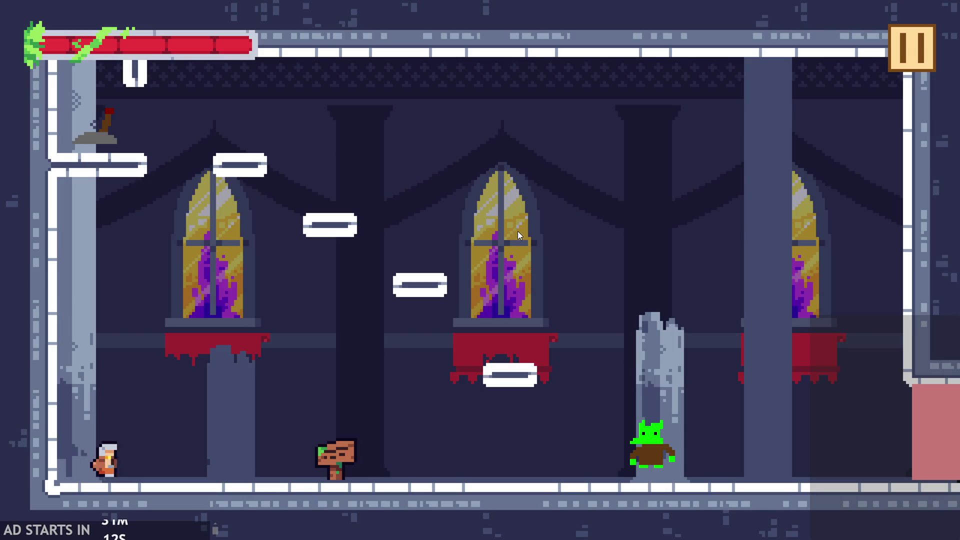
- Make the hero jump, open and close the pause menu, pause again, and exit the game
key("Right")
key("Up")
left_click(907, 49)
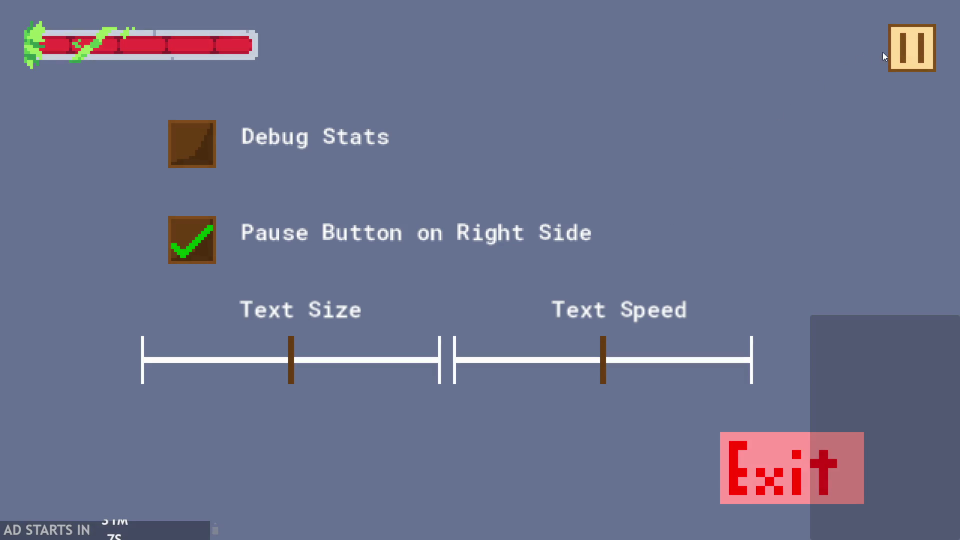
left_click(933, 58)
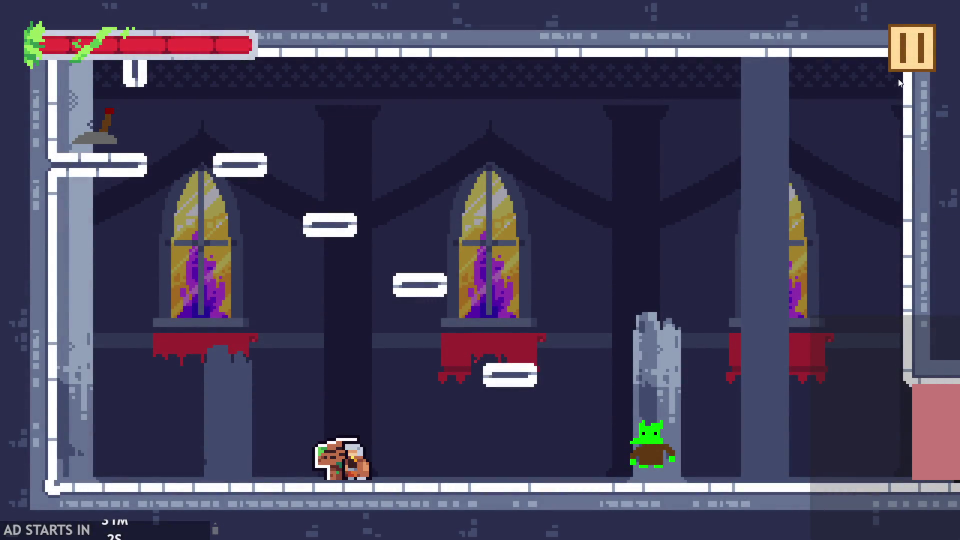
left_click(908, 48)
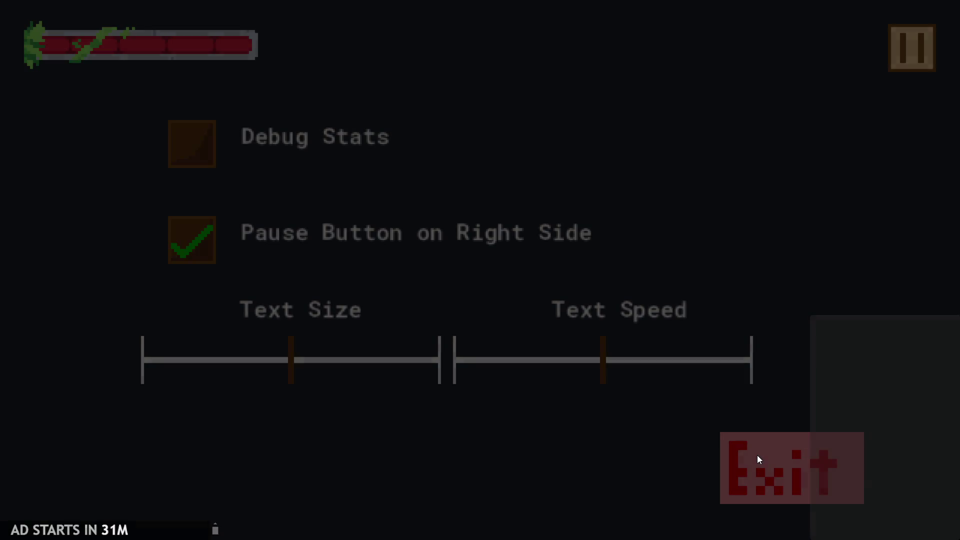
left_click(757, 455)
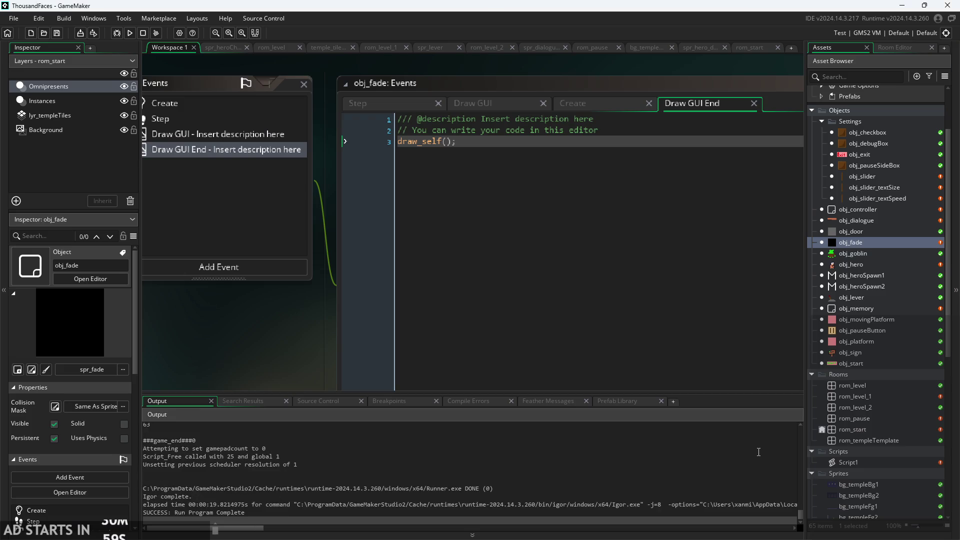
- Bring obj_fade's Create code forward, set fadeTime to 0.04 on line 13, and run the game
left_click(578, 104)
left_click(381, 104)
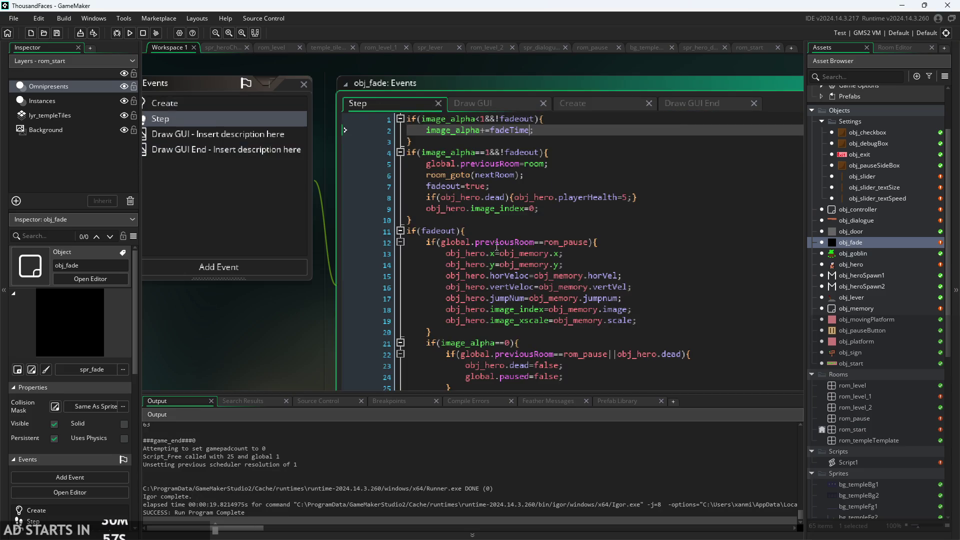
scroll(516, 270, "down", 3)
scroll(516, 270, "up", 5)
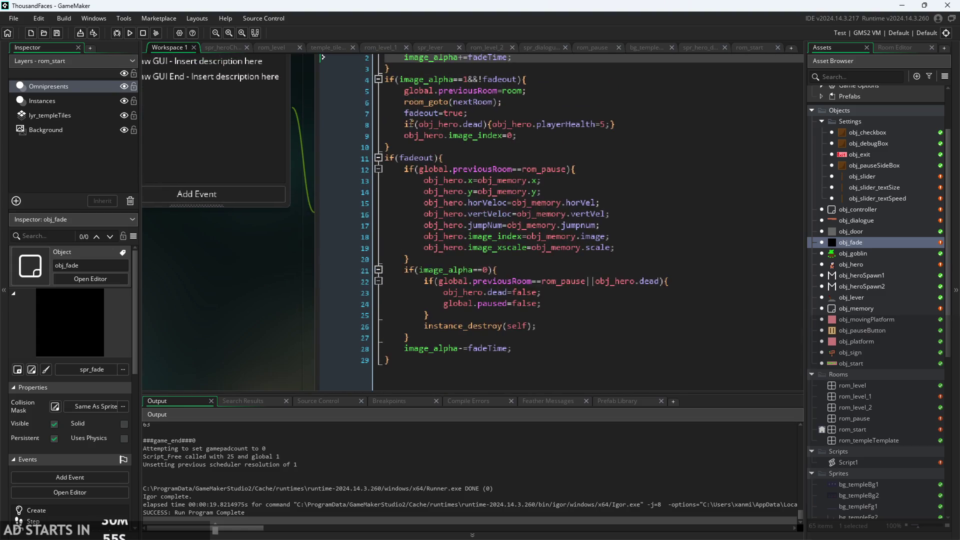
left_click_drag(520, 129, 343, 134)
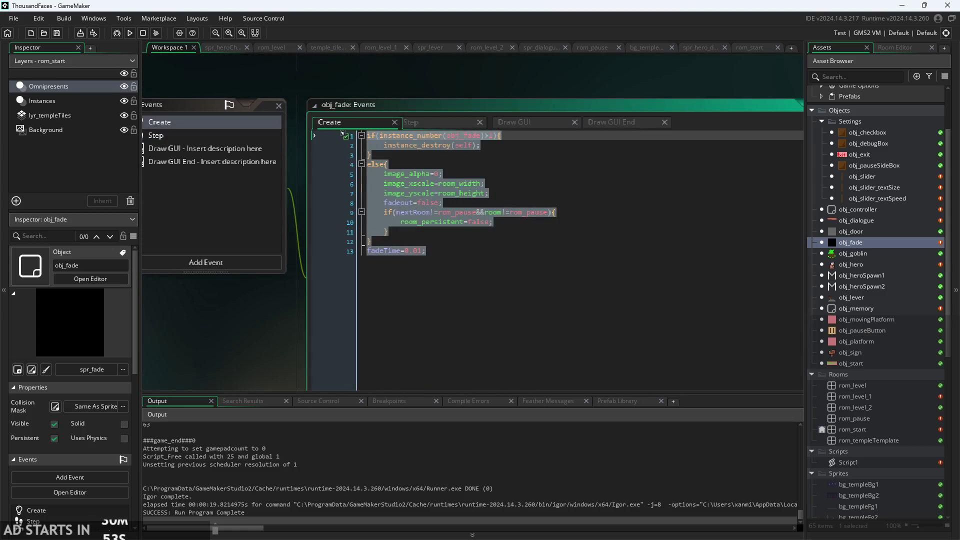
left_click(422, 257)
type("4")
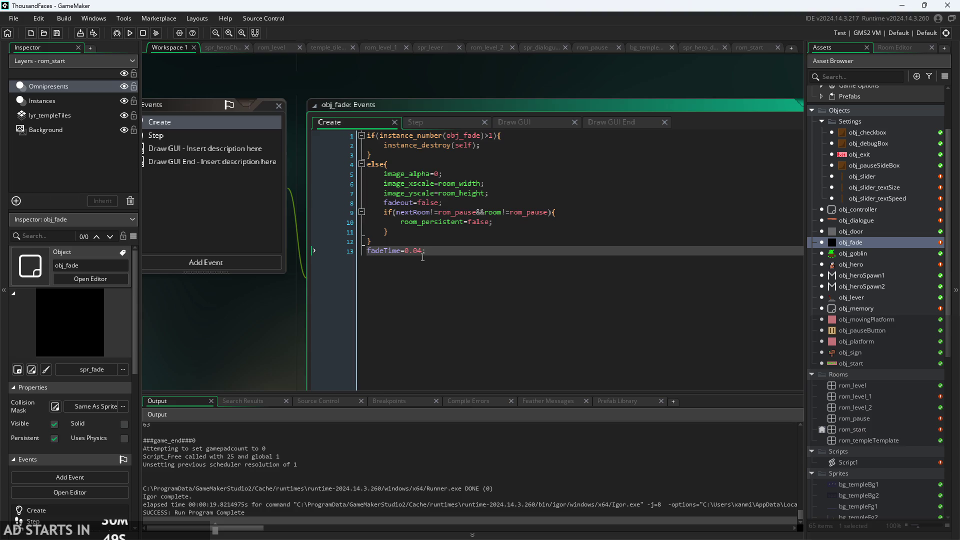
left_click(131, 34)
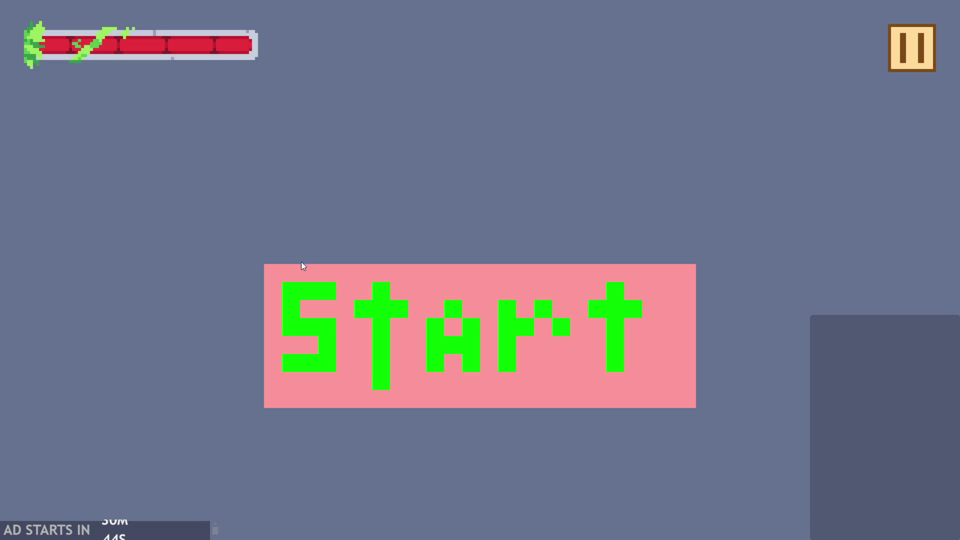
- Start the game and run and jump the hero through several castle rooms
left_click(411, 349)
key("space")
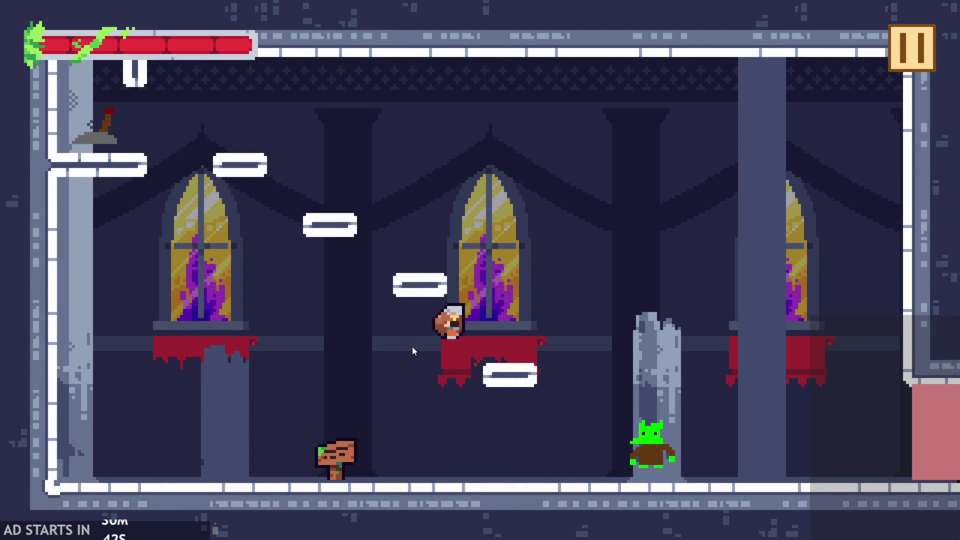
key("Right")
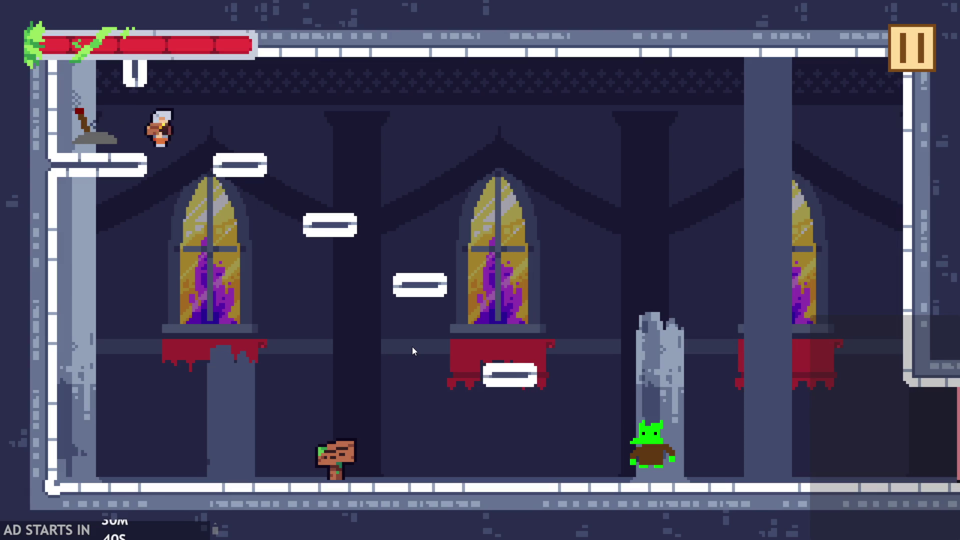
key("space")
key("Right")
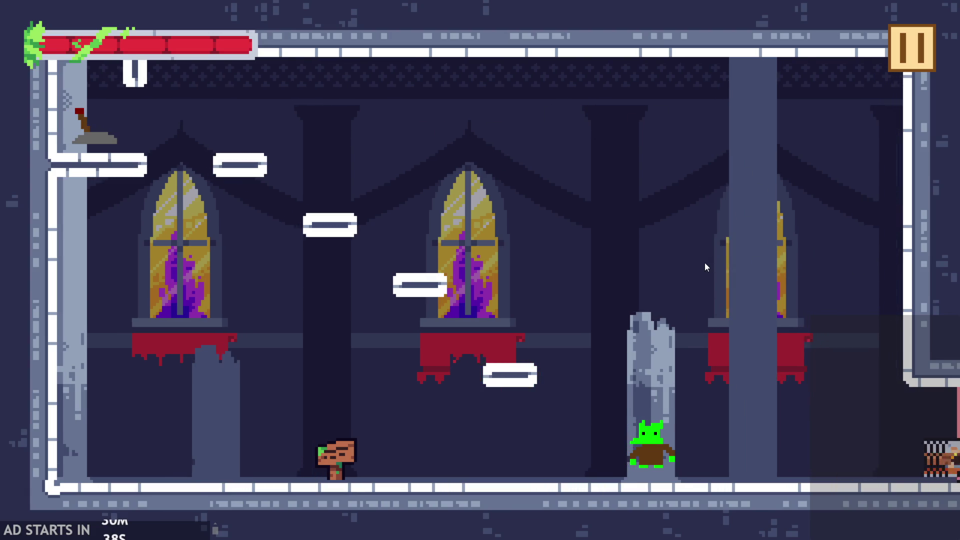
key("Left")
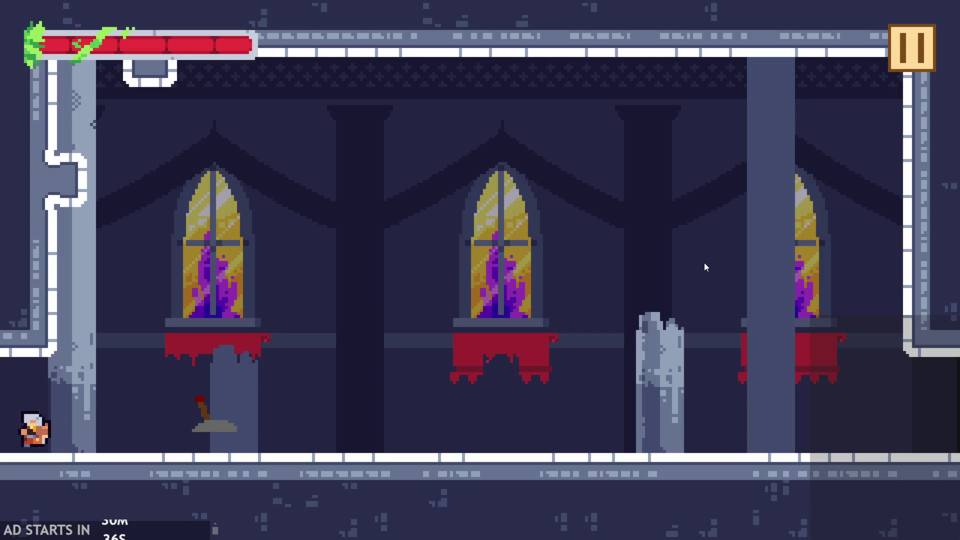
key("space")
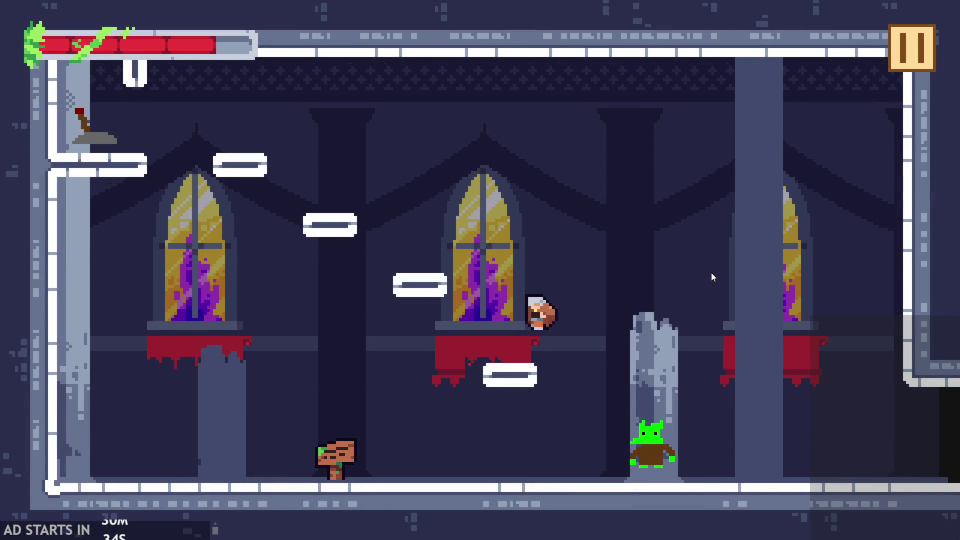
key("space")
key("Left")
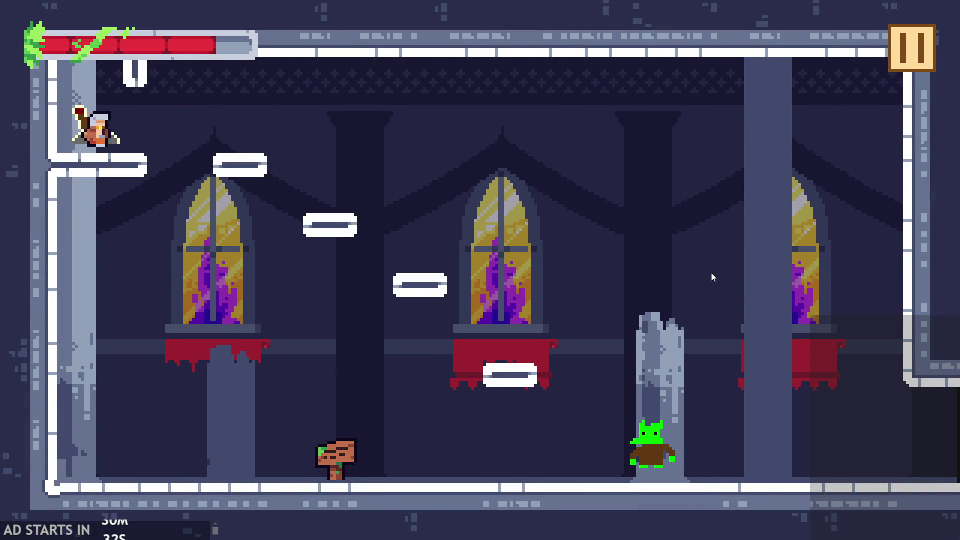
key("Right")
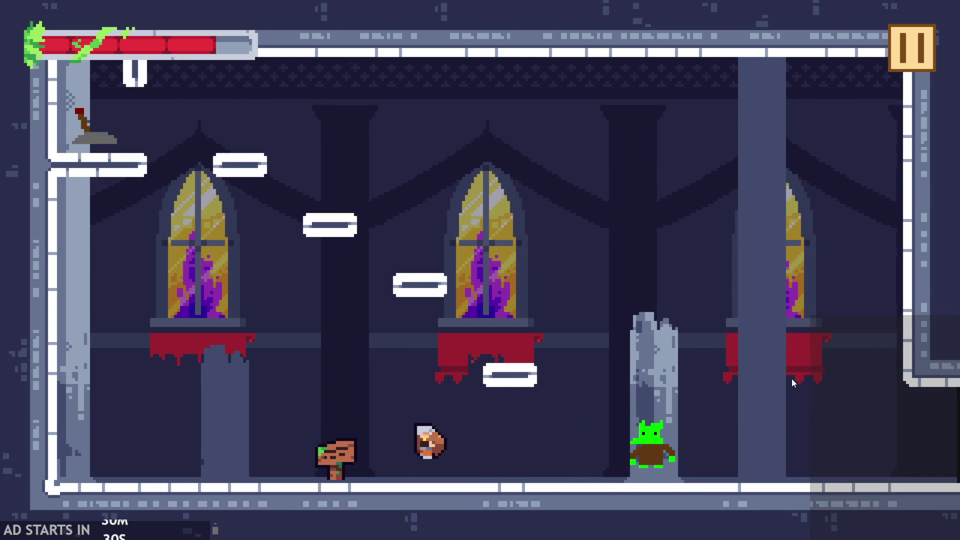
key("Right")
key("space")
key("Left")
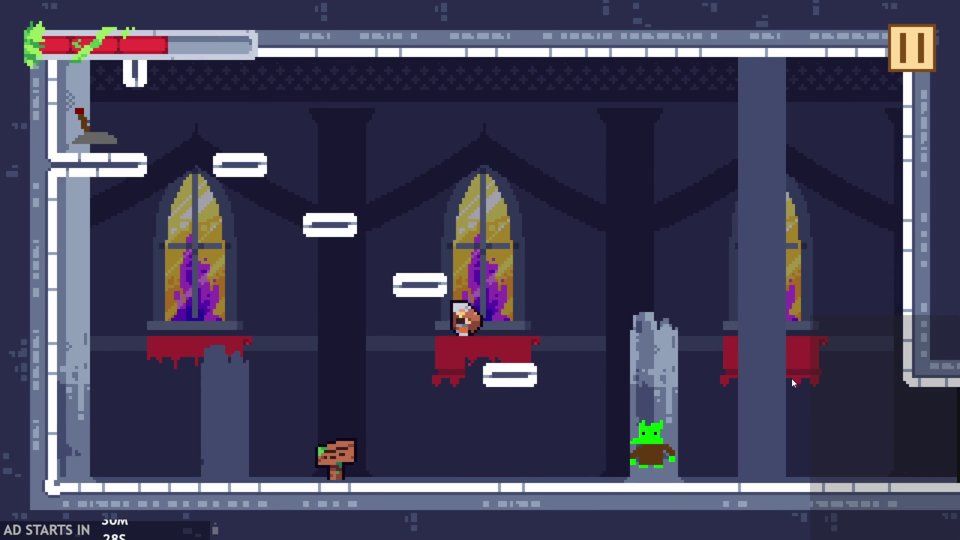
key("Right")
key("space")
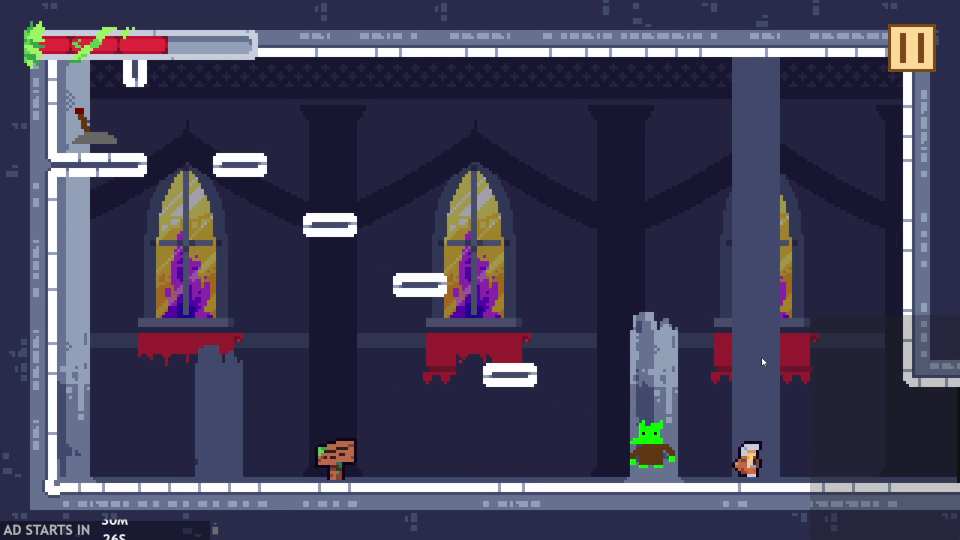
key("Right")
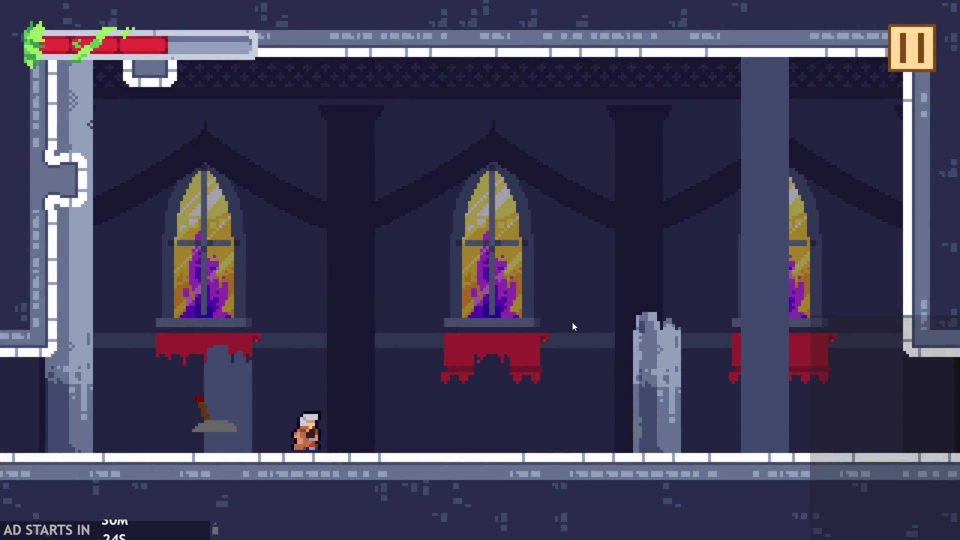
key("Left")
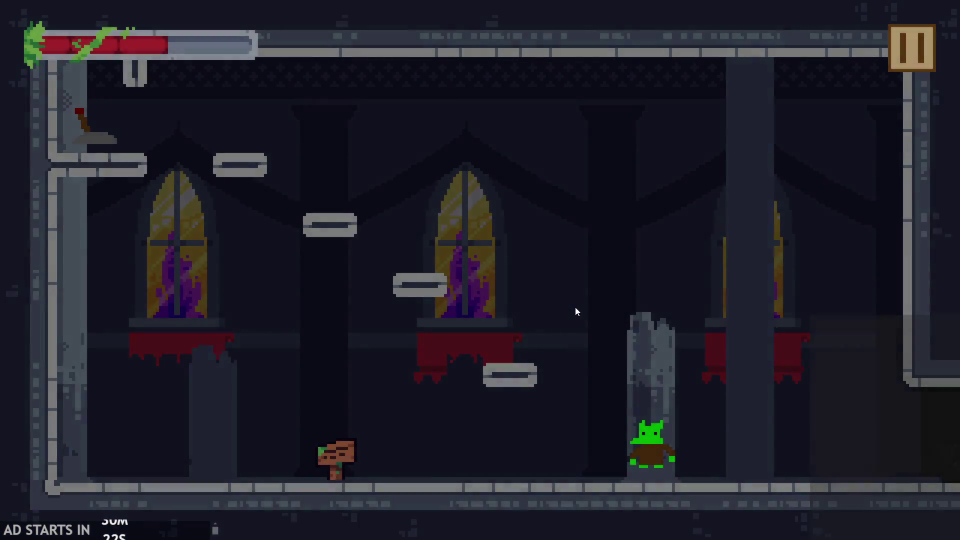
key("Right")
key("Left")
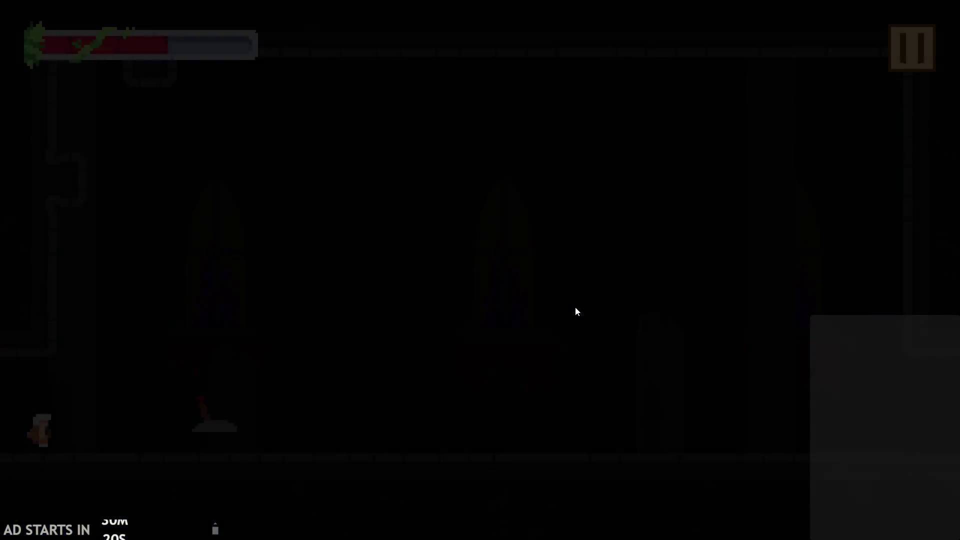
key("Left")
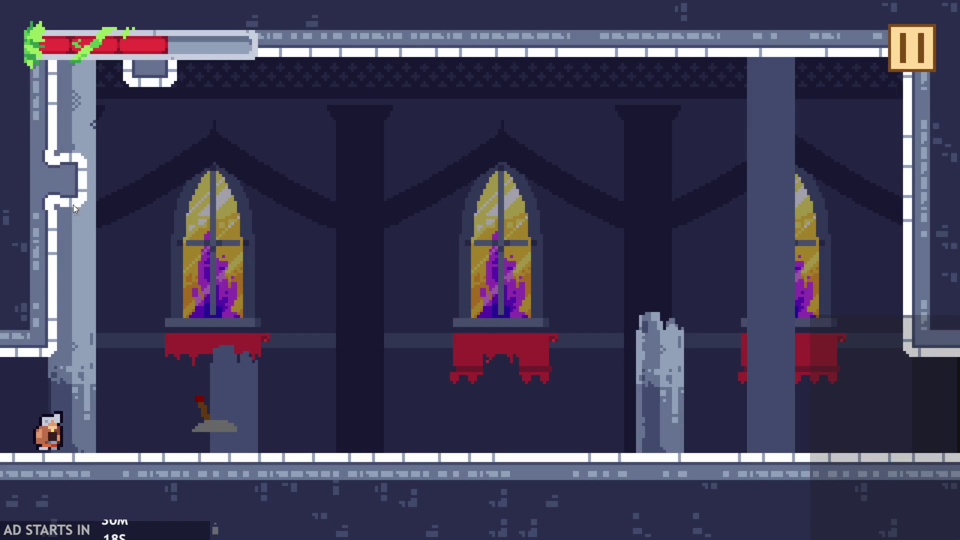
key("Right")
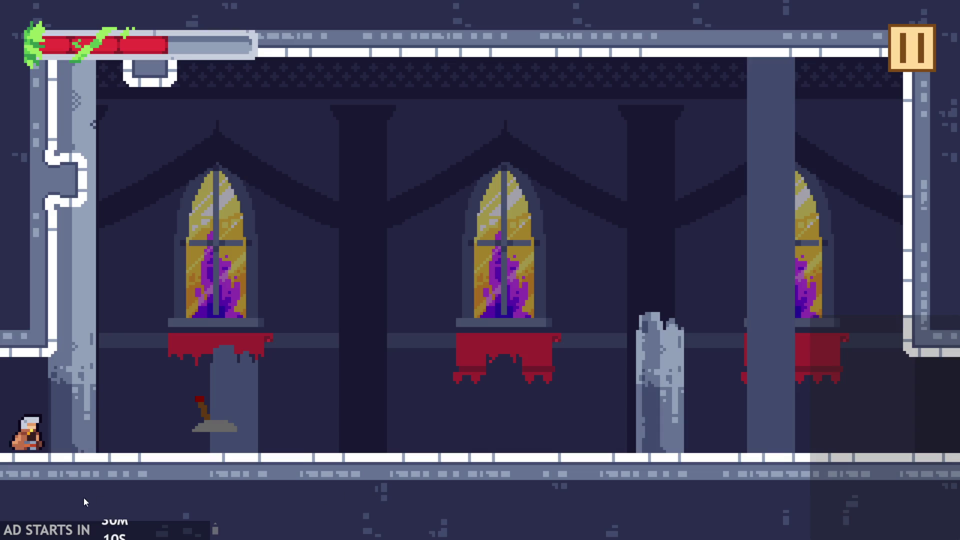
key("Left")
key("Right")
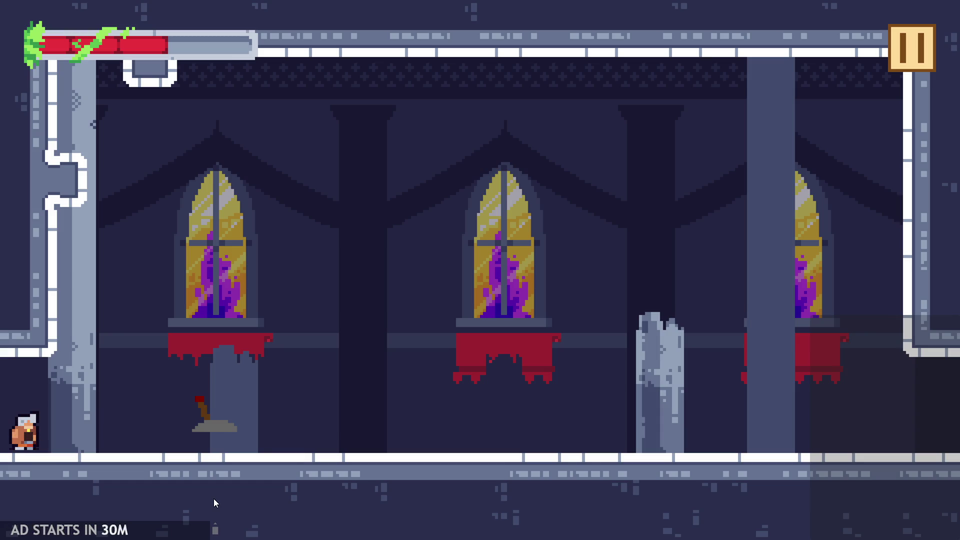
- Strike the lever to reveal the pink block, jump around it, then pause and exit the game
key("Right")
key("Right")
key("x")
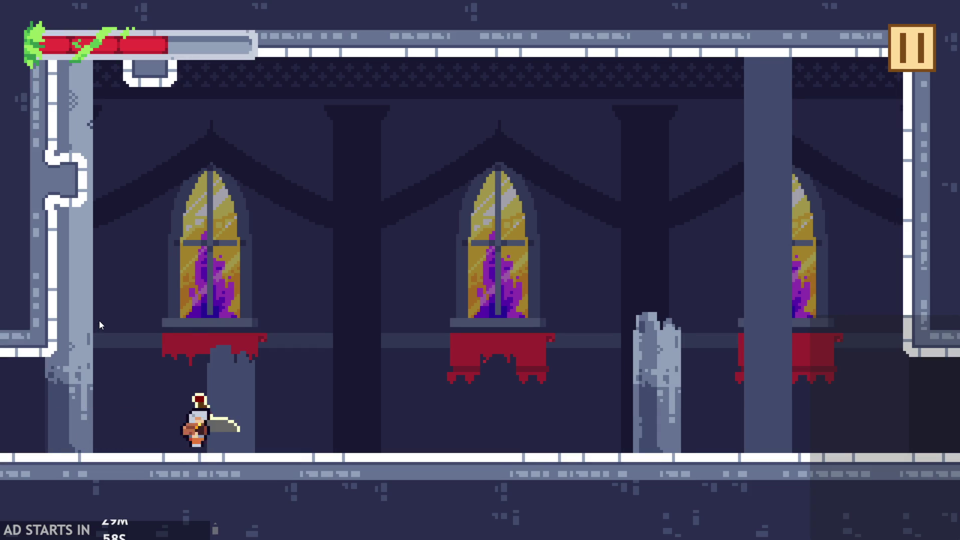
key("Up")
key("Up")
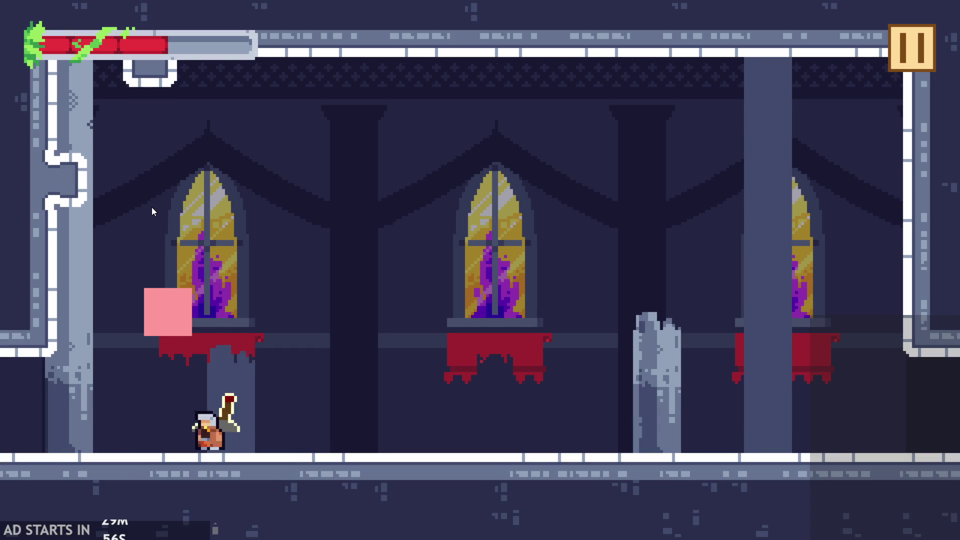
key("Up")
key("Right")
key("Left")
key("Up")
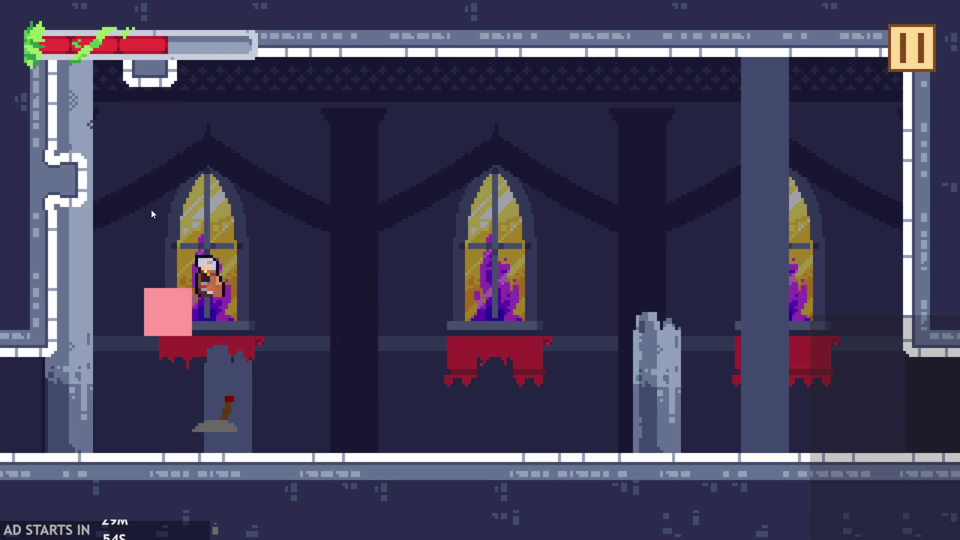
key("Up")
key("Right")
key("Left")
key("Right")
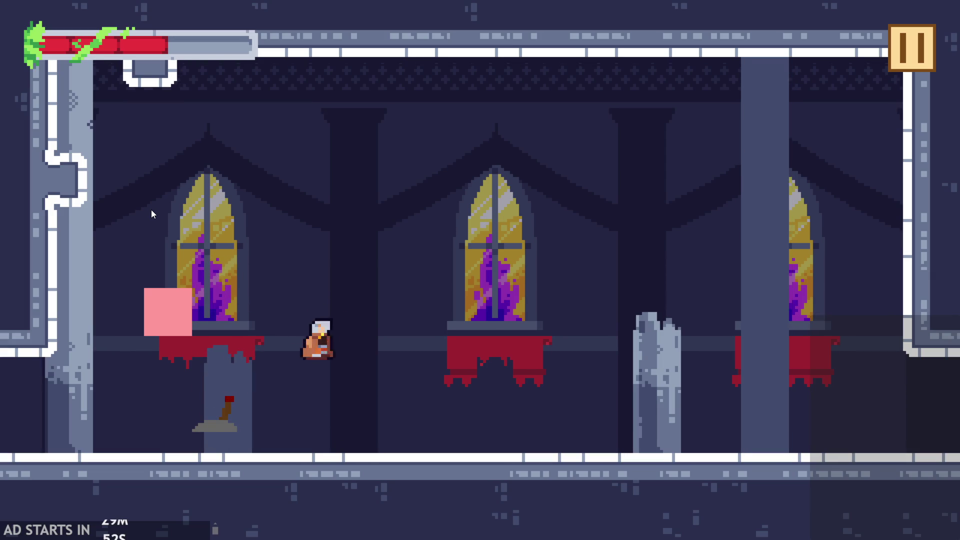
key("Up")
key("Left")
key("Up")
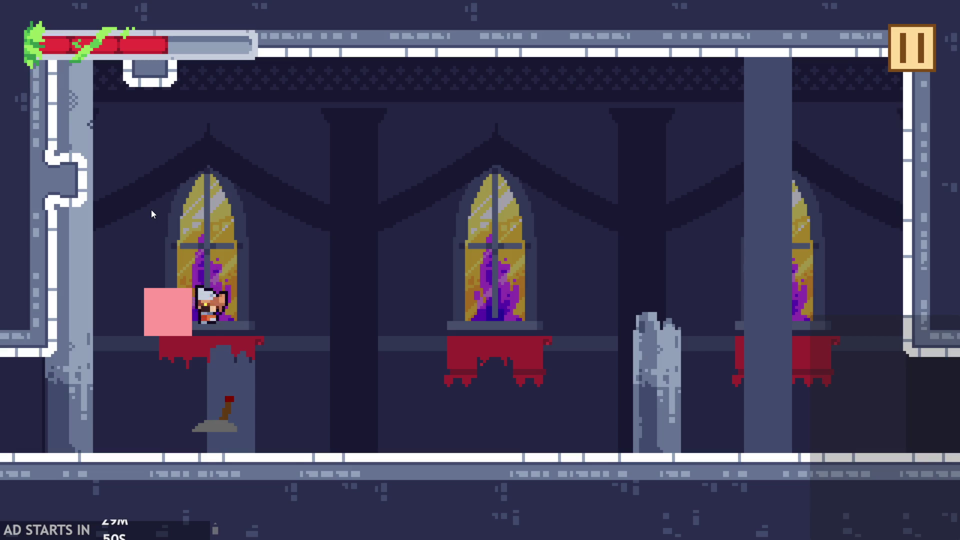
key("Up")
key("Up")
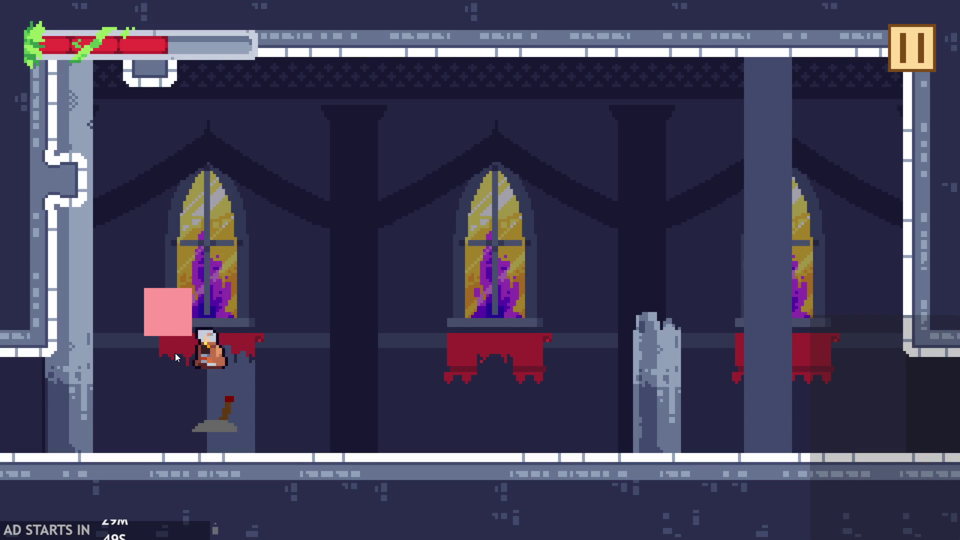
key("Right")
key("Up")
key("Left")
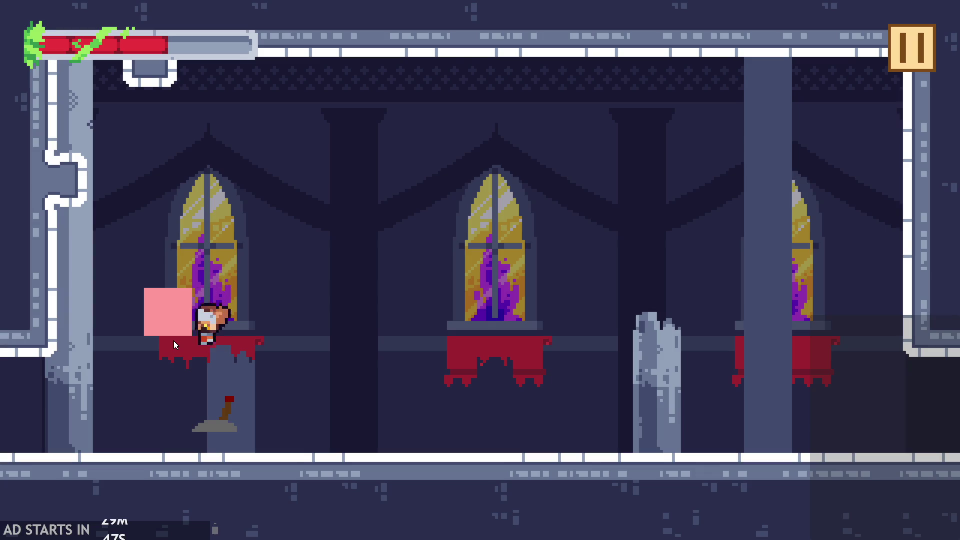
key("Right")
key("Up")
key("Left")
key("Up")
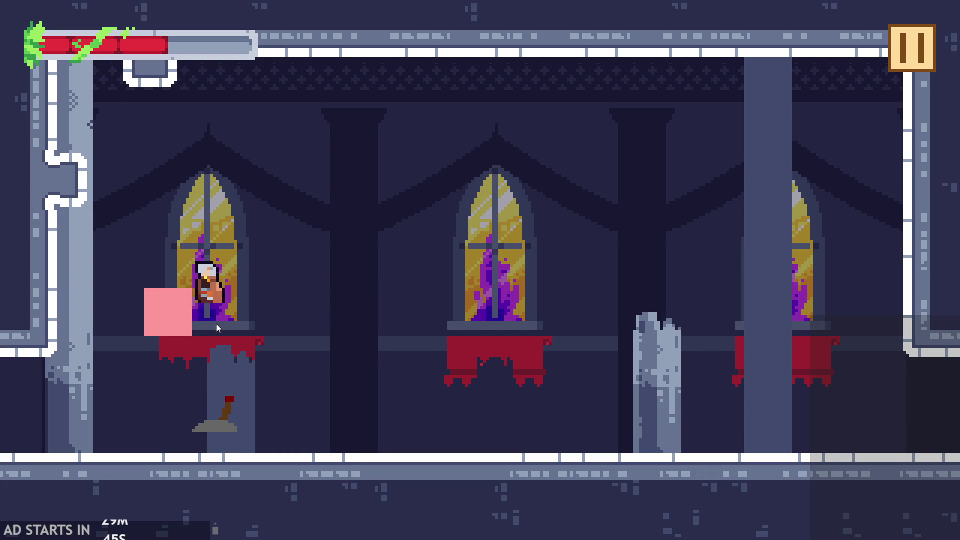
key("Up")
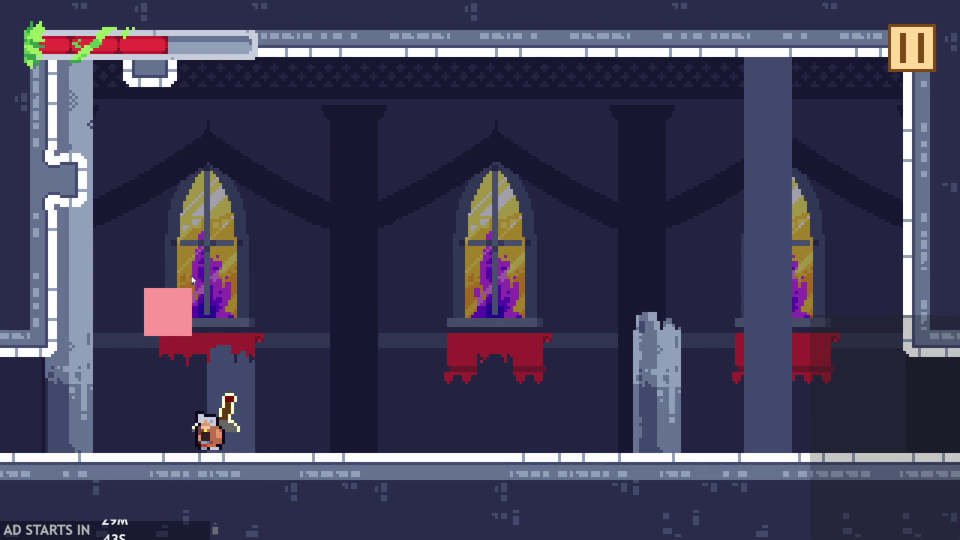
key("Up")
left_click(918, 50)
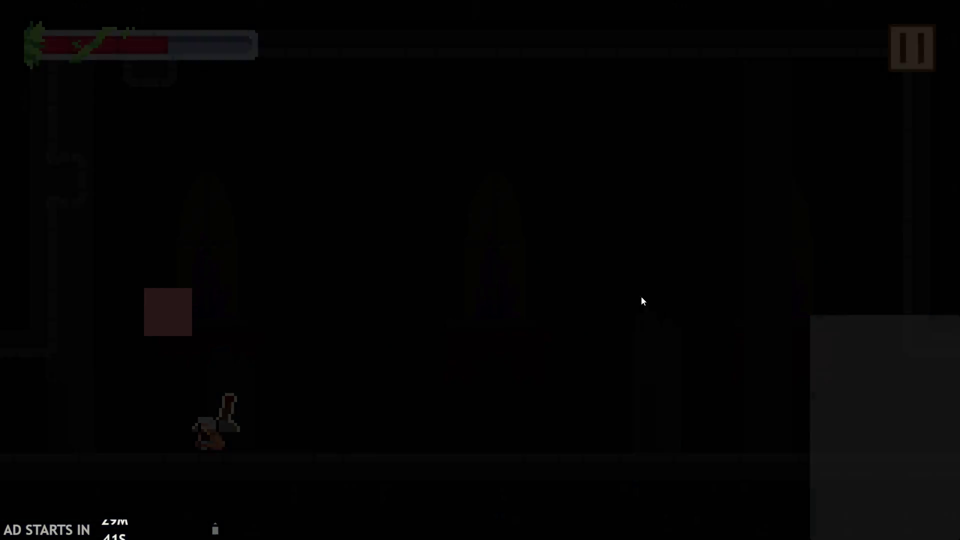
left_click(766, 459)
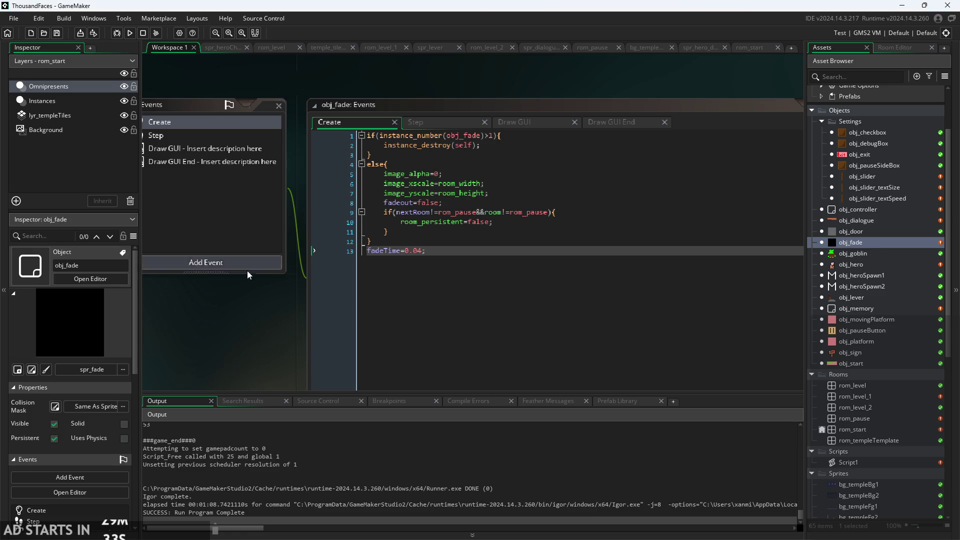
- Rerun the game, steer the knight into the goblin and around the castle, then exit via pause
left_click(129, 33)
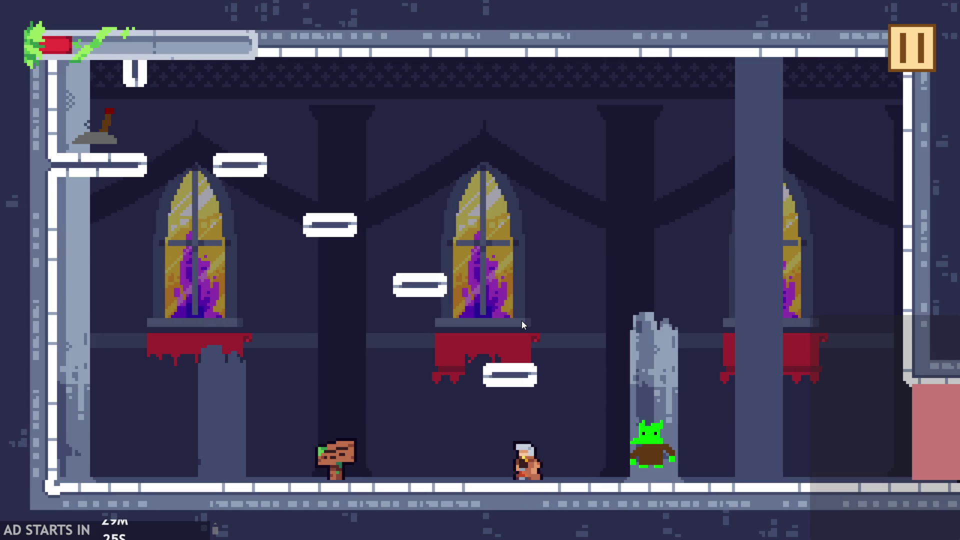
key("Right")
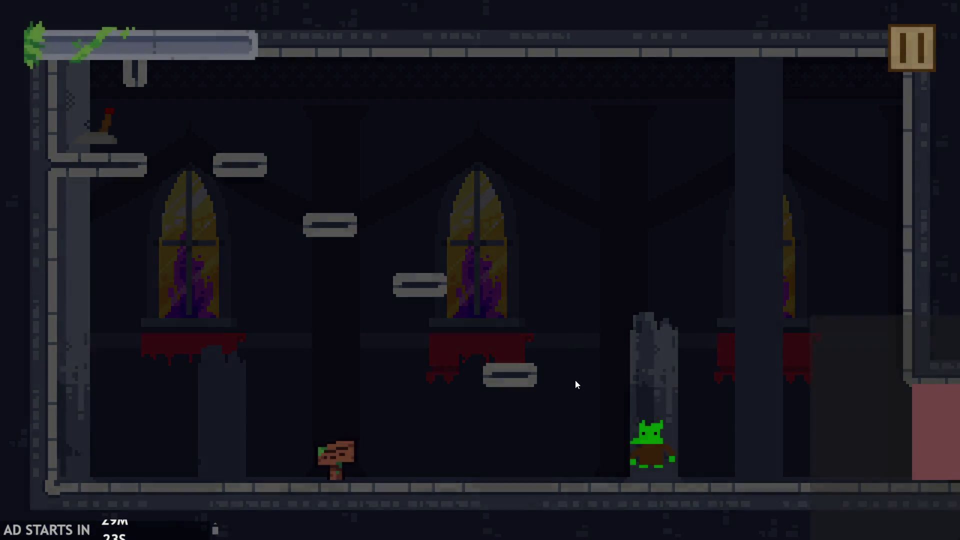
key("Right")
key("Up")
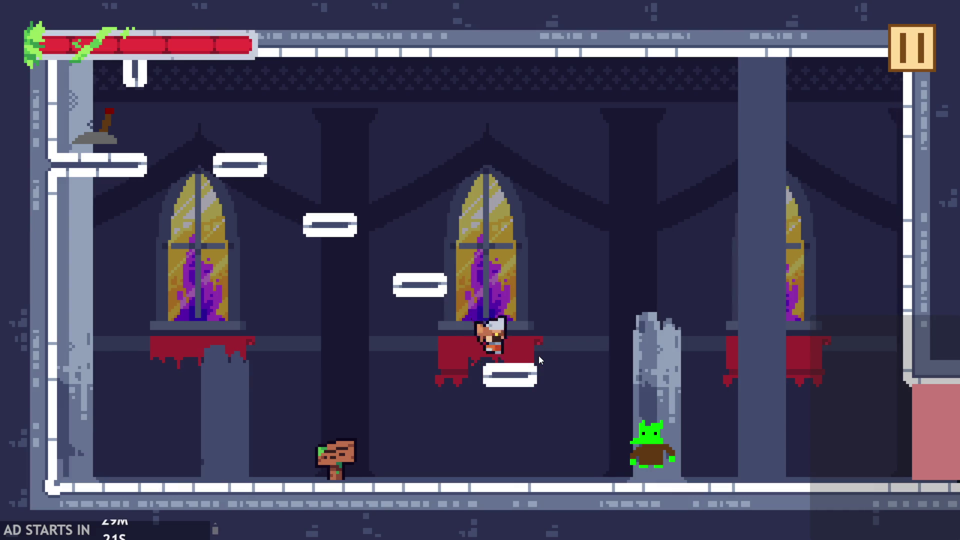
key("Up")
key("Right")
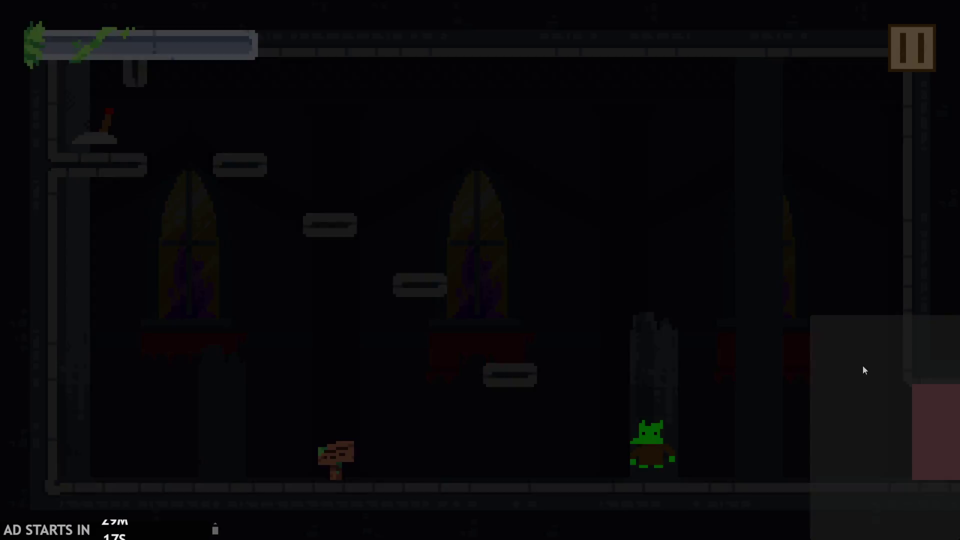
left_click(919, 41)
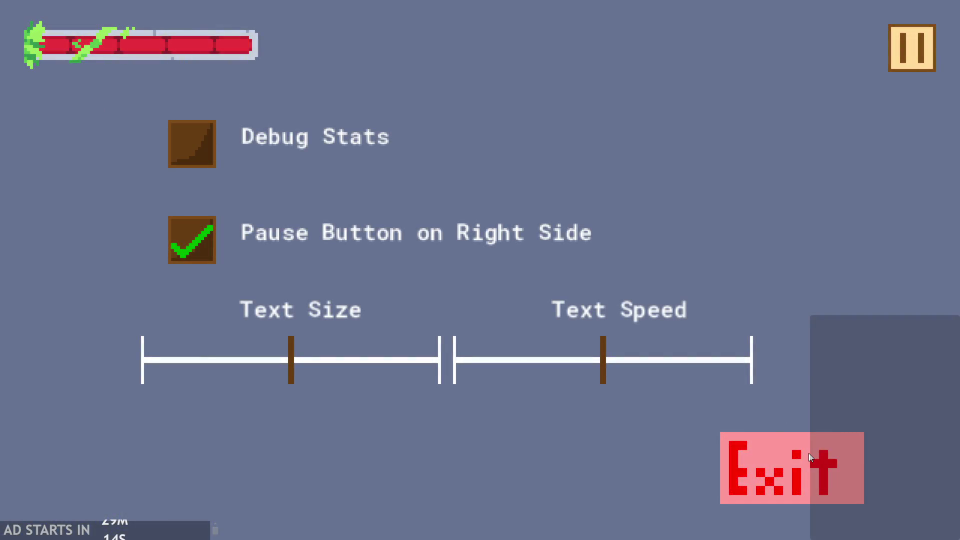
left_click(808, 453)
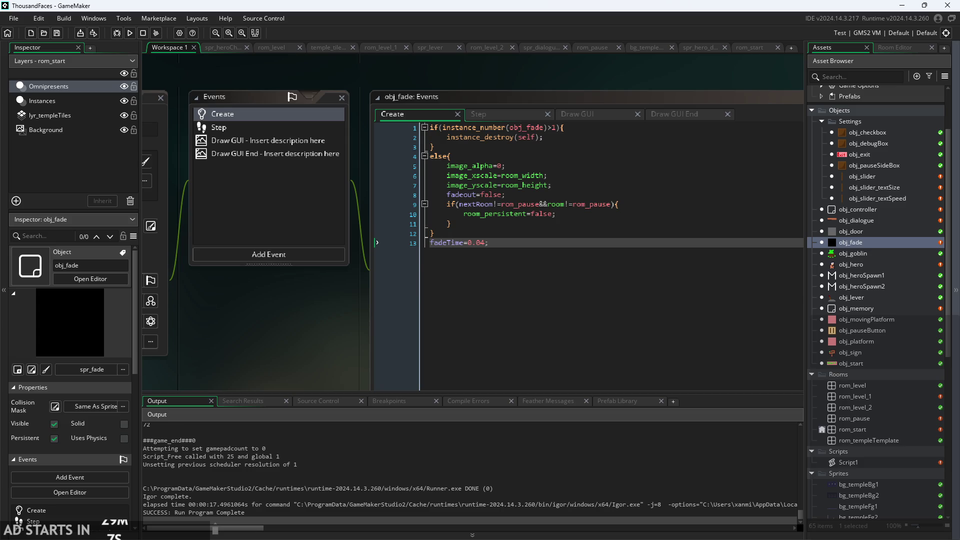
- Bring up the Paint notes, set a thicker black brush, and undo the box below Random autotiling
key("alt+Tab")
scroll(763, 436, "down", 3)
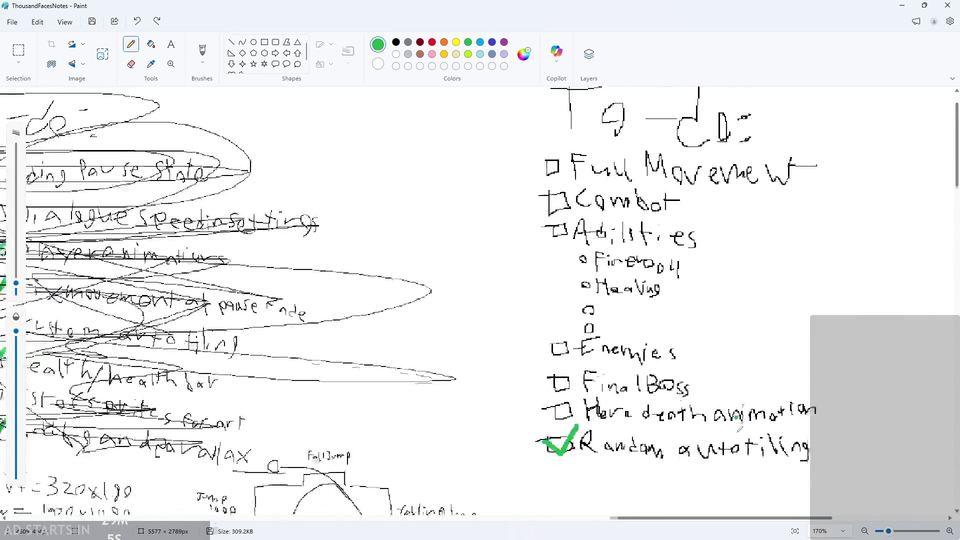
scroll(574, 422, "up", 4)
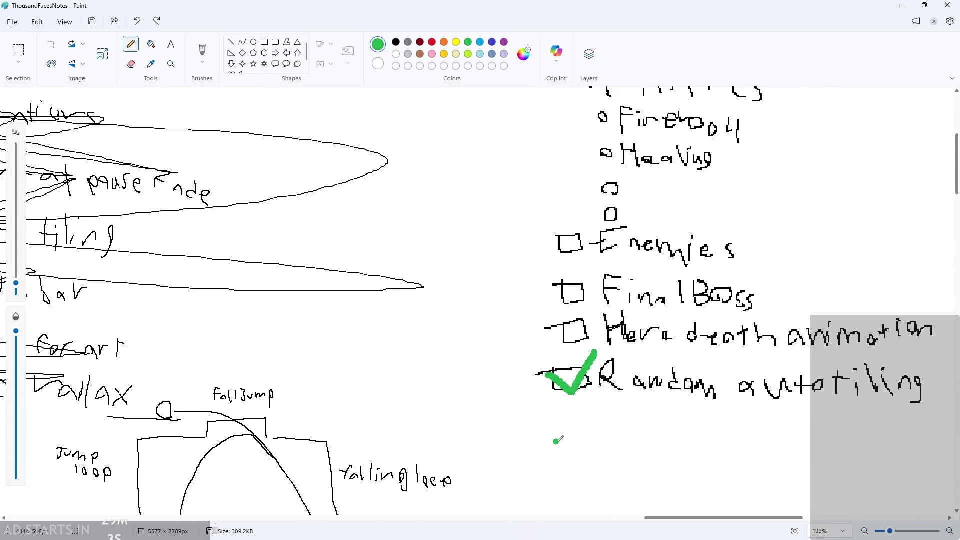
left_click_drag(20, 285, 20, 291)
left_click(396, 42)
scroll(627, 431, "up", 2)
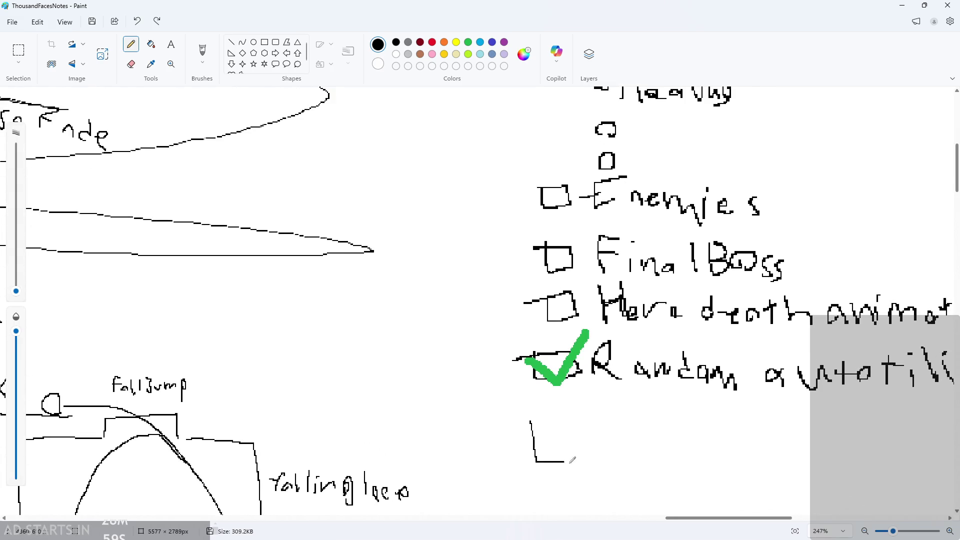
key("ctrl+z")
- Write the unchecked 'Damage/I-Frame communication' item, then minimize Paint to reveal GameMaker
scroll(684, 450, "down", 2)
scroll(682, 368, "down", 3)
scroll(685, 368, "up", 2)
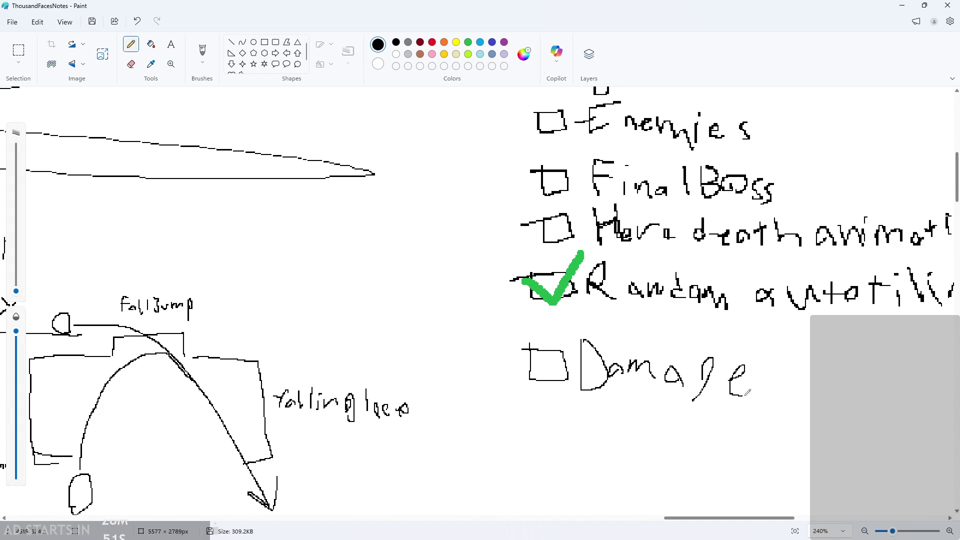
scroll(748, 393, "down", 5)
scroll(875, 397, "up", 4)
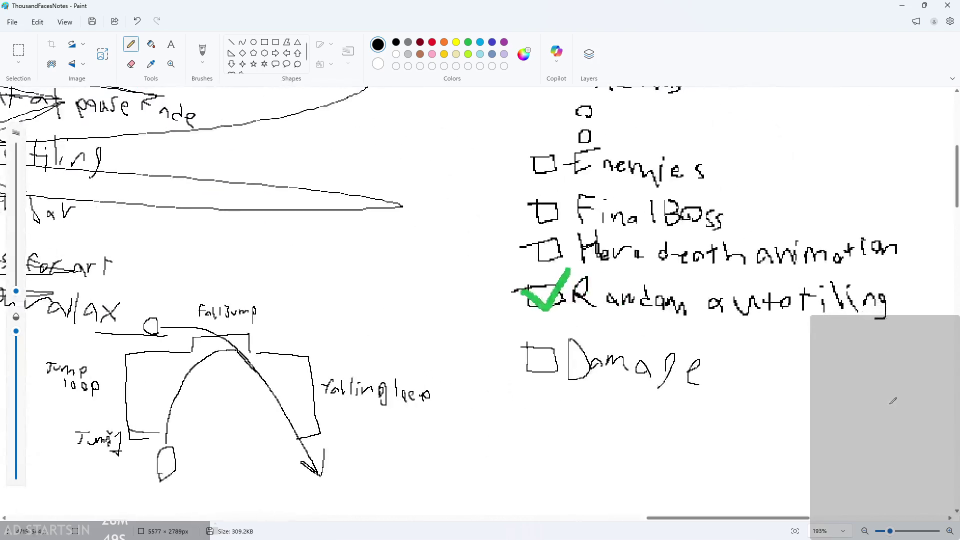
scroll(893, 400, "up", 2)
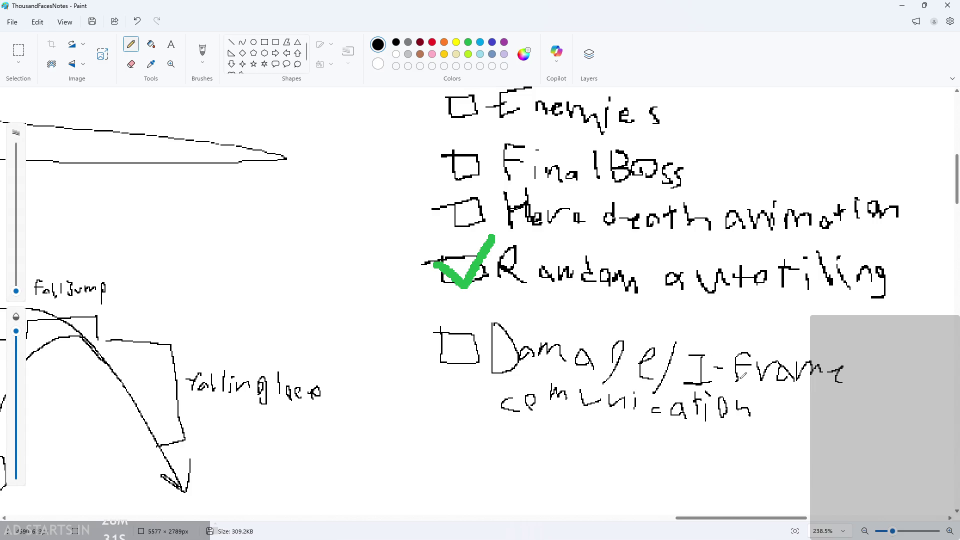
scroll(744, 374, "down", 2)
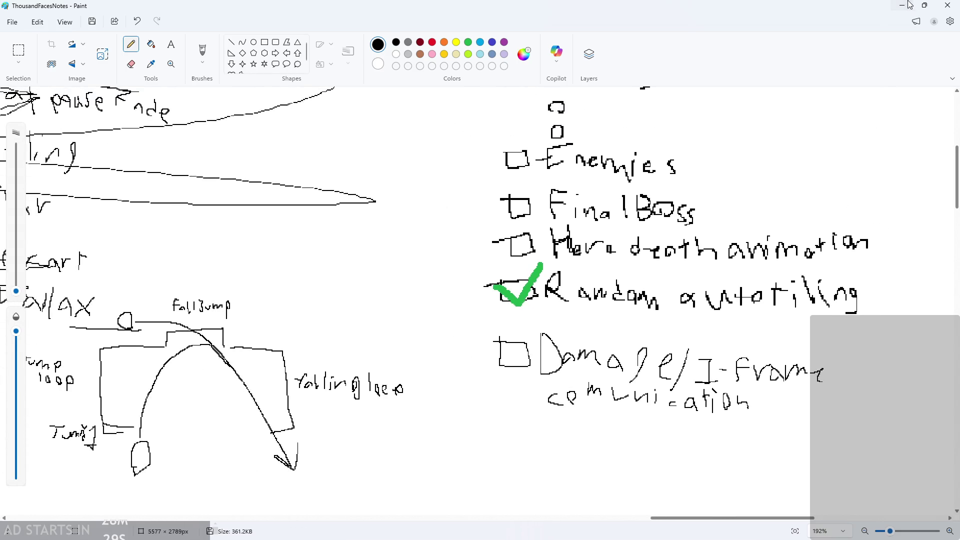
left_click(908, 5)
scroll(484, 98, "down", 2)
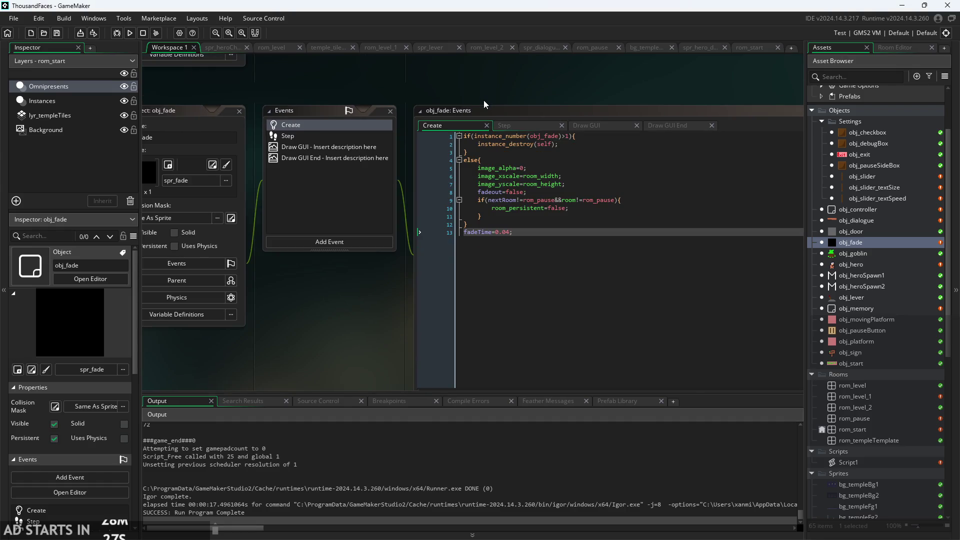
- Build and run the game, start it, jump for the lever and move across, then select rom_start
left_click(129, 33)
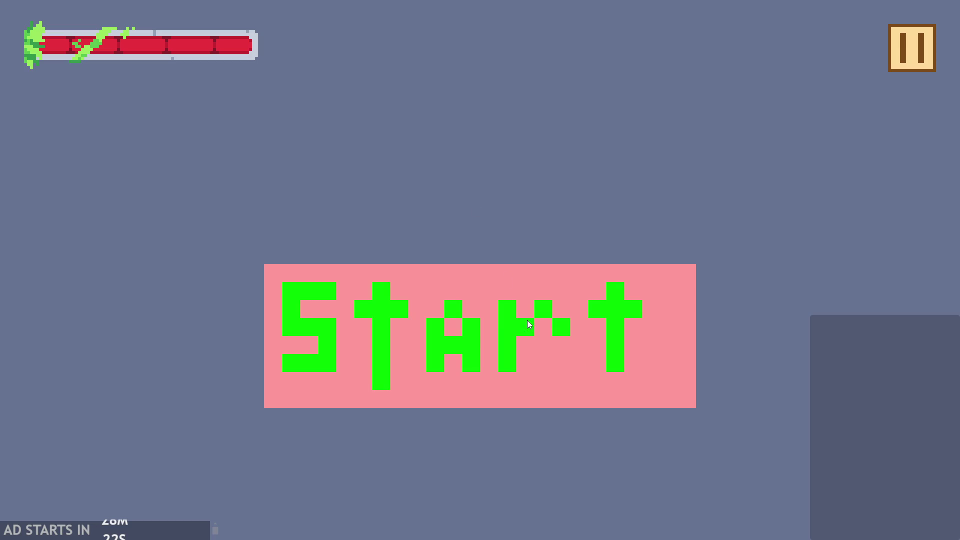
left_click(527, 323)
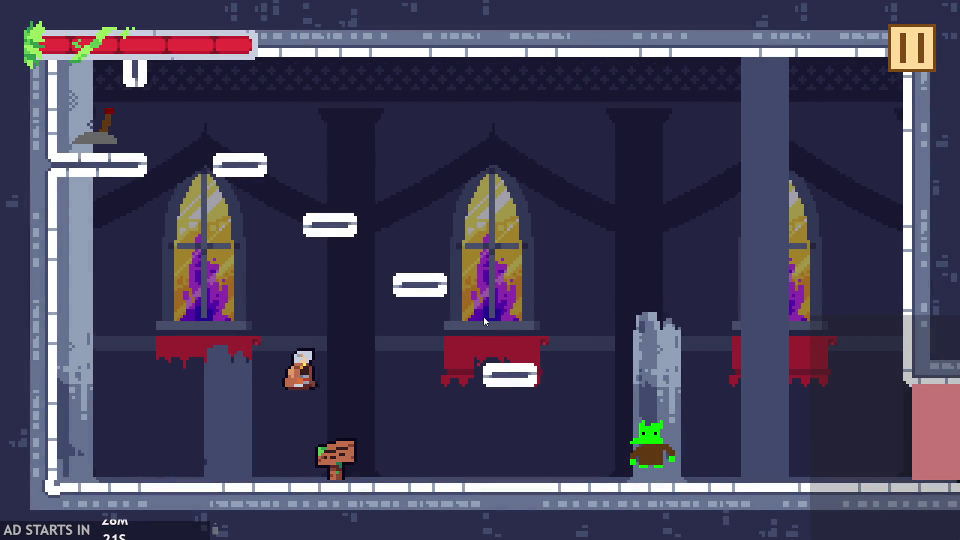
key("space")
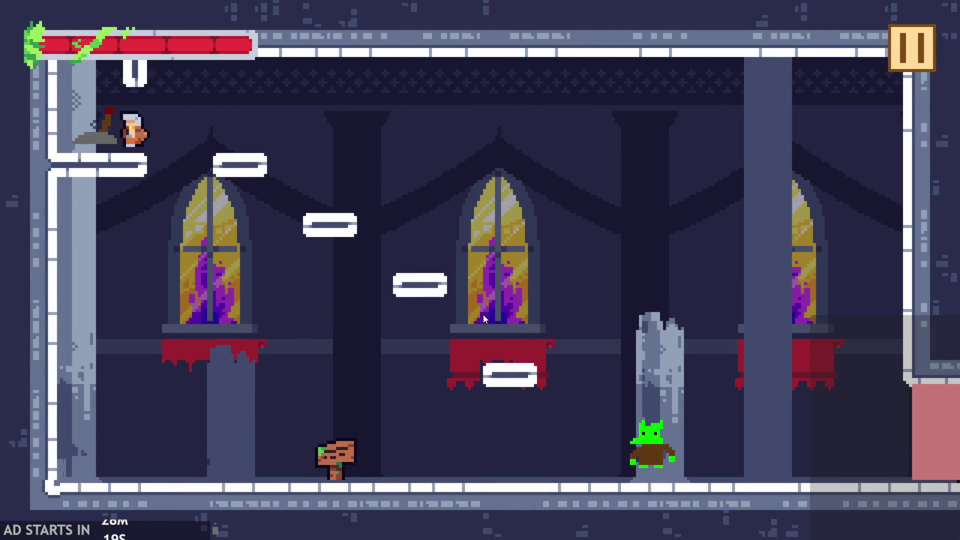
key("Right")
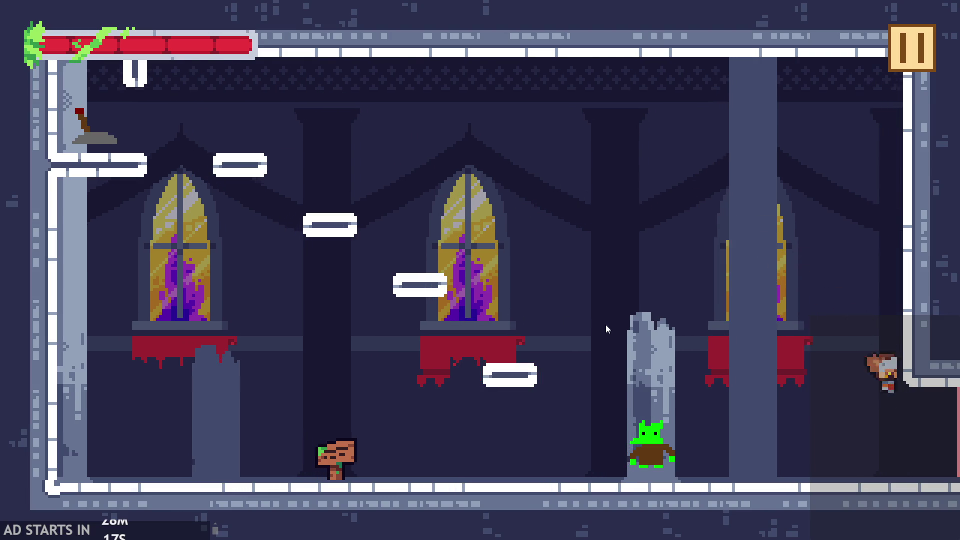
key("Left")
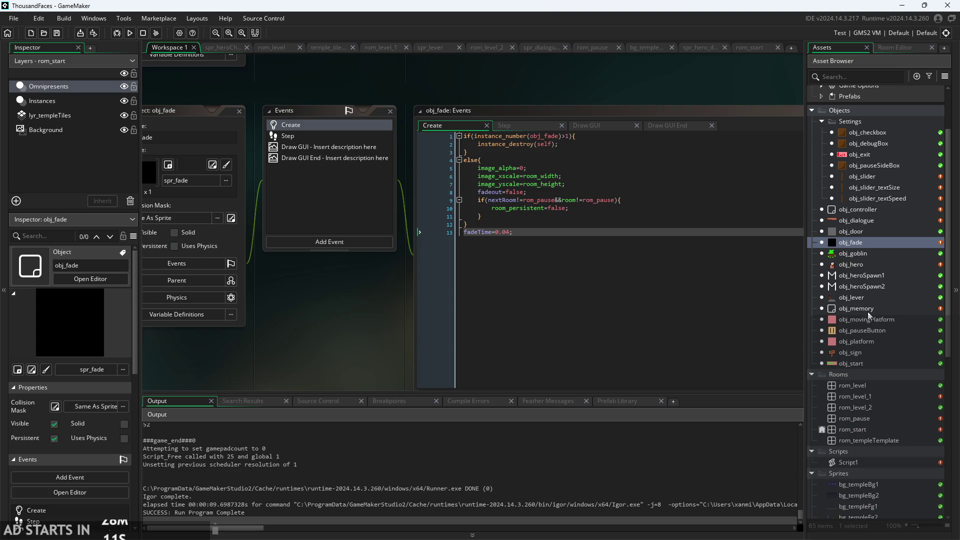
left_click(878, 428)
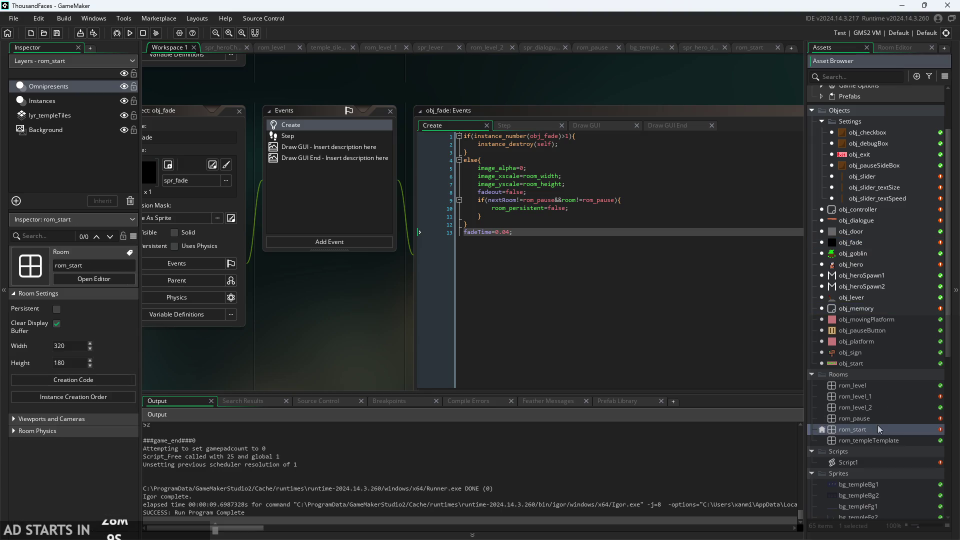
- Open the rom_start, rom_pause and rom_level_2 rooms, then the Script1 code
double_click(878, 426)
left_click(854, 46)
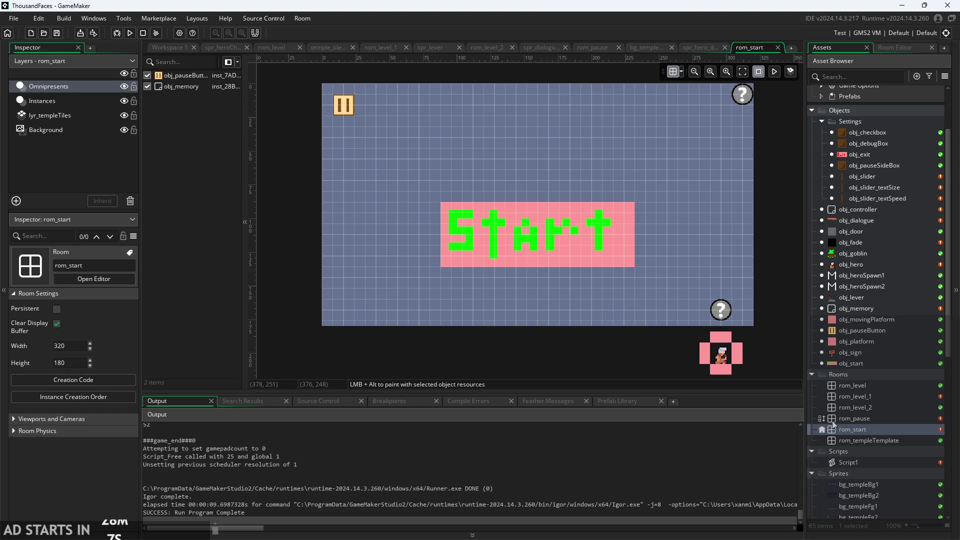
double_click(845, 418)
double_click(853, 405)
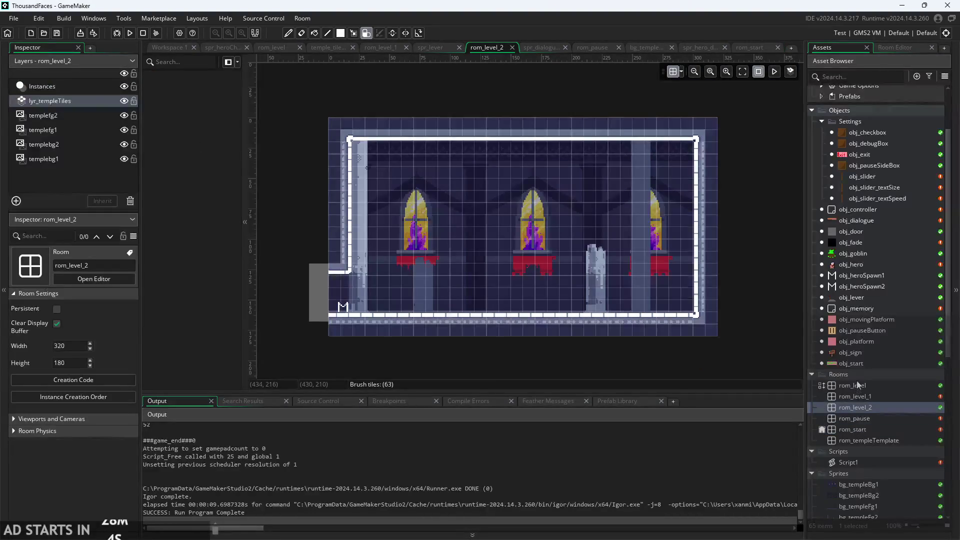
double_click(875, 463)
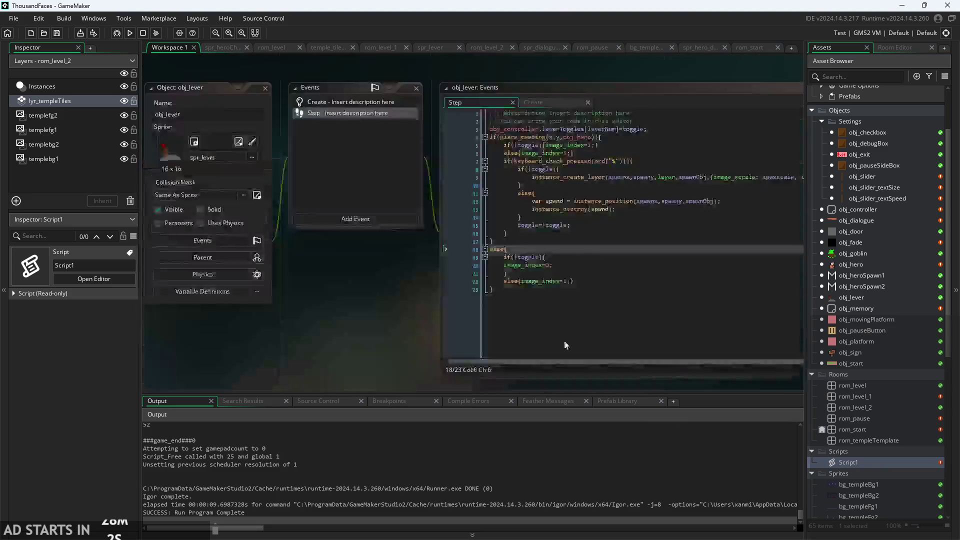
scroll(463, 294, "down", 4)
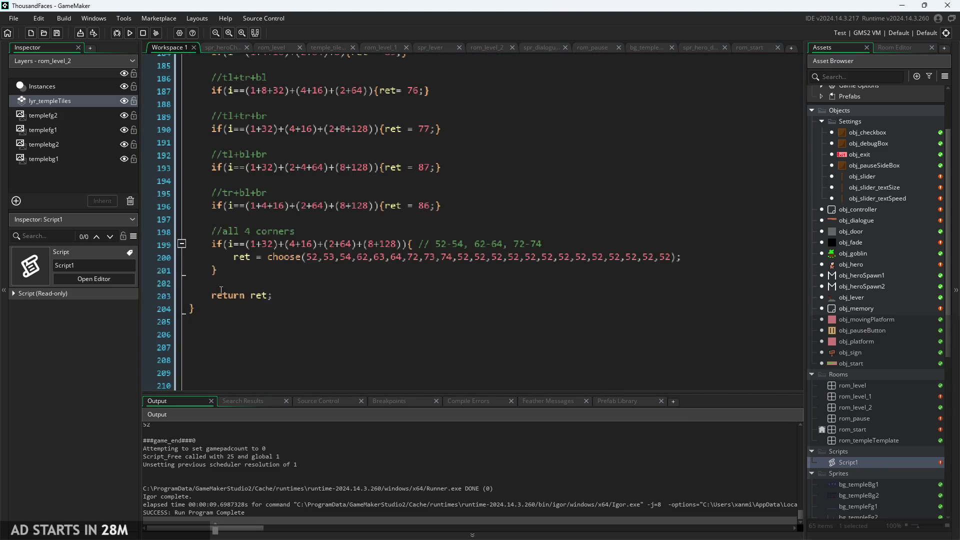
- Add a new line after line 199 starting with if( and try the random_range suggestion
left_click(594, 241)
key("Return")
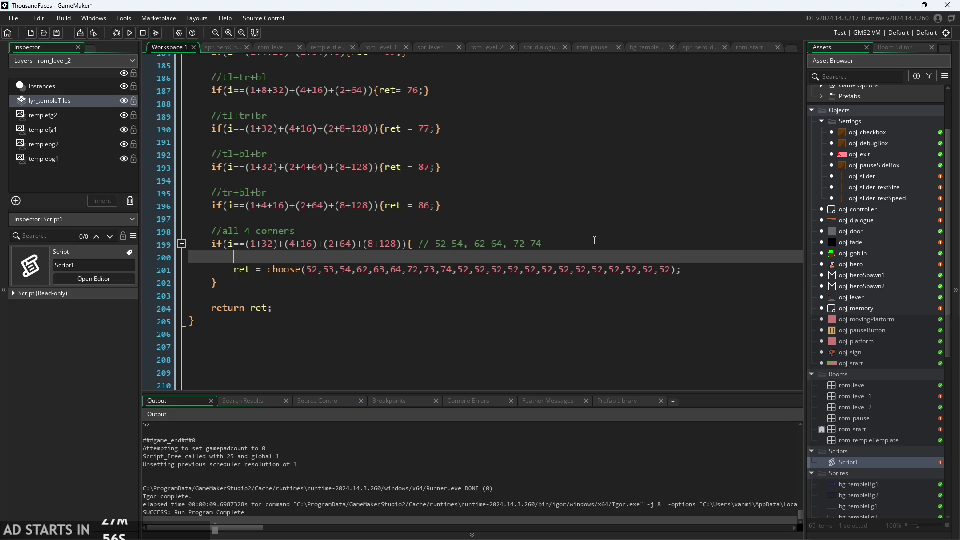
type("if(")
type("random")
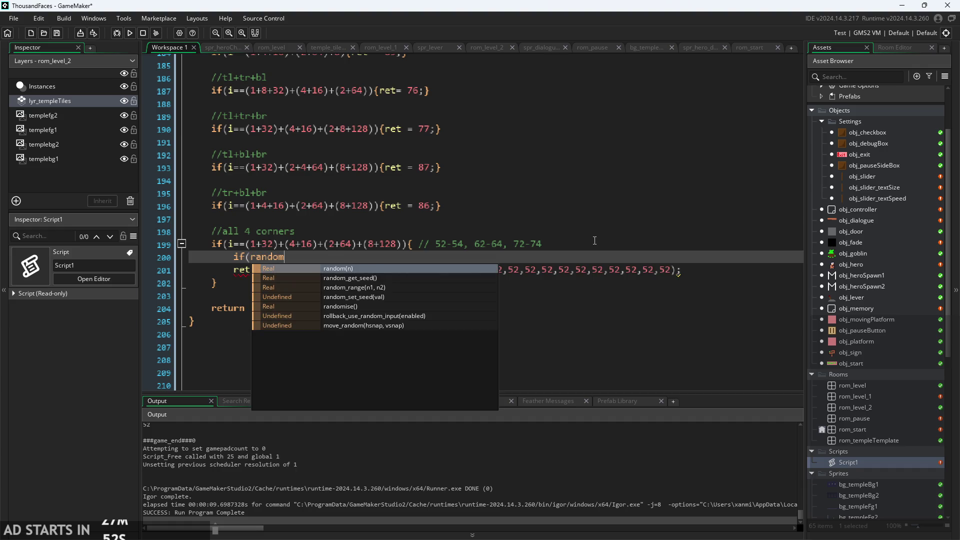
left_click(417, 290)
key("BackSpace")
key("BackSpace")
key("BackSpace")
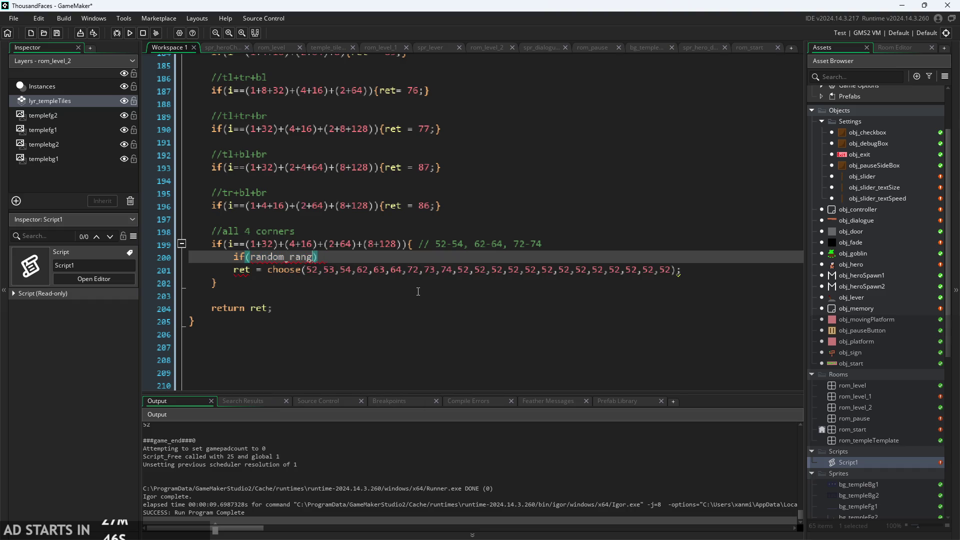
type(")")
key("BackSpace")
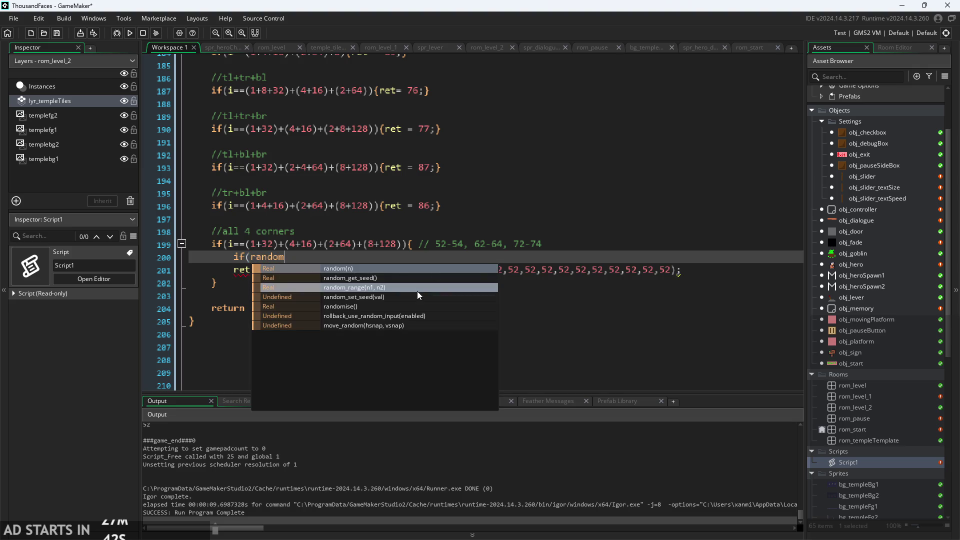
- Insert random() into the condition and type its 1 and 0.10 values
left_click(352, 270)
mouse_move(264, 260)
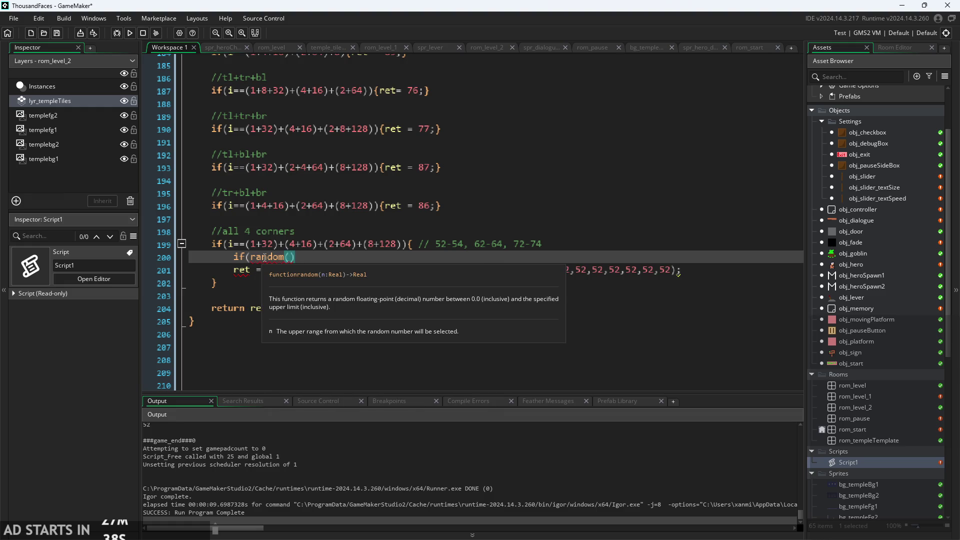
type("1")
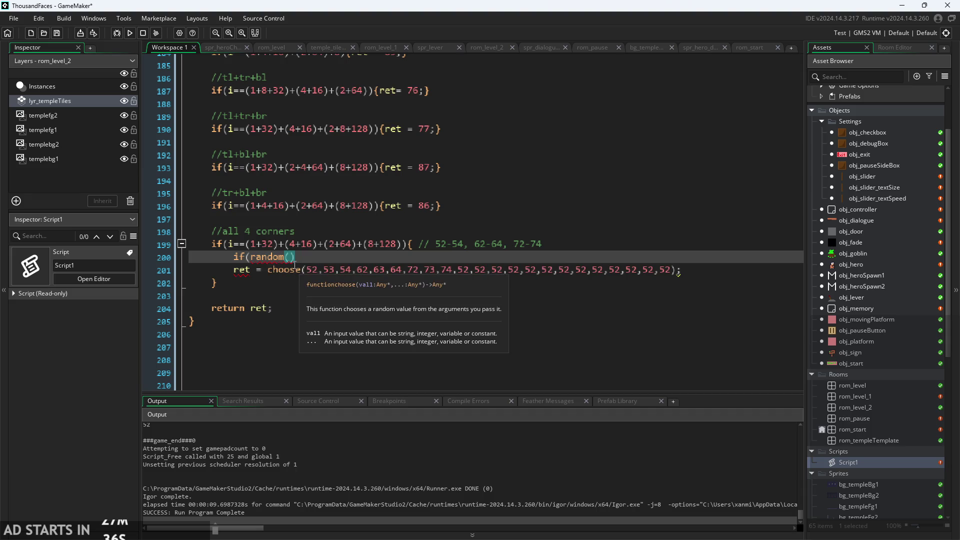
key("Left")
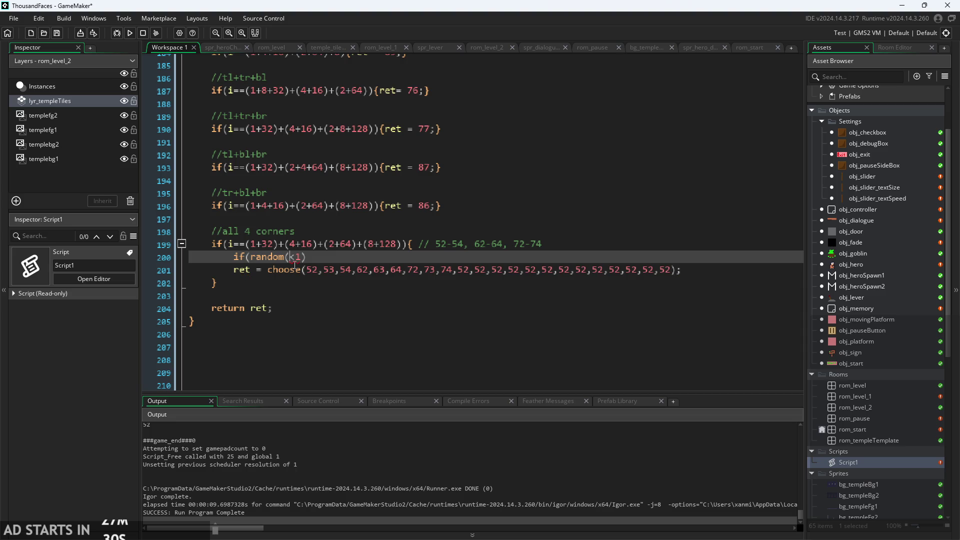
type("0")
type(".")
type("1")
type("0")
key("End")
- Indent the choose line under the new if and delete its 52 entries, leaving 53,54,62,63,64,72,73,74
left_click(710, 270)
key("Return")
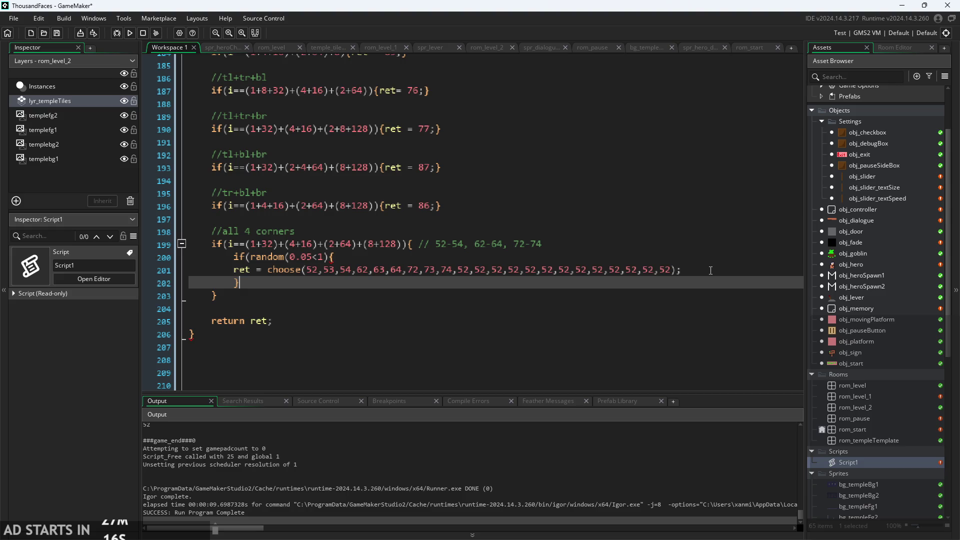
left_click(233, 270)
key("Tab")
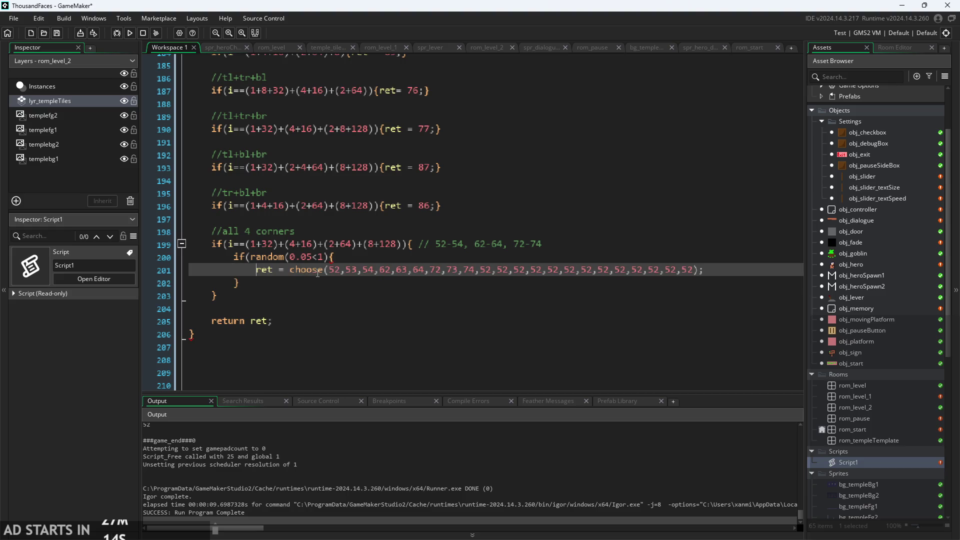
left_click(330, 257)
type(")")
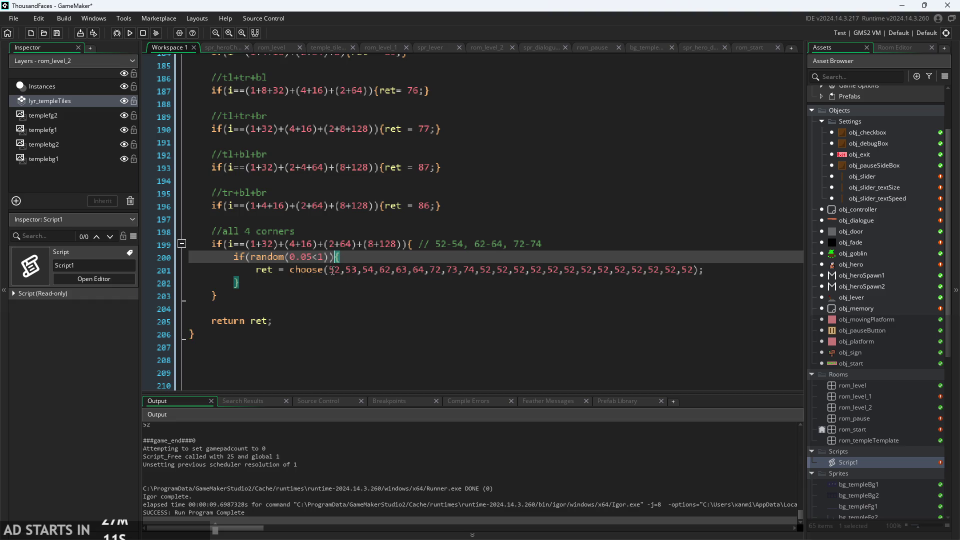
left_click(329, 270)
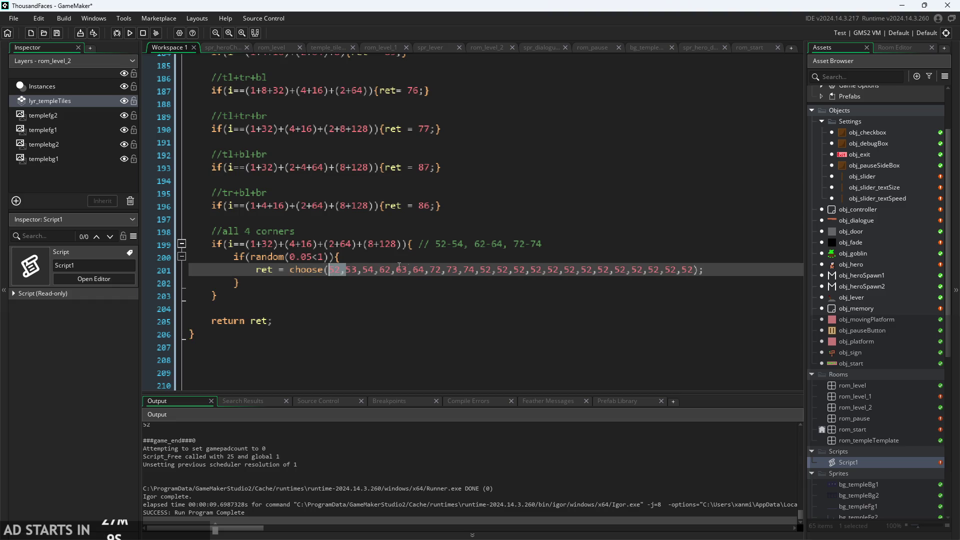
key("Delete")
key("Delete")
key("Delete")
left_click_drag(678, 270, 467, 278)
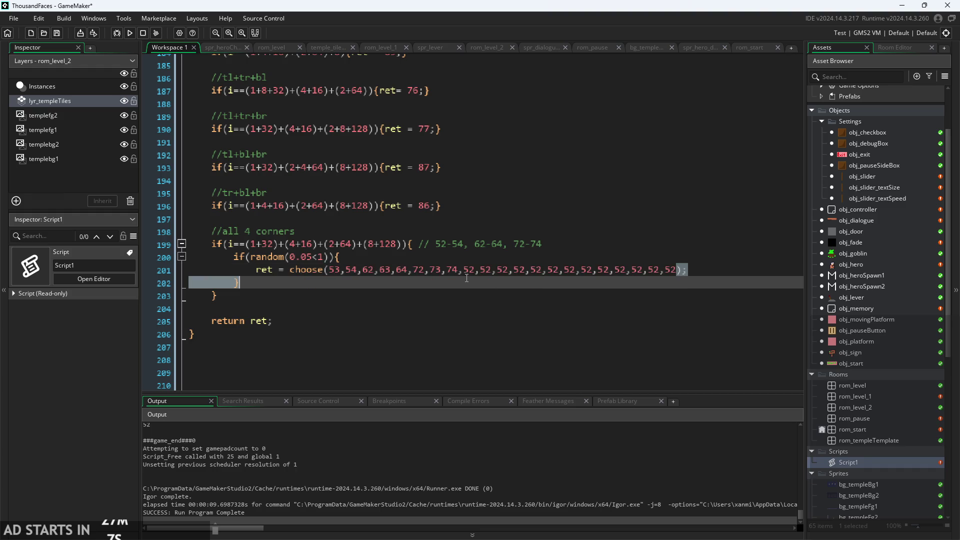
key("Delete")
- Add an else{ret=52;} fallback after the if block and launch a test run
left_click(467, 285)
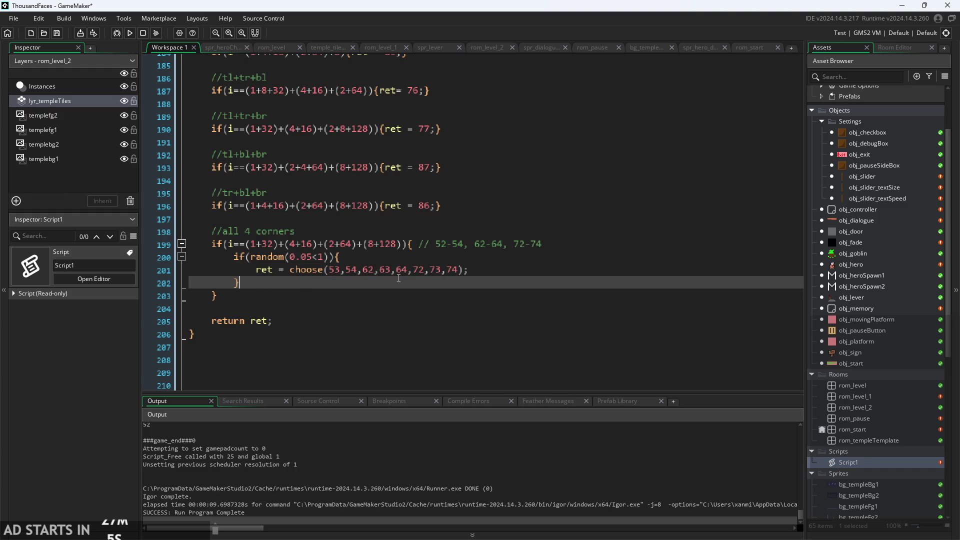
key("Return")
type("else")
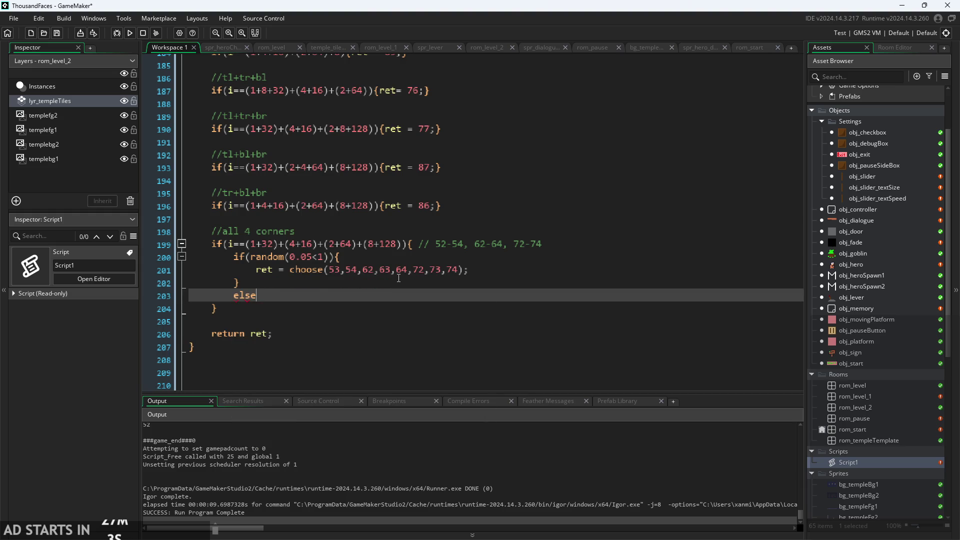
type("{ret=52;")
left_click(126, 34)
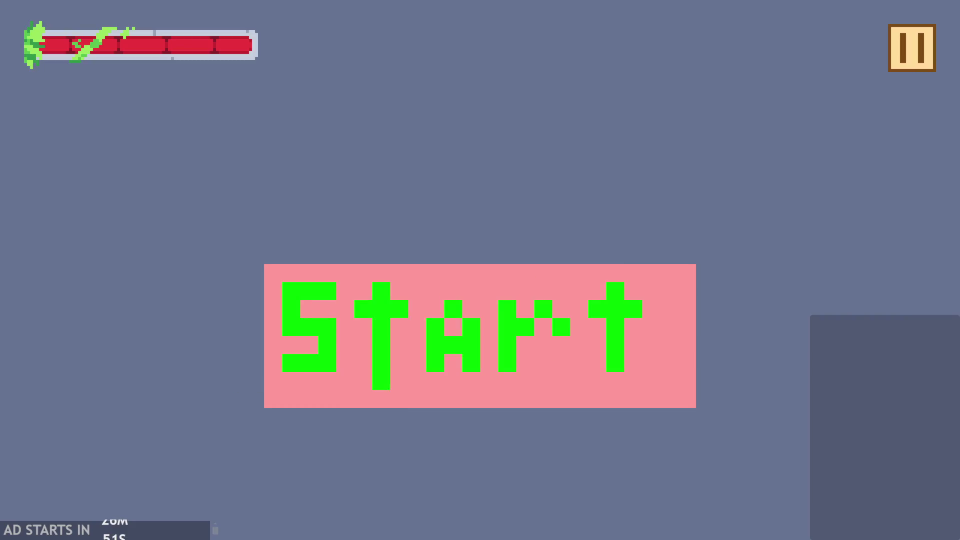
left_click(463, 317)
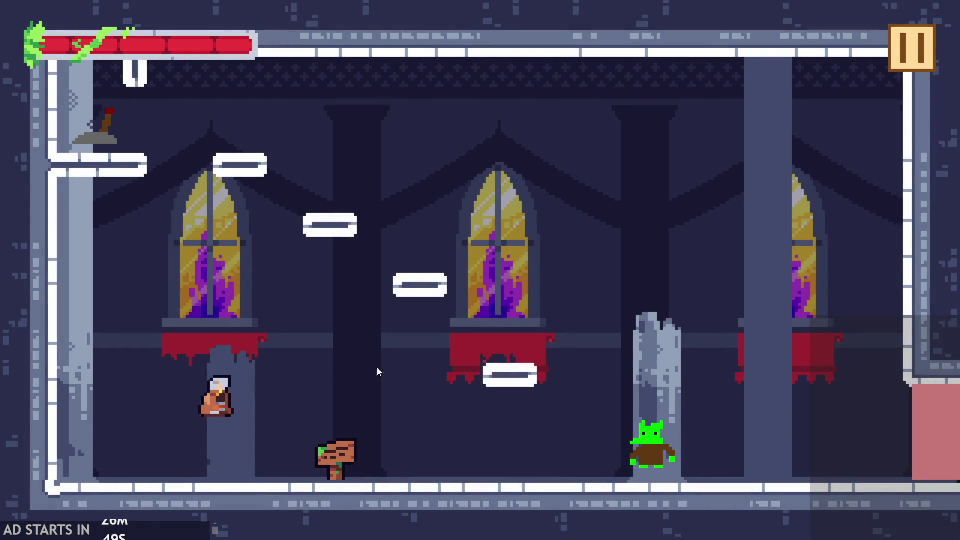
left_click(908, 46)
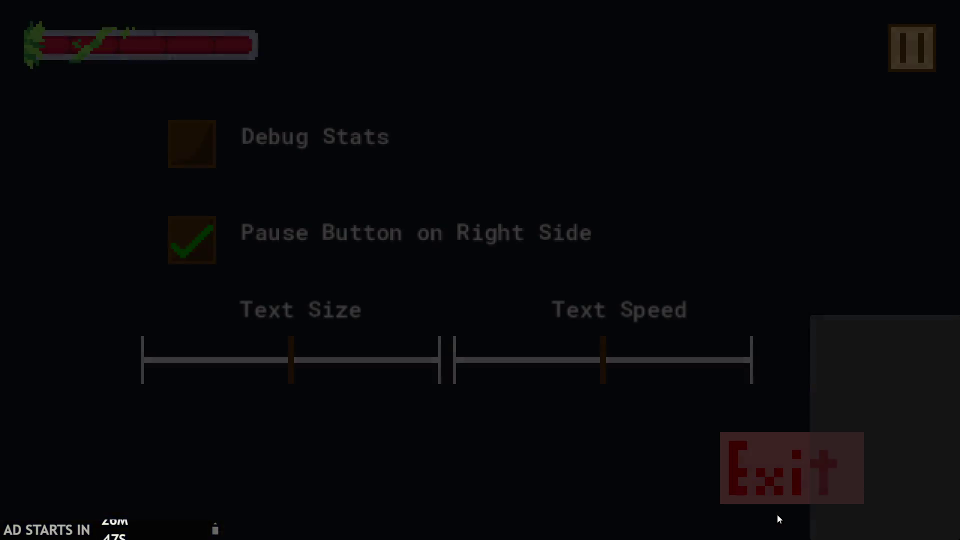
left_click(780, 487)
left_click(317, 257)
left_click(319, 265)
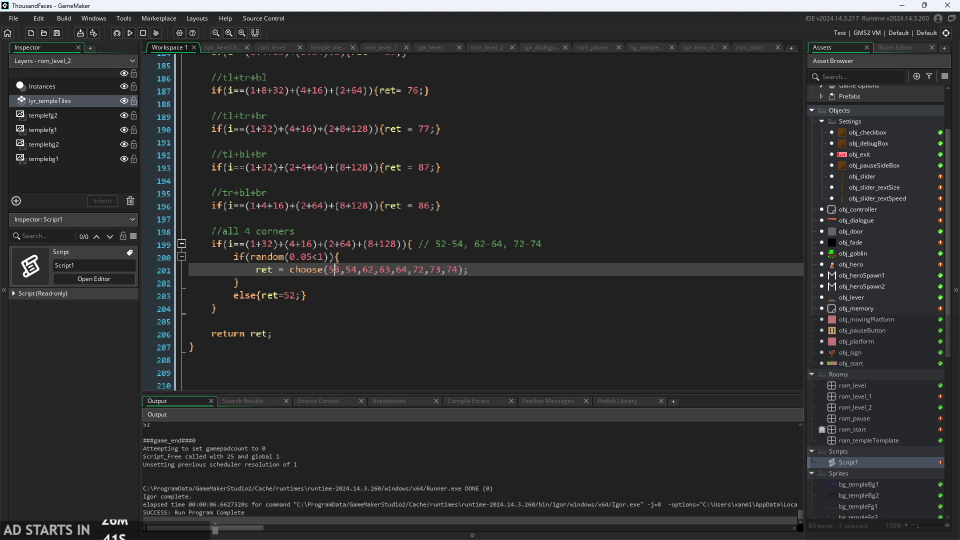
- Rewrite the line 200 condition as if(0.05>=random(1)){
left_click(321, 258)
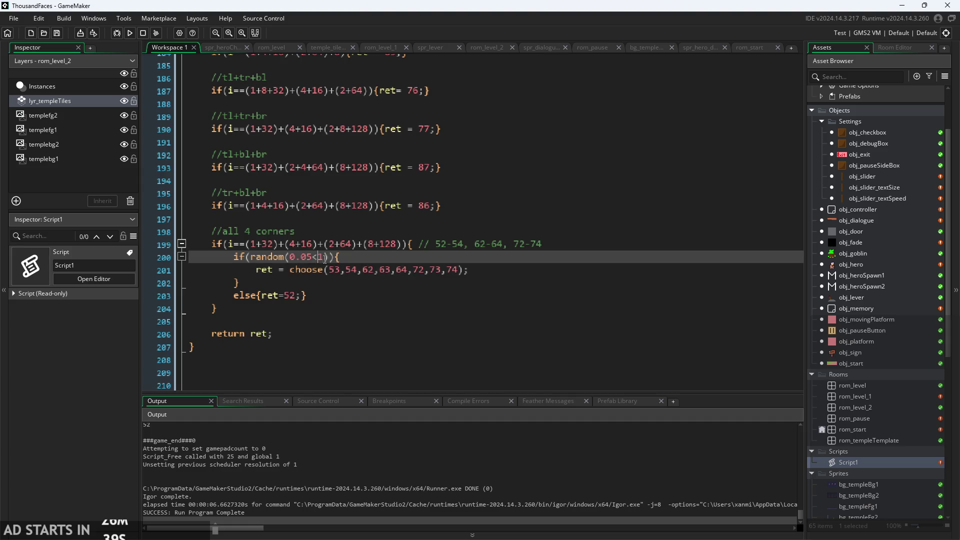
left_click(325, 257)
left_click(321, 258)
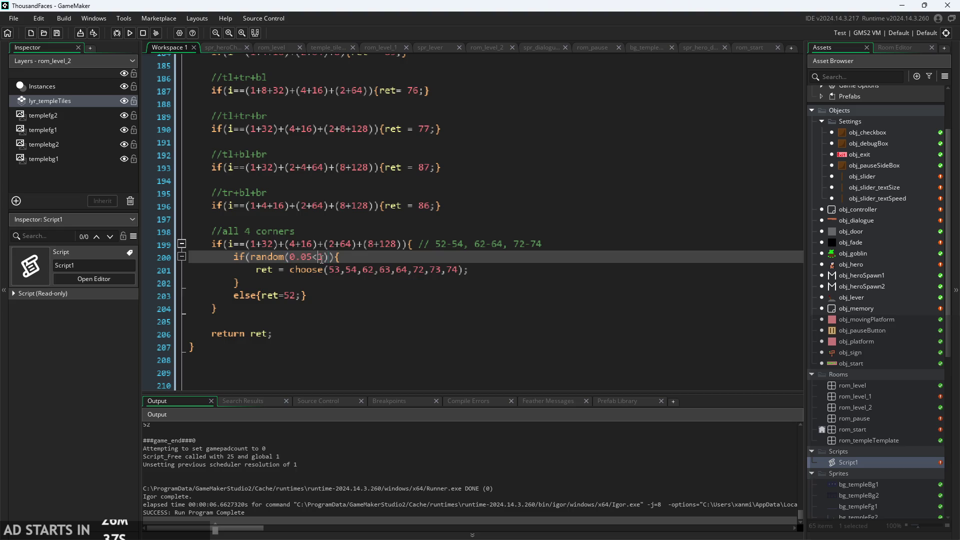
left_click(292, 258)
type("0.05<")
key("BackSpace")
type(">")
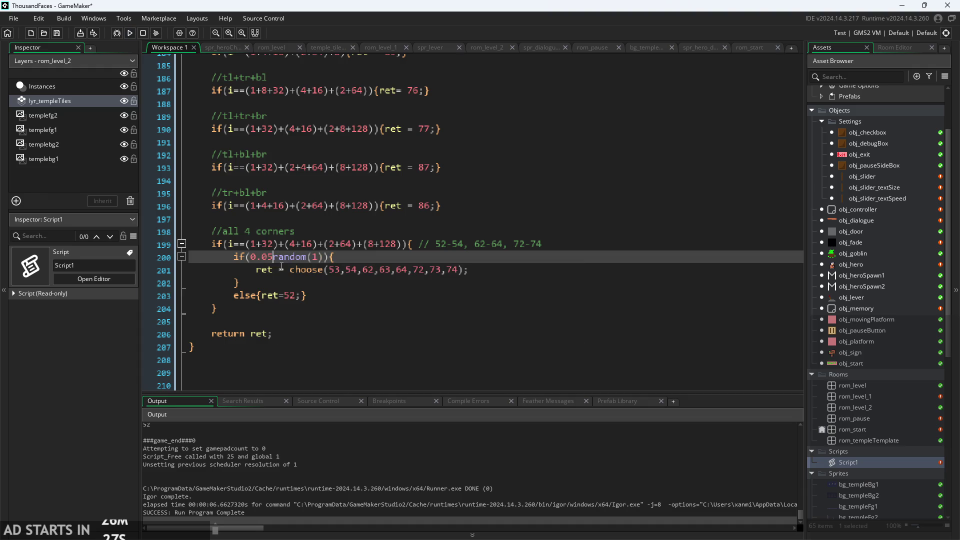
type("=")
- Test-run the game, walk the hero right, then pause and exit back to the code
left_click(133, 33)
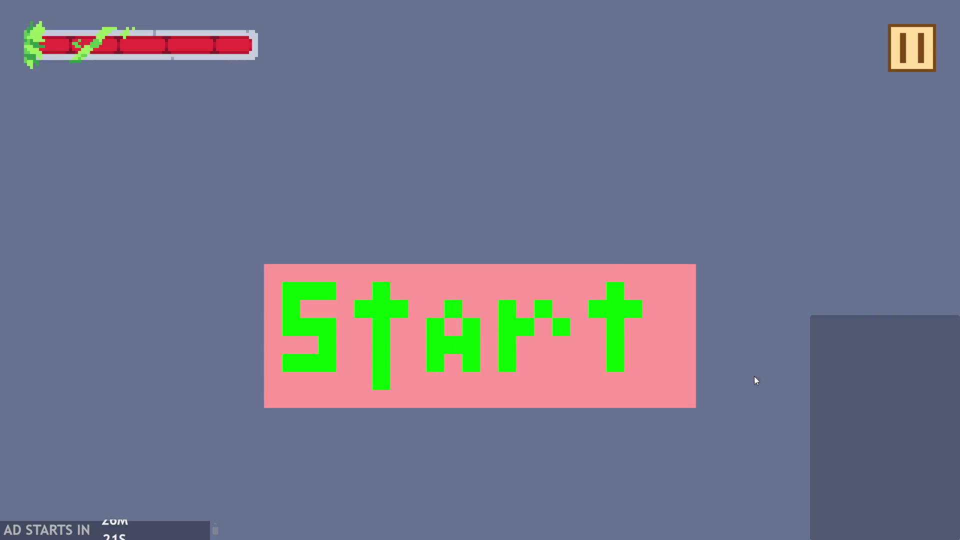
left_click(508, 373)
key("Right")
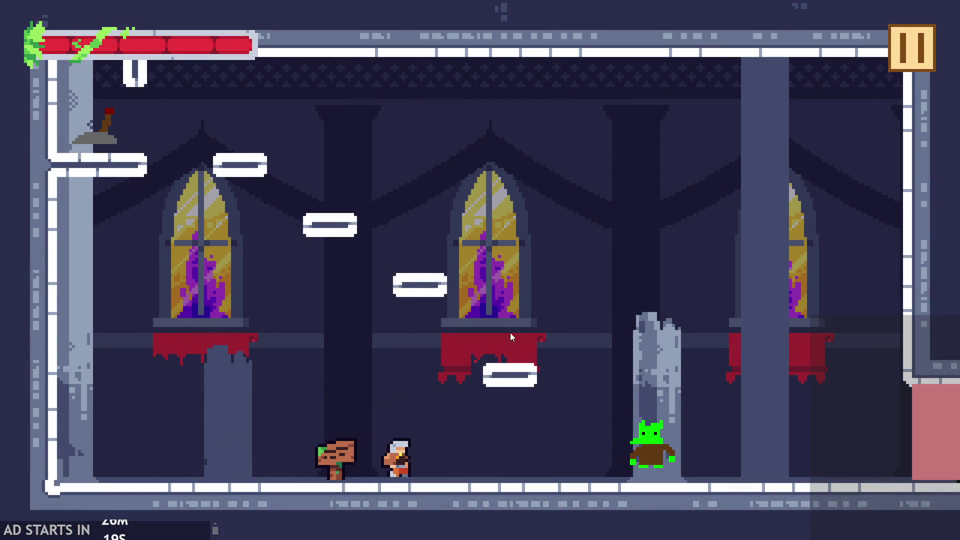
left_click(892, 70)
left_click(754, 456)
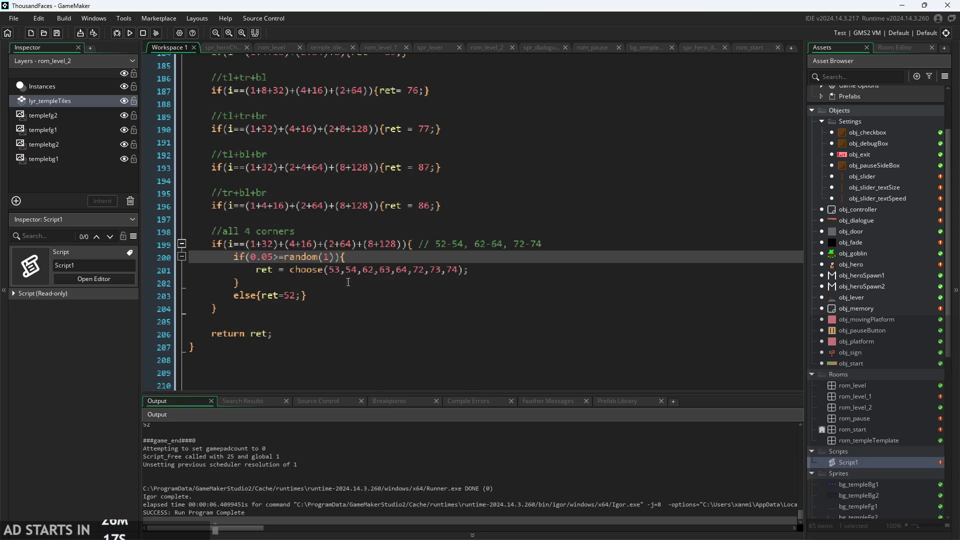
- Change the threshold to 0.1, then test-run the level with a few jumps near the pillar and exit
key("BackSpace")
key("BackSpace")
type("1")
left_click(128, 34)
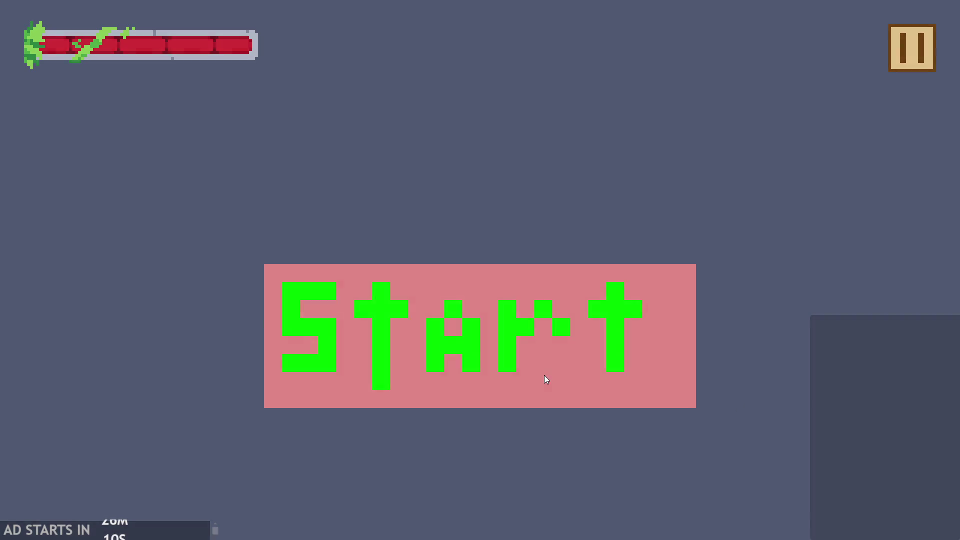
left_click(544, 375)
key("Right")
key("space")
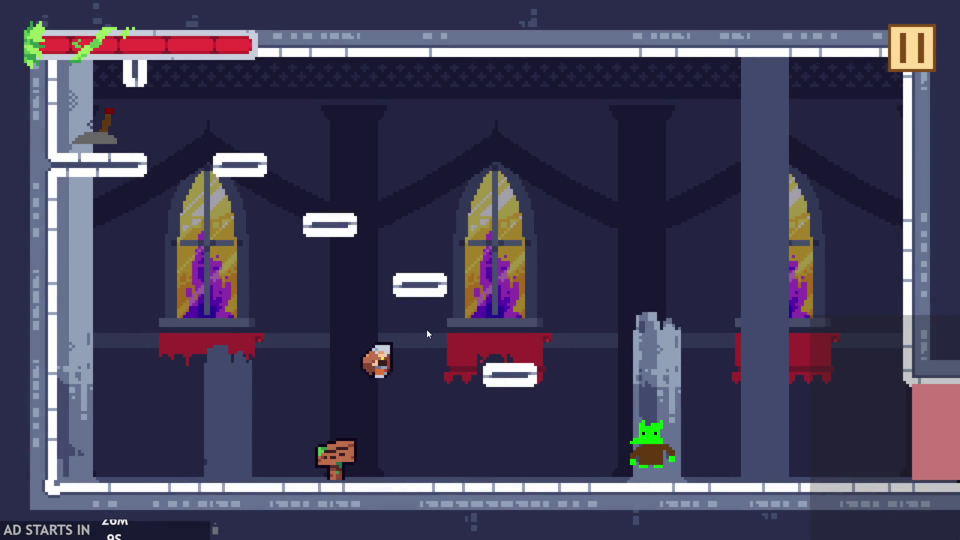
key("Left")
key("space")
key("Left")
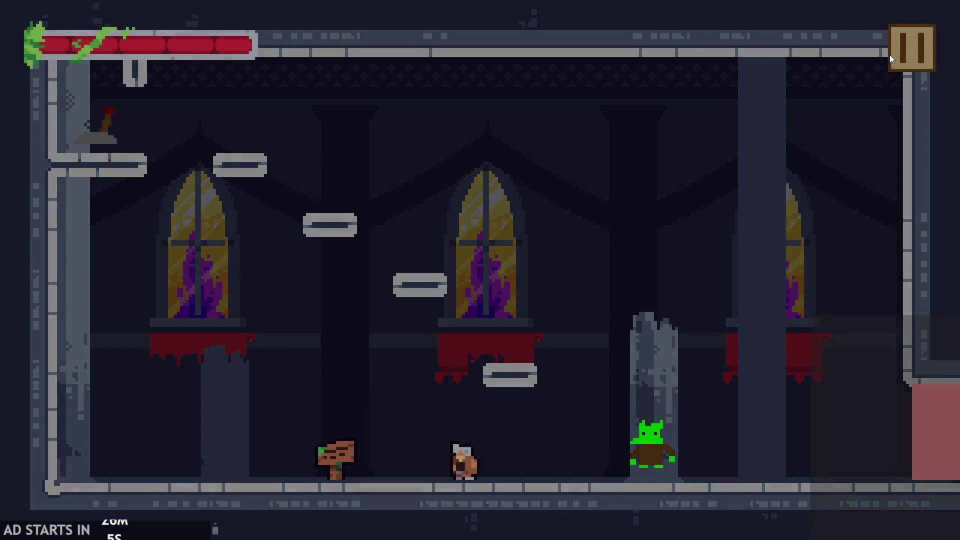
left_click(890, 55)
left_click(729, 443)
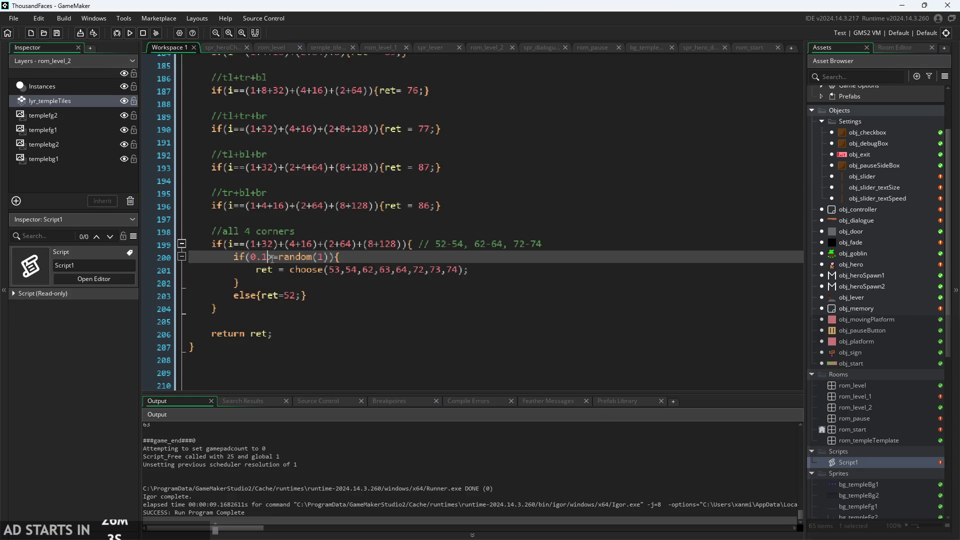
- Set the threshold to 0.15 and play-test the level, walking and jumping the knight before closing
type("5")
left_click(129, 34)
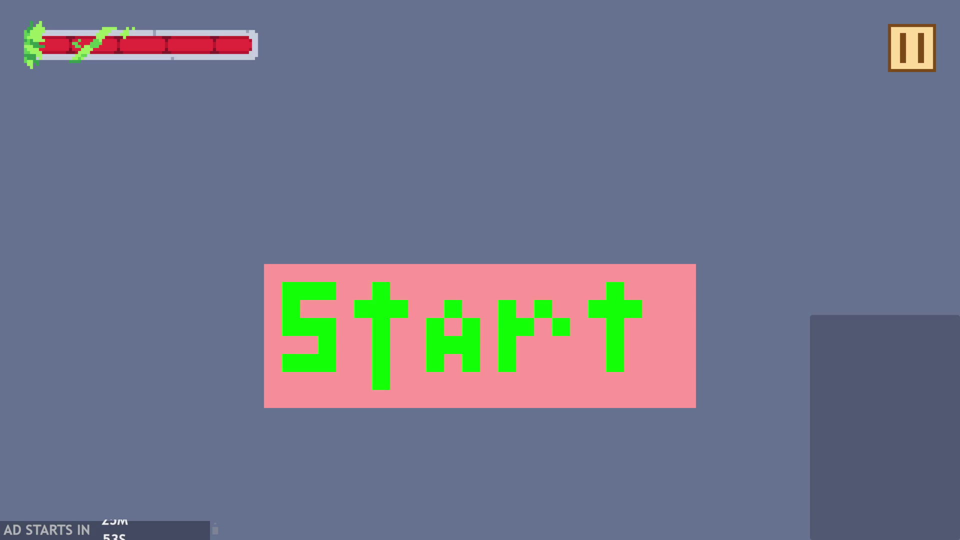
left_click(592, 293)
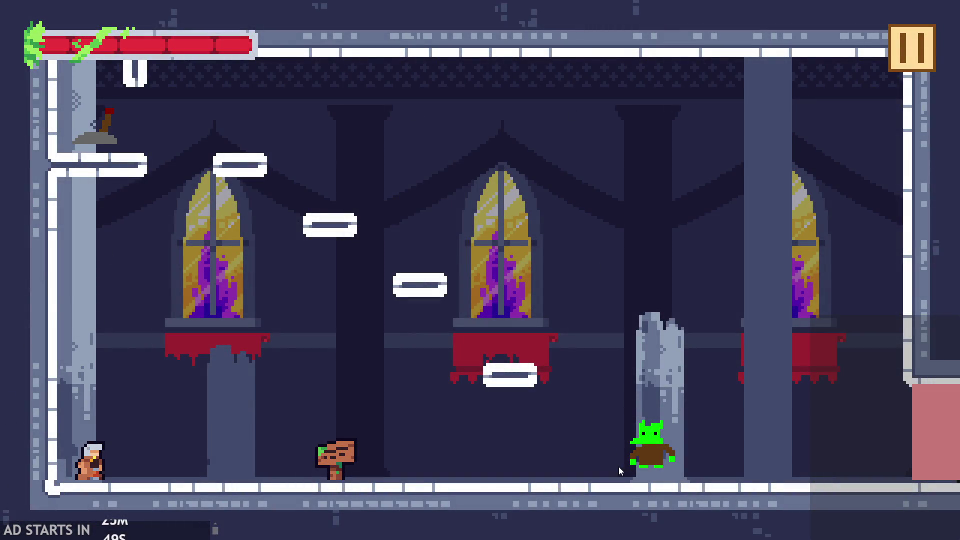
key("Right")
key("Left")
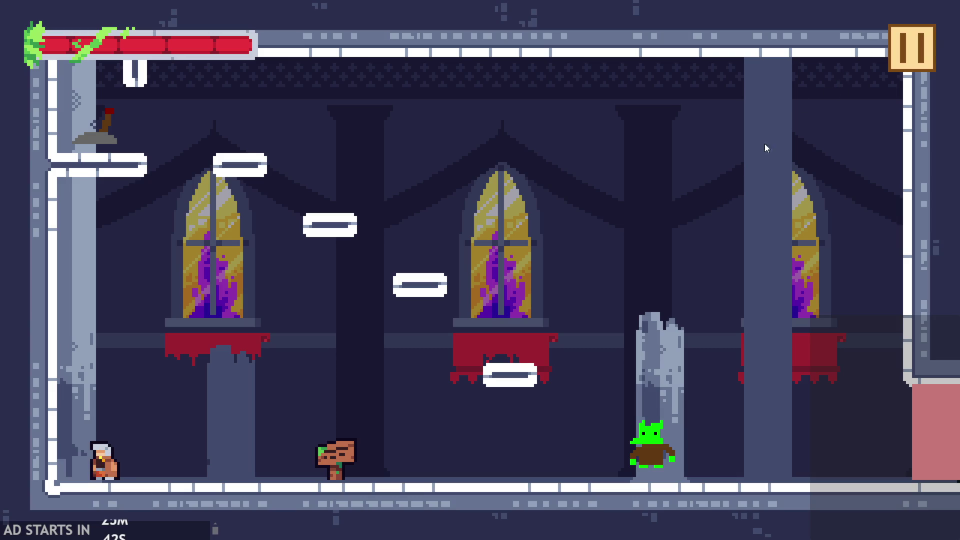
key("Right")
key("Up")
key("Left")
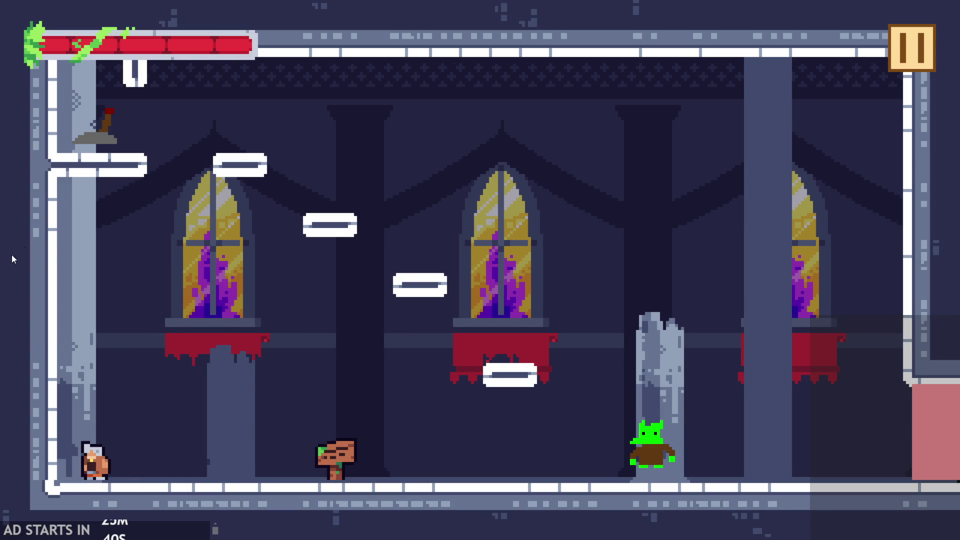
key("Escape")
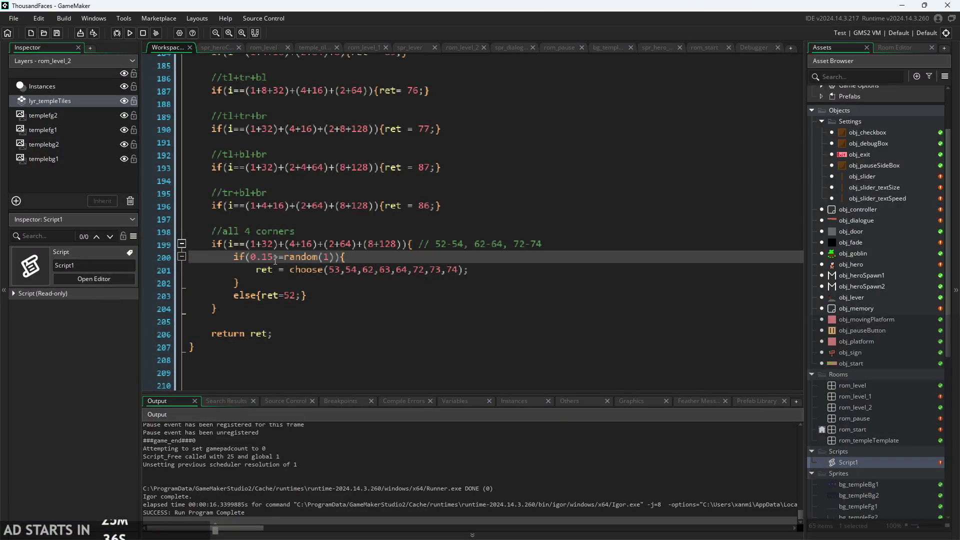
- Raise the threshold to 0.2 and relaunch the game
key("BackSpace")
key("BackSpace")
type("2")
left_click(131, 35)
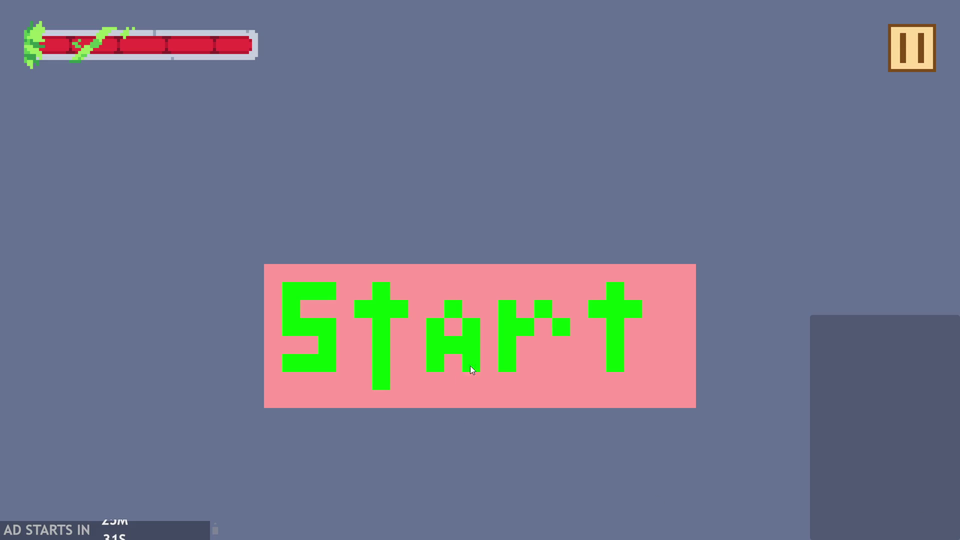
- Start the game and run and jump the hero through the first castle rooms, flipping the lever
left_click(470, 366)
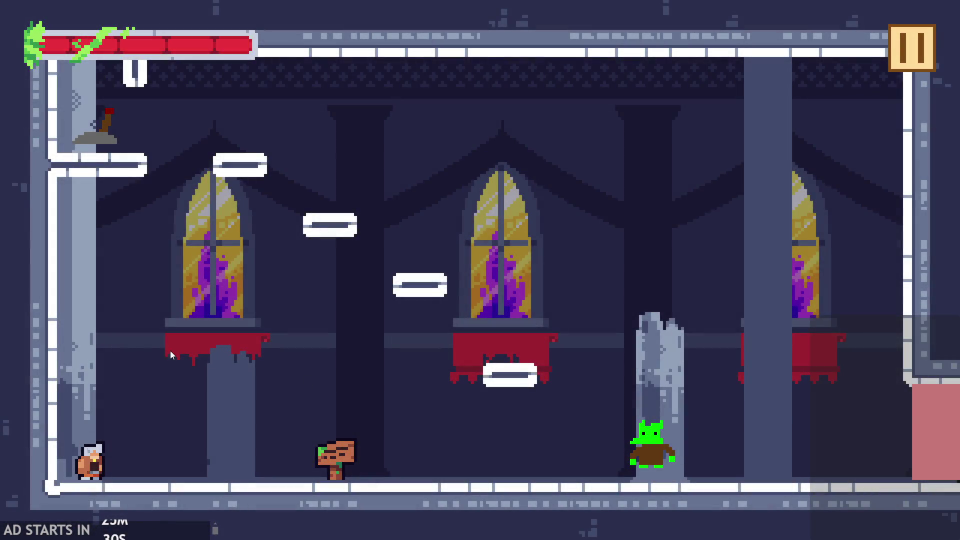
key("Right")
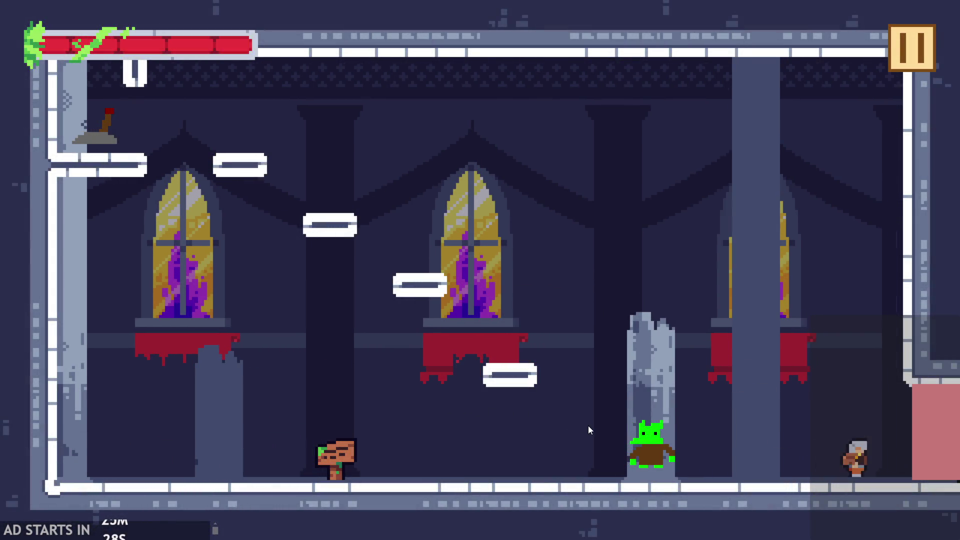
key("Left")
key("Up")
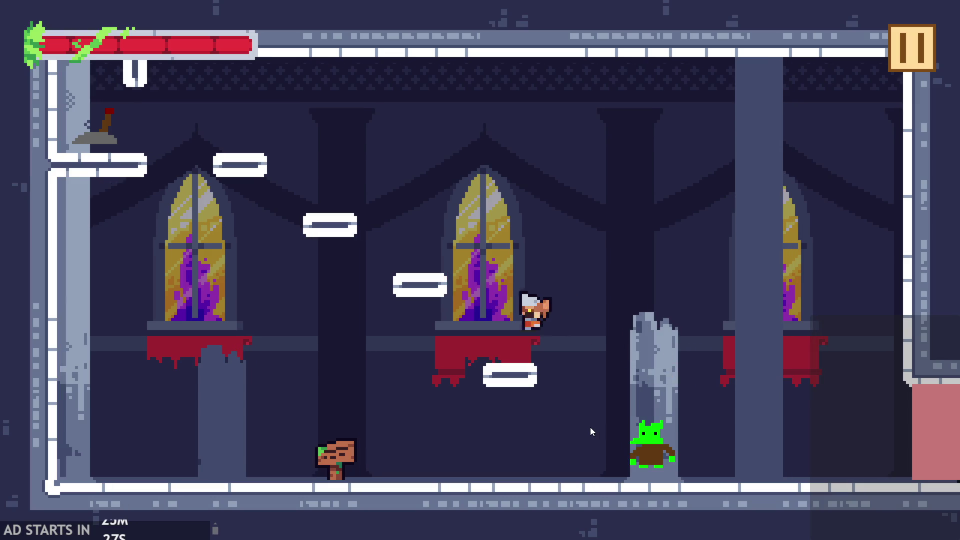
key("Up")
key("Left")
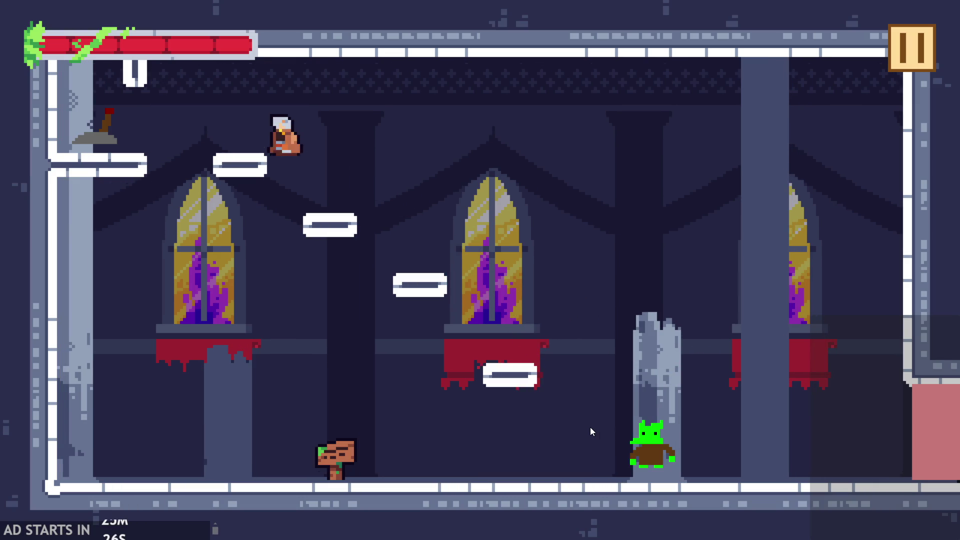
key("Up")
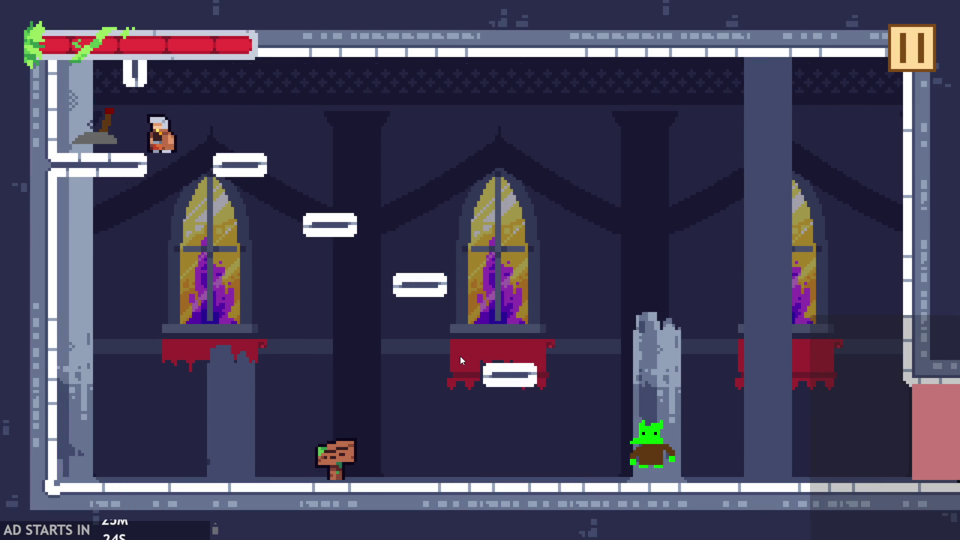
key("Left")
key("Right")
key("Up")
key("Right")
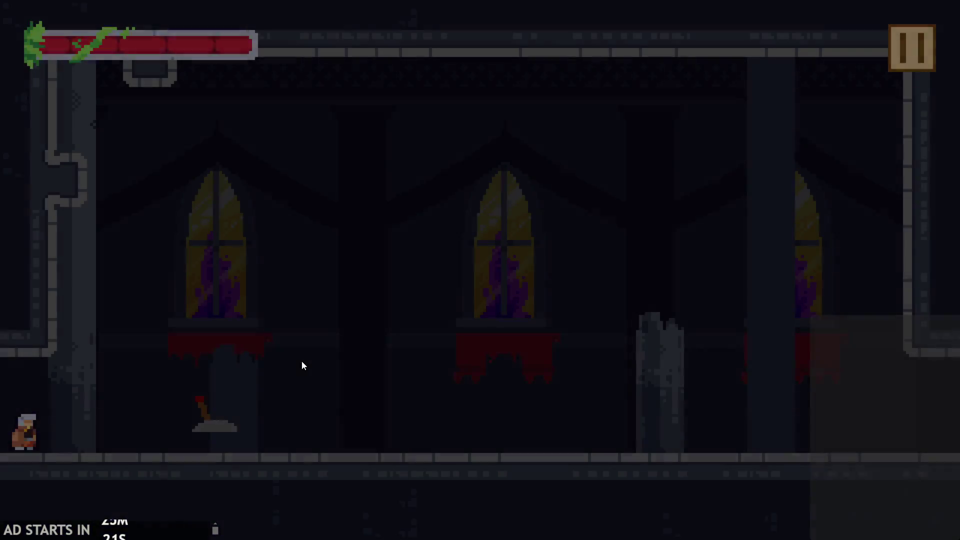
key("Right")
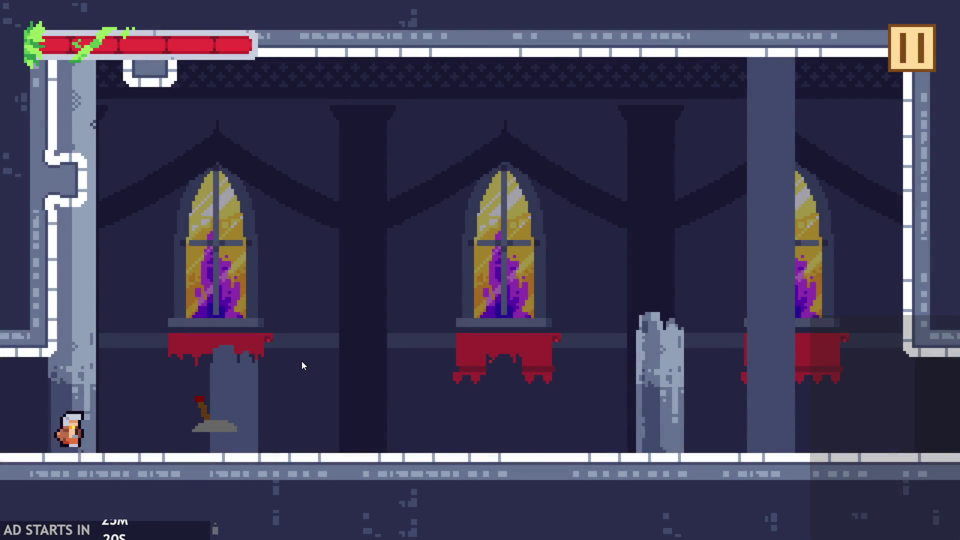
key("Up")
key("Left")
key("Up")
key("Right")
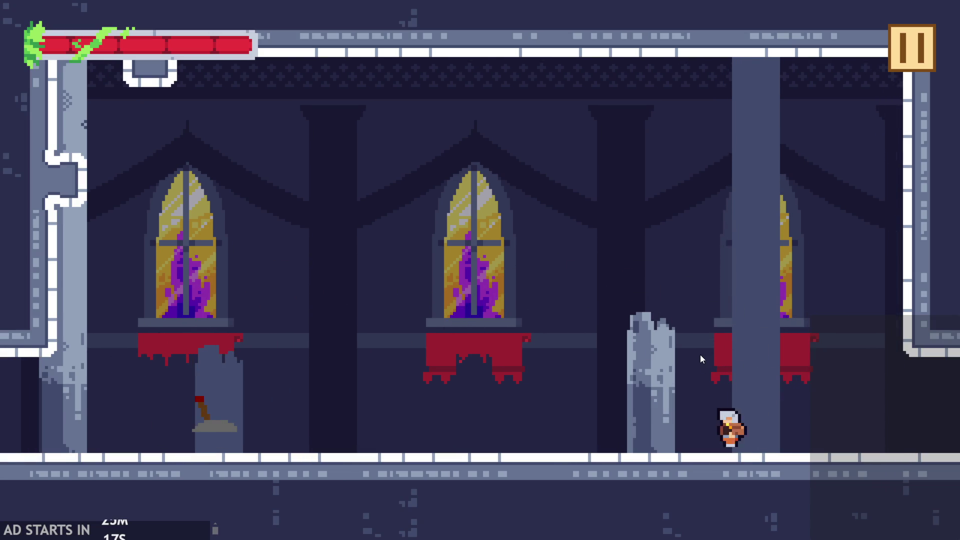
key("Left")
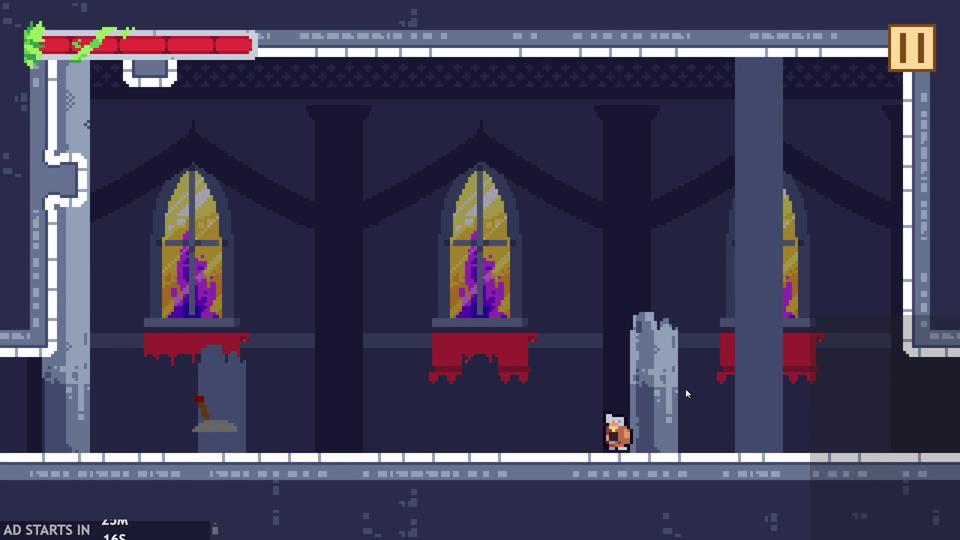
key("Right")
- Keep running and jumping the hero through further rooms, back up to the lever ledge
key("Right")
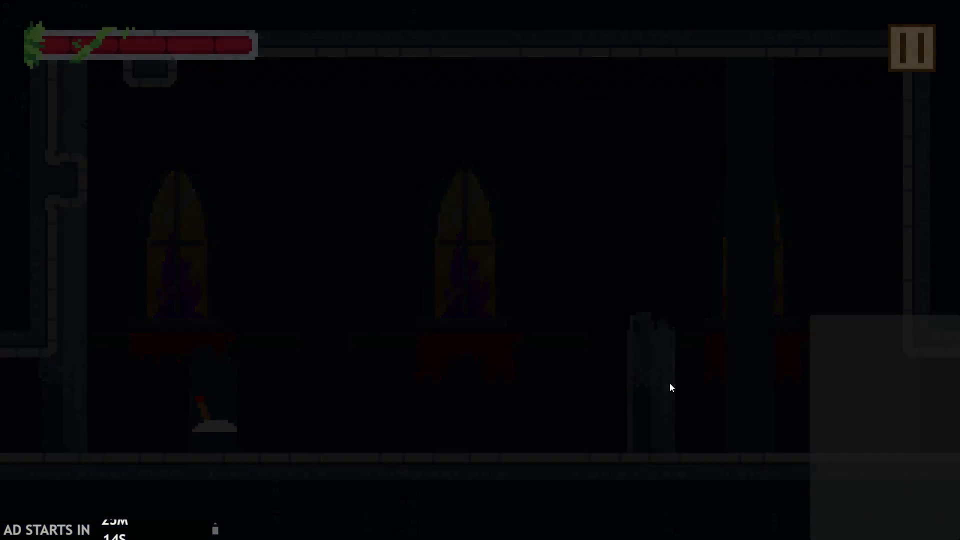
key("Up")
key("Right")
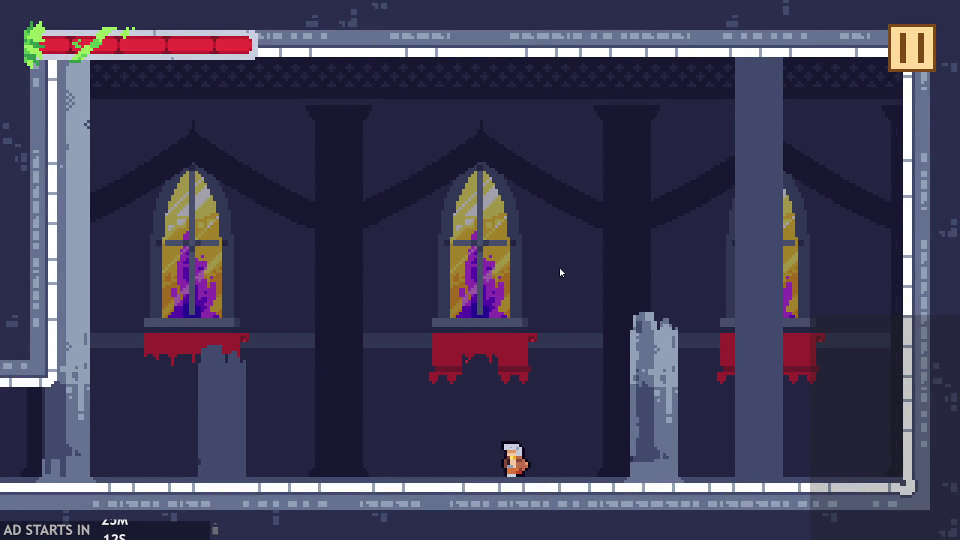
key("Left")
key("Up")
key("Left")
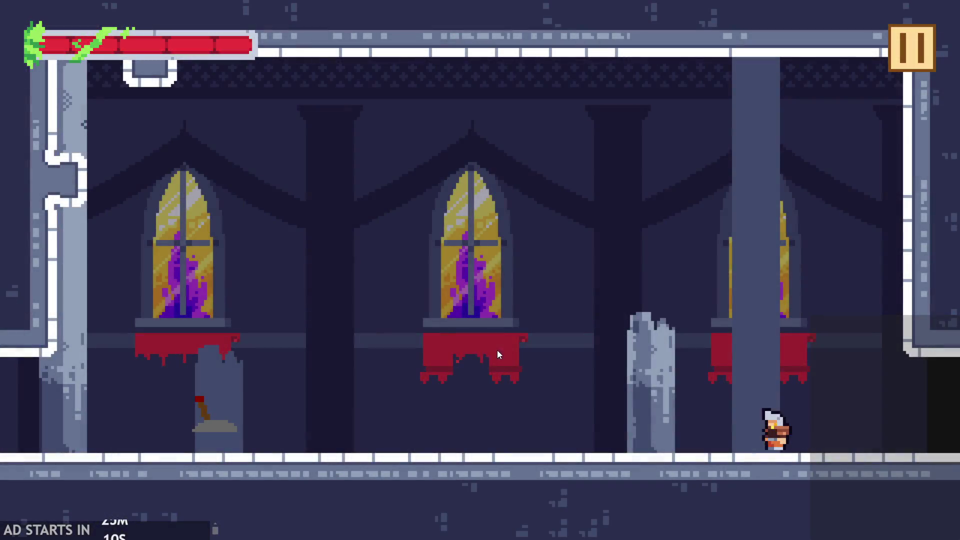
key("Up")
key("Left")
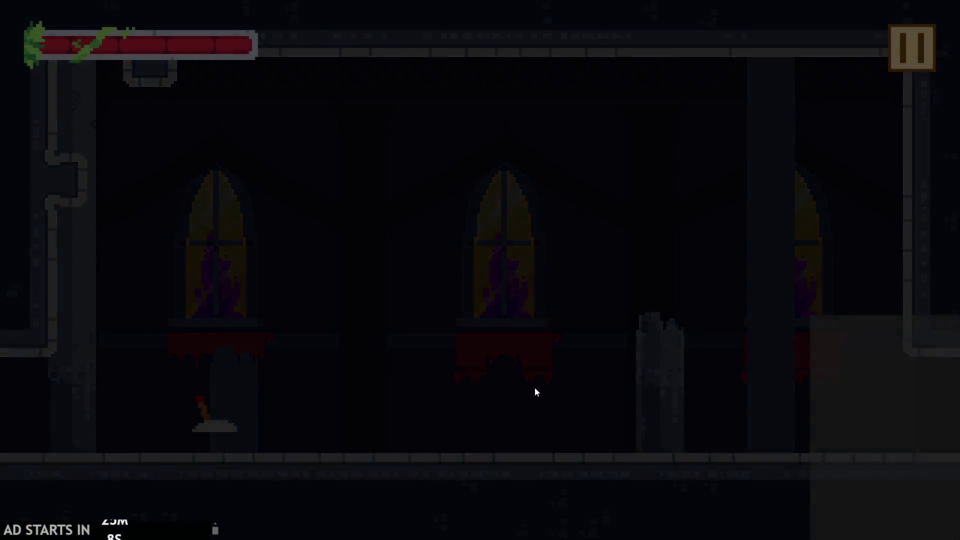
key("Up")
key("Left")
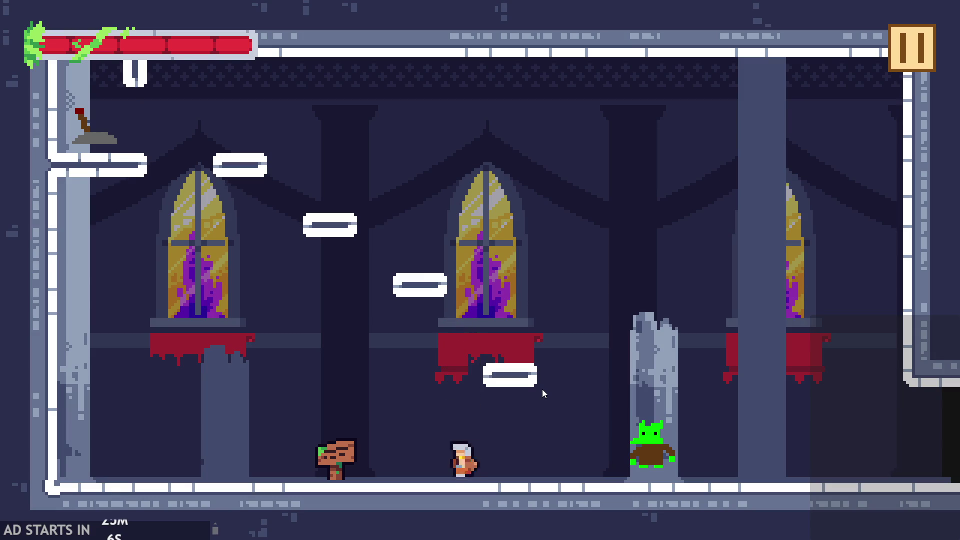
key("Up")
key("Up")
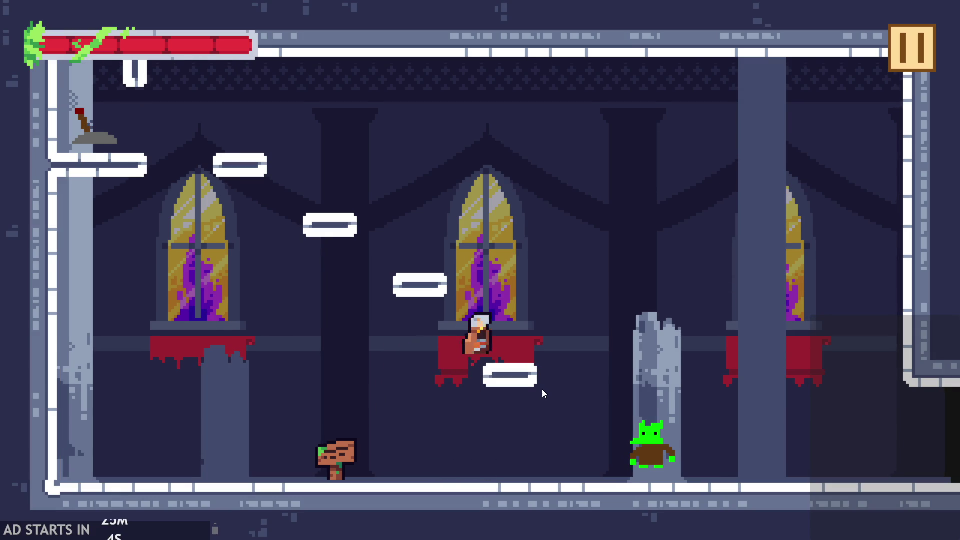
key("Right")
key("Left")
key("Up")
key("Right")
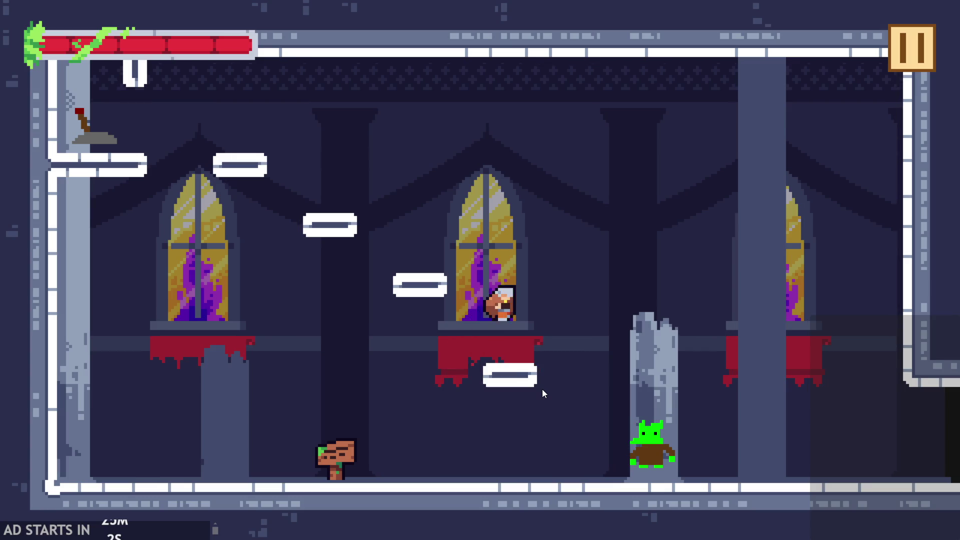
key("Left")
key("Up")
key("Right")
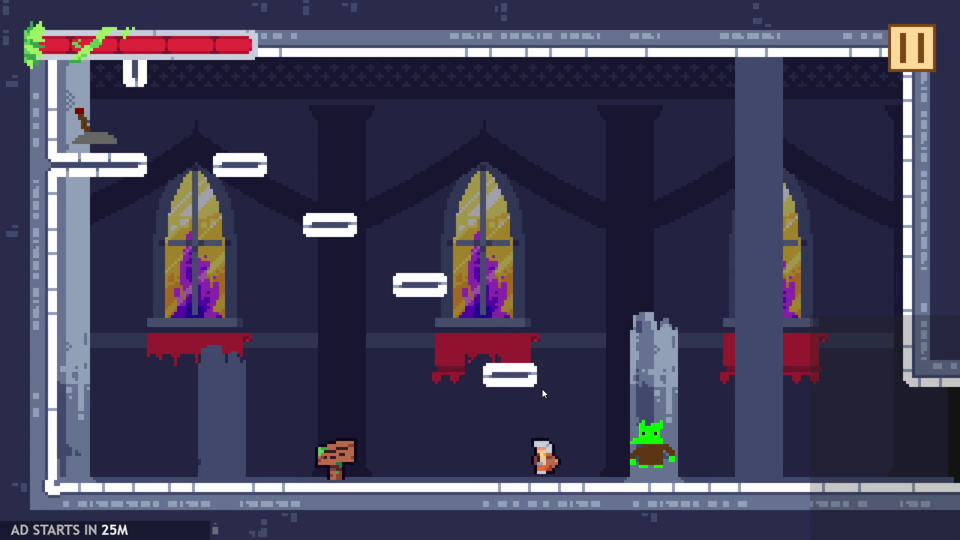
key("Up")
key("Left")
key("Up")
key("Left")
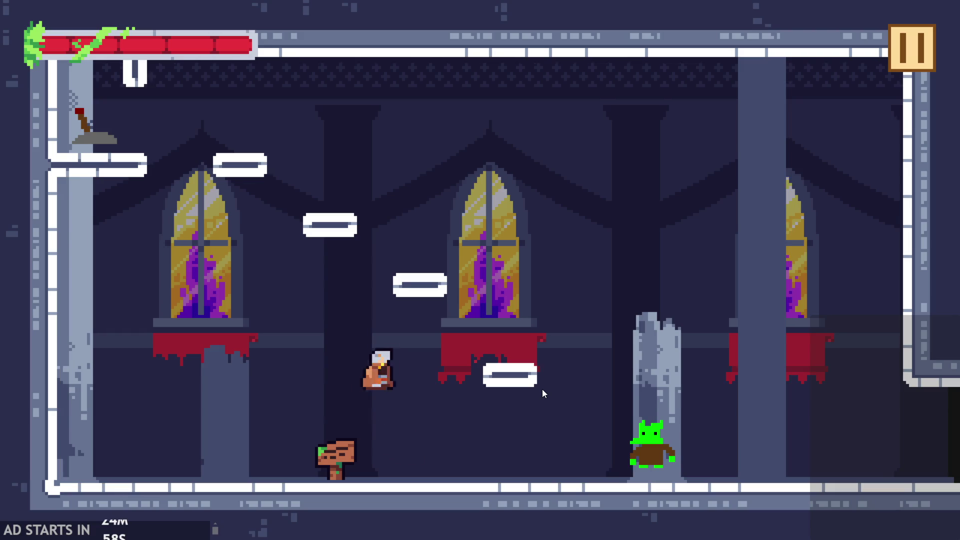
key("Right")
key("Left")
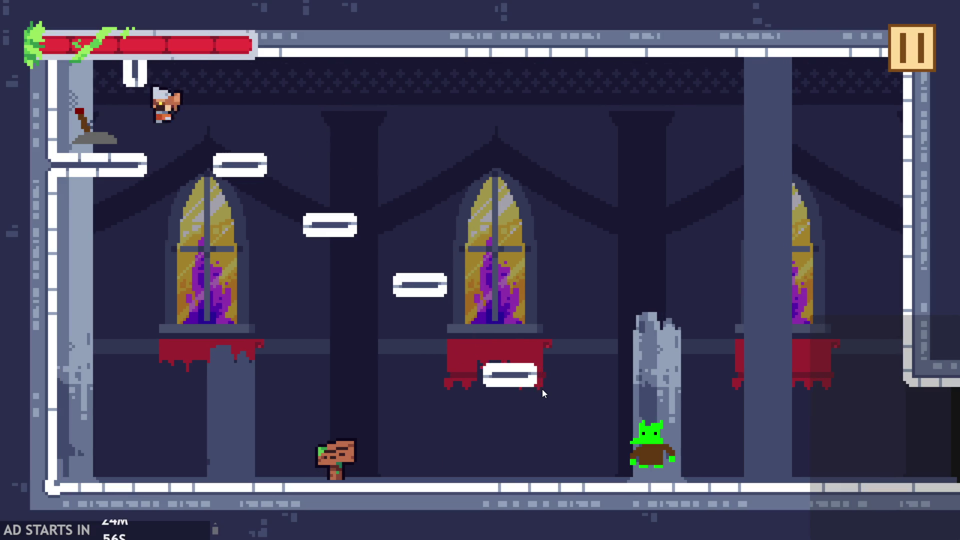
key("Up")
key("Right")
key("Left")
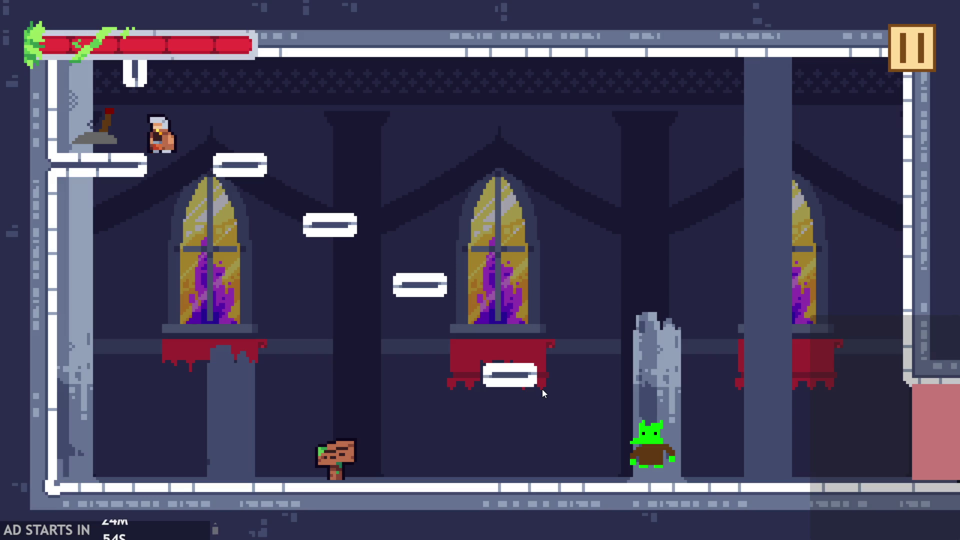
key("Up")
key("Right")
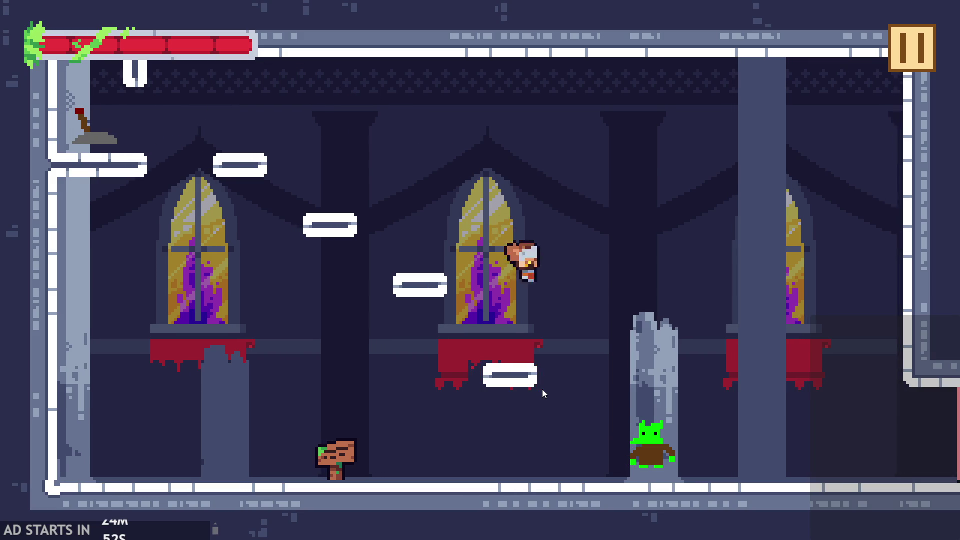
- Pause the running game and quit from its pause menu
key("Left")
left_click(911, 61)
left_click(777, 473)
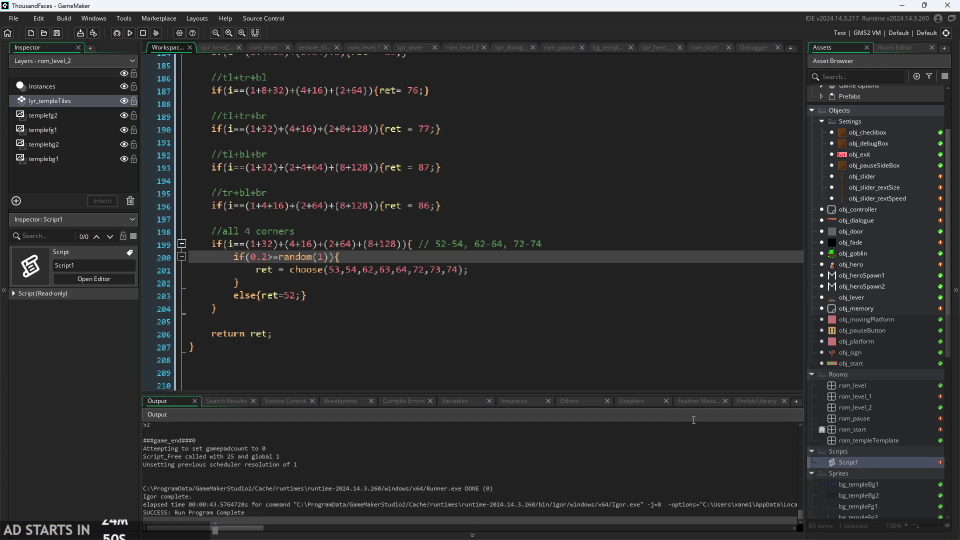
- Close the game and open obj_goblin, which uses spr_goblin and has no events
left_click(494, 287)
scroll(278, 347, "down", 2)
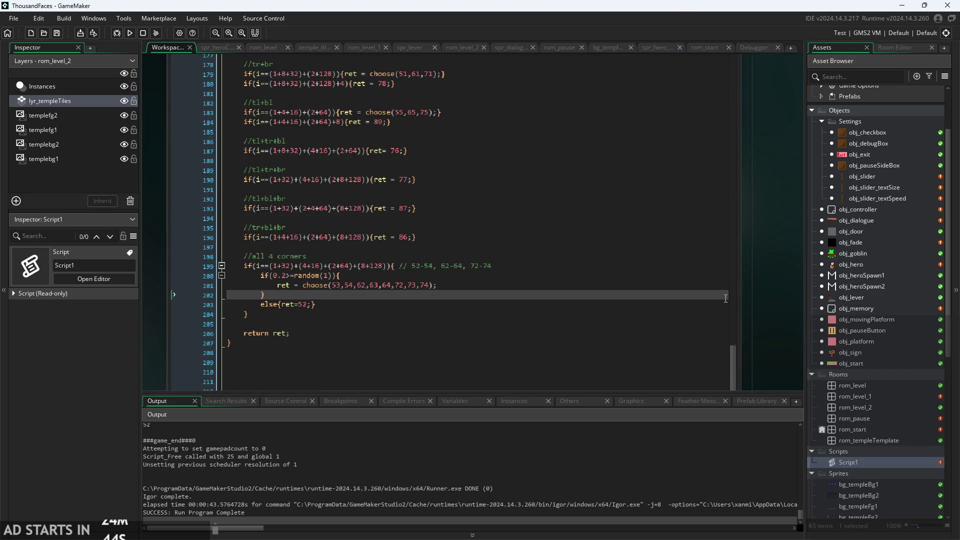
double_click(850, 253)
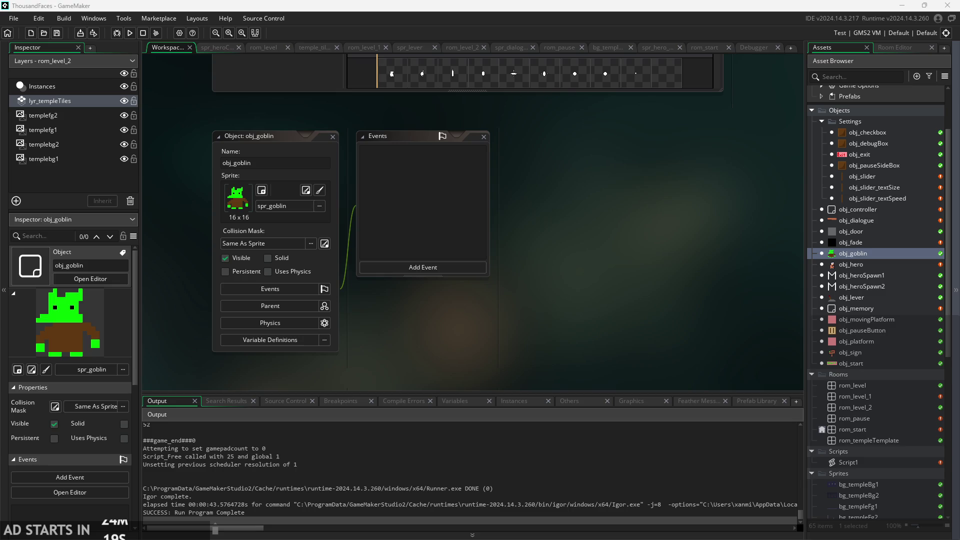
- Pan the goblin's editors into view, then switch to the ThousandFacesNotes drawing in Paint
scroll(589, 259, "up", 3)
scroll(590, 259, "left", 3)
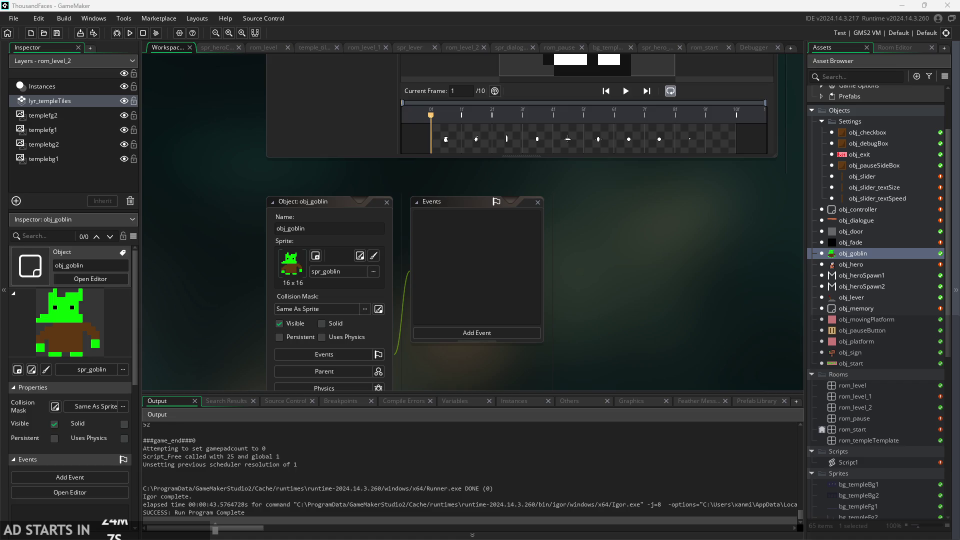
key("alt+Tab")
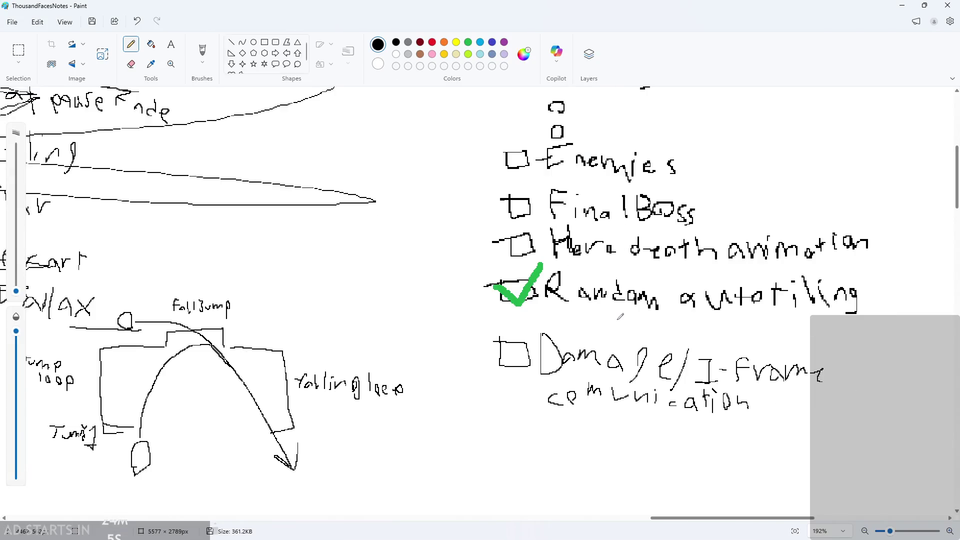
- Draw a green 6px check in the Hero death animation box
scroll(619, 316, "up", 5)
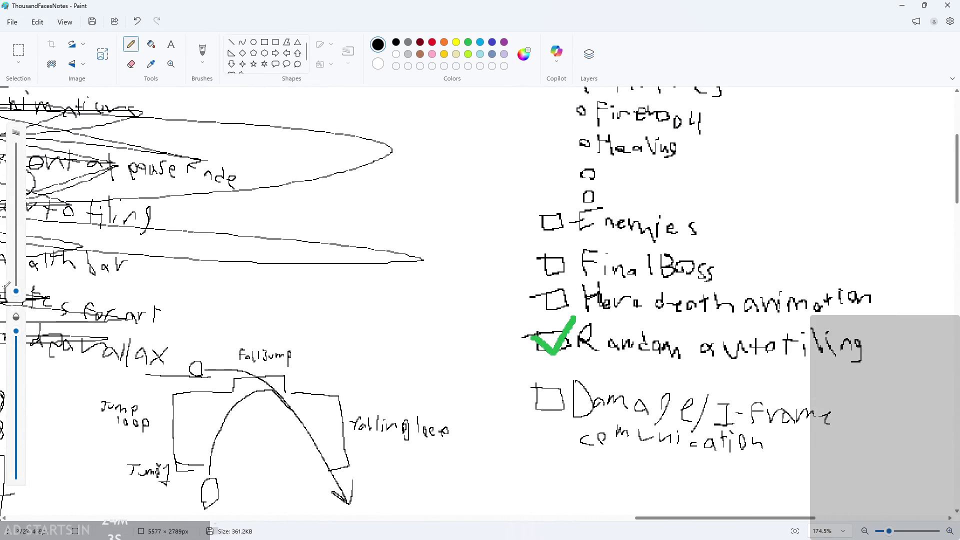
left_click_drag(16, 291, 19, 286)
left_click(468, 42)
mouse_move(535, 294)
left_mouse_down()
mouse_move(550, 306)
mouse_move(570, 274)
left_mouse_up()
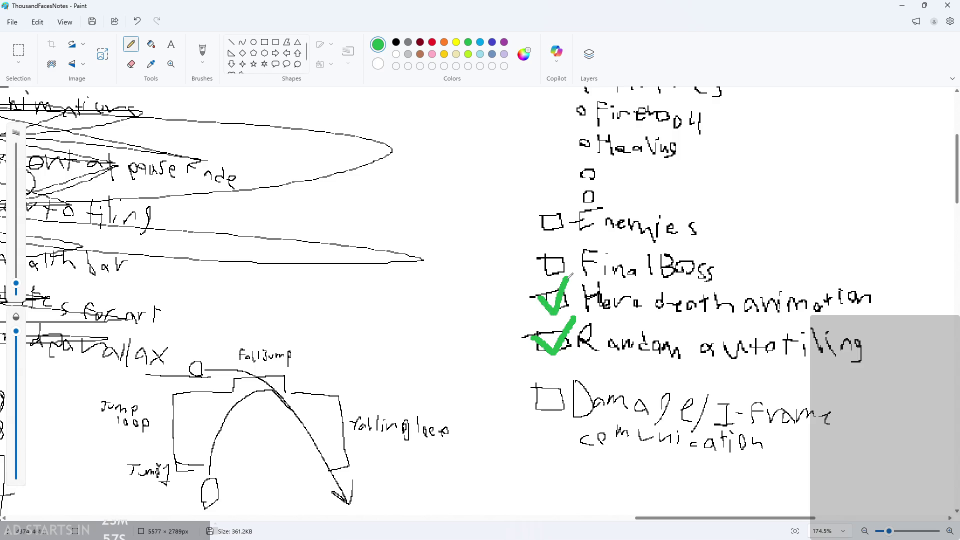
- Reset the brush to 3px black and minimize Paint to return to GameMaker
scroll(569, 299, "down", 2)
left_click_drag(16, 283, 19, 300)
left_click(400, 42)
scroll(695, 299, "up", 1)
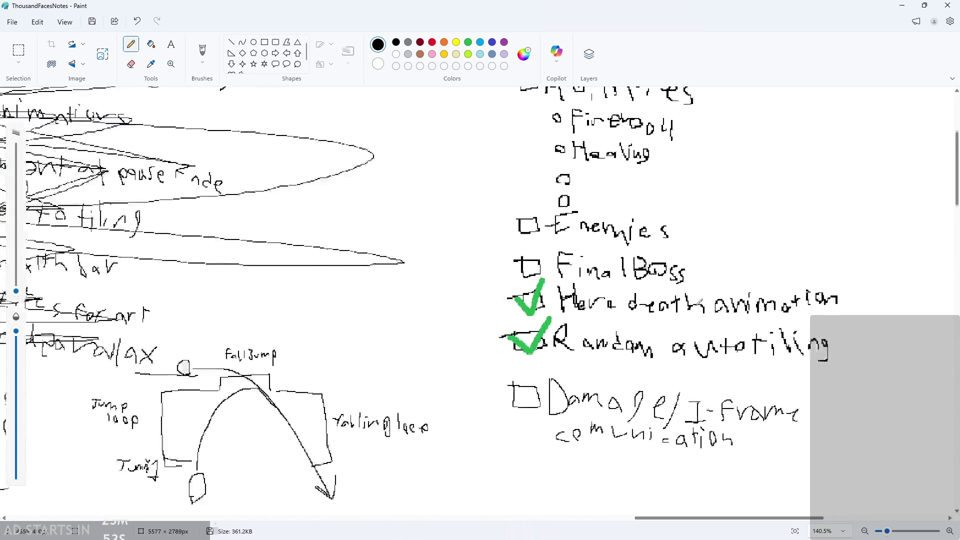
scroll(699, 300, "up", 5)
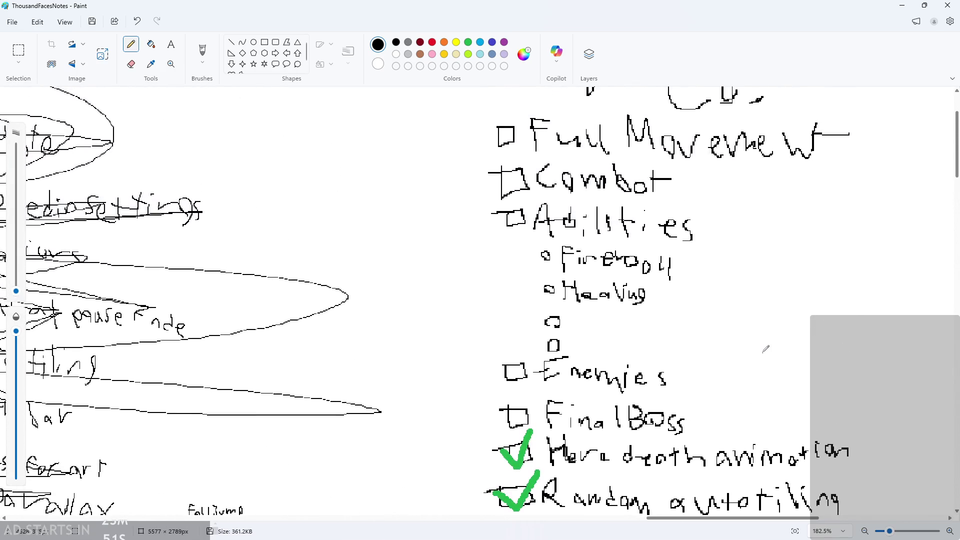
scroll(760, 335, "down", 3)
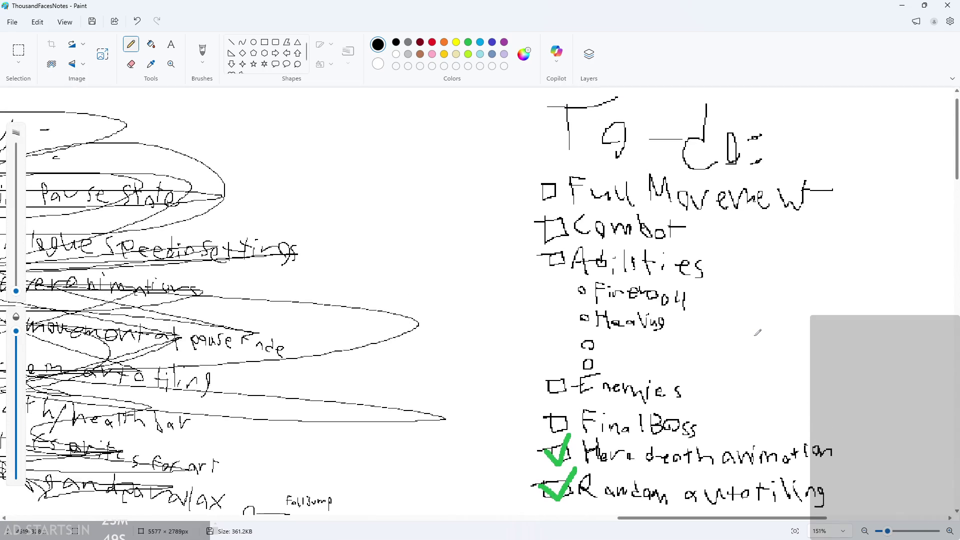
scroll(830, 205, "up", 1)
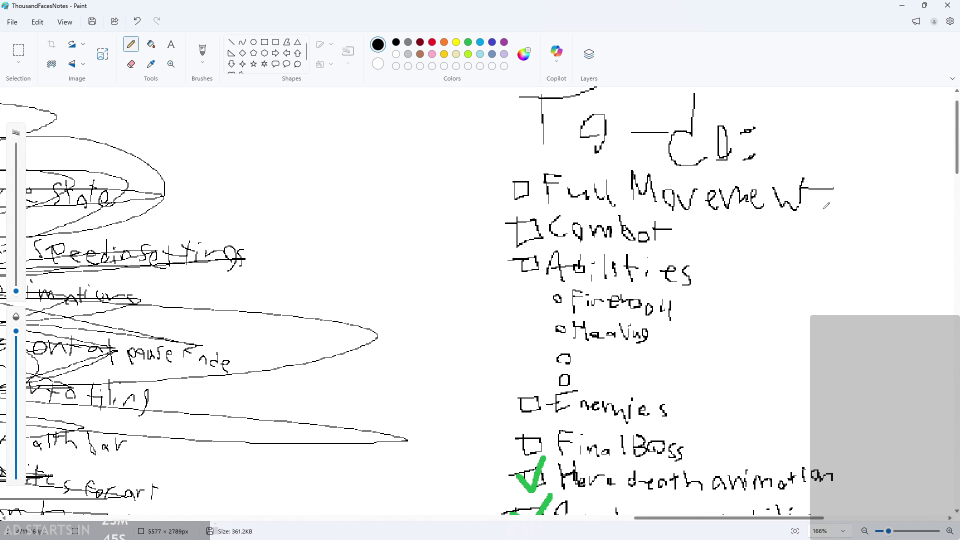
scroll(826, 205, "up", 1)
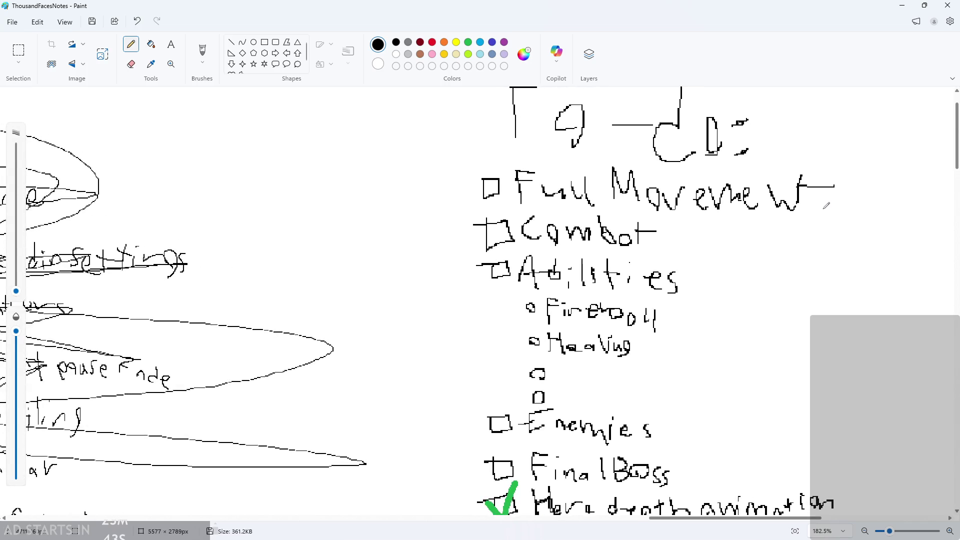
scroll(826, 206, "down", 1)
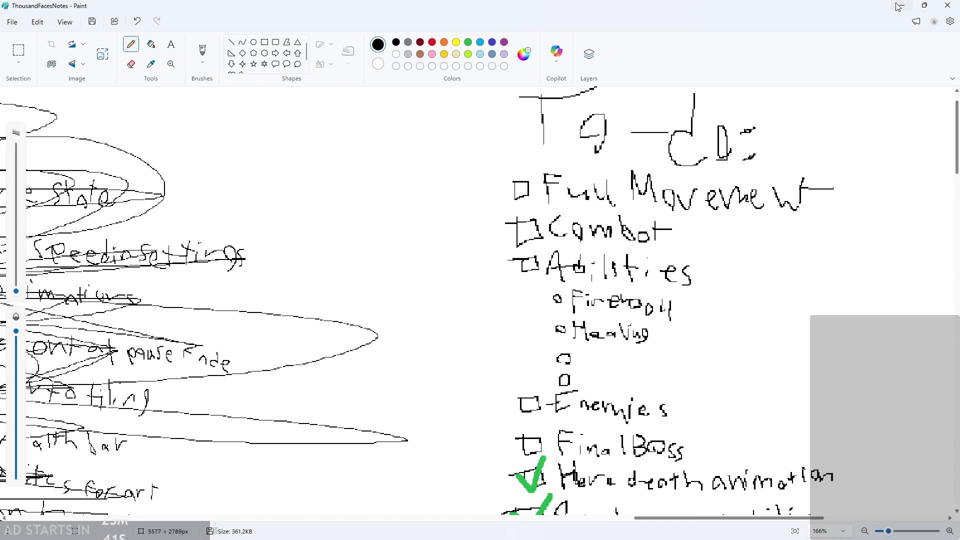
left_click(899, 7)
scroll(617, 266, "down", 1)
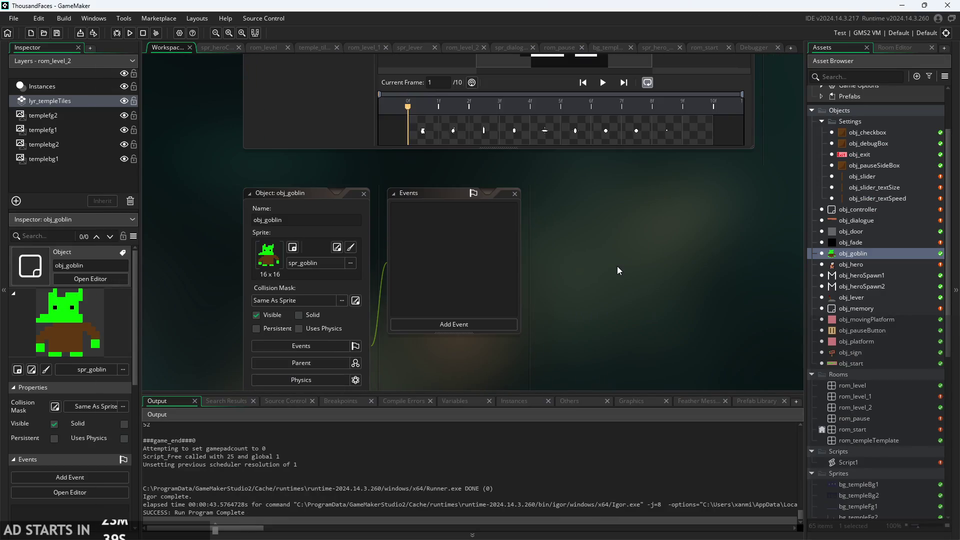
- Pan the workspace across the open object editors
scroll(617, 267, "down", 2)
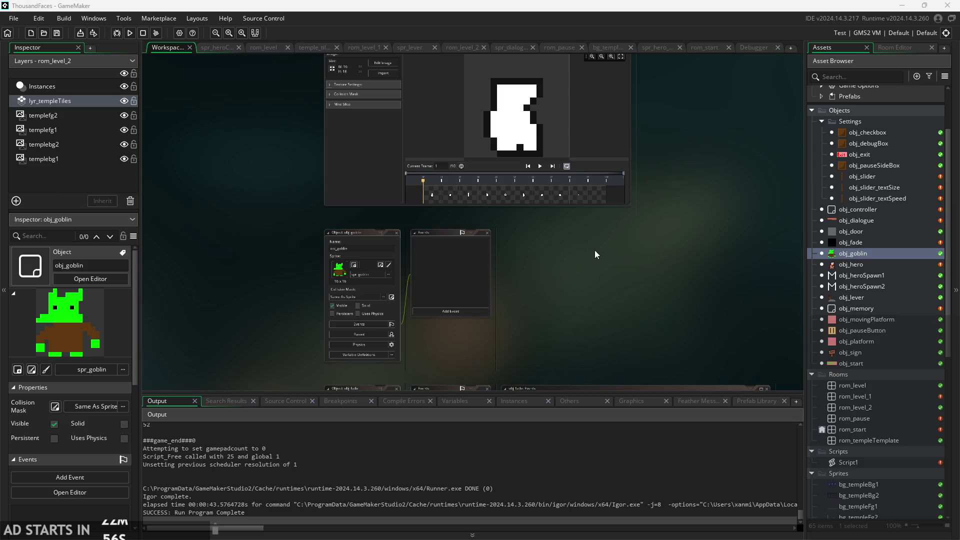
left_click_drag(661, 278, 758, 332)
scroll(752, 326, "up", 2)
scroll(706, 347, "right", 3)
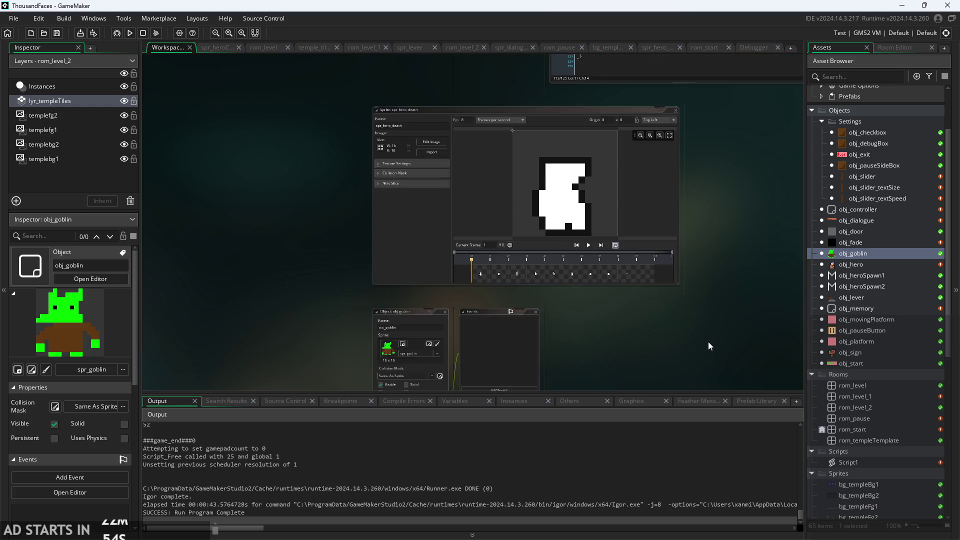
scroll(658, 336, "down", 5)
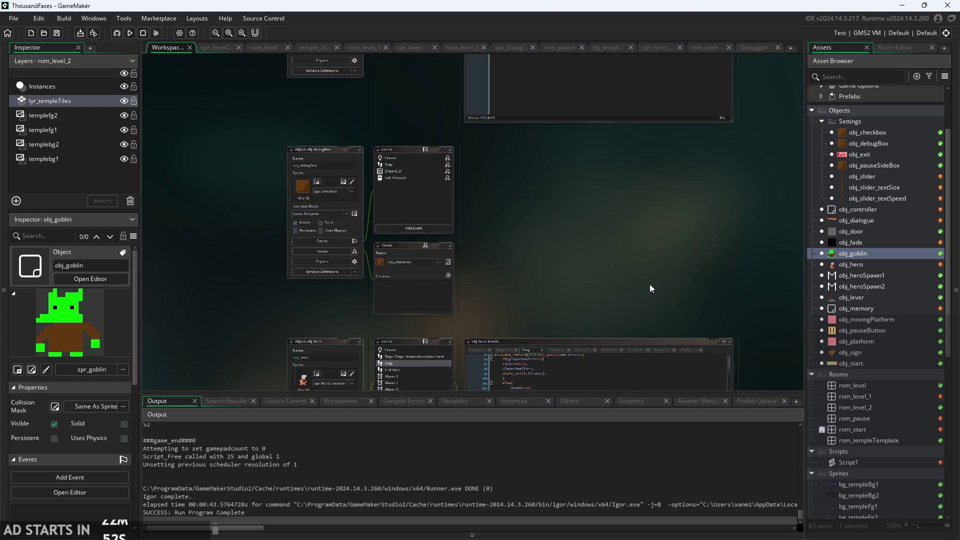
scroll(697, 274, "up", 3)
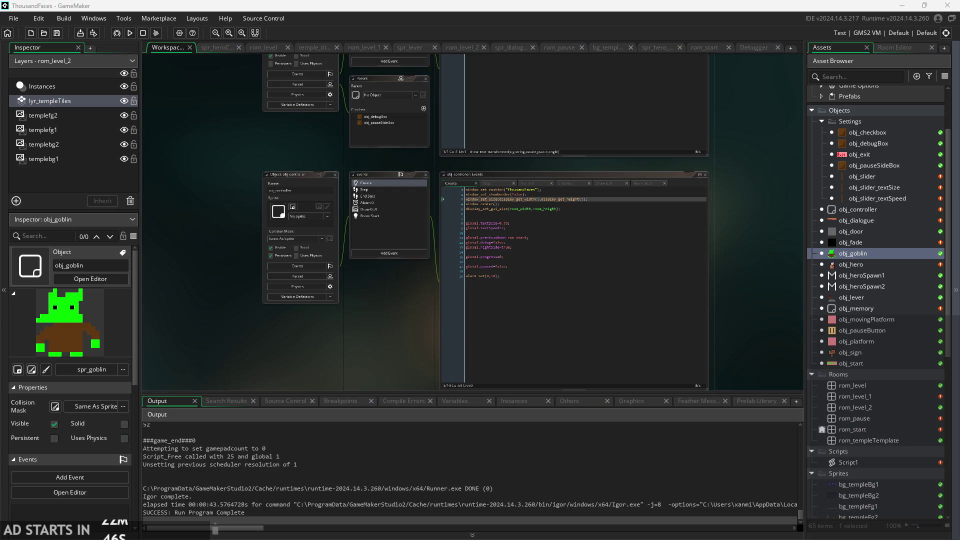
- Review the obj_controller panels and scroll down to obj_pauseButton's Draw GUI code
mouse_move(775, 259)
left_mouse_down()
mouse_move(775, 304)
mouse_move(784, 308)
left_mouse_up()
scroll(781, 310, "up", 3)
scroll(716, 358, "down", 1)
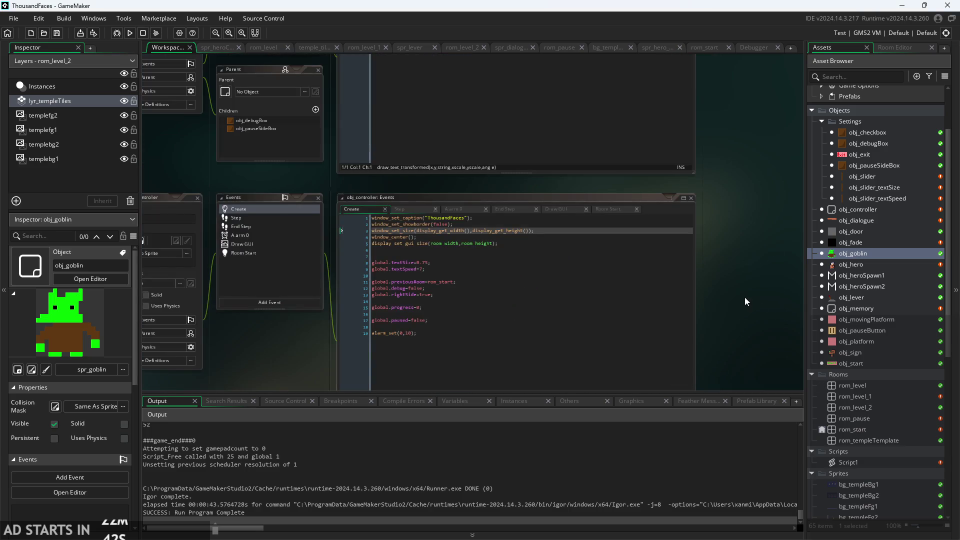
scroll(745, 297, "up", 1)
scroll(758, 319, "down", 4)
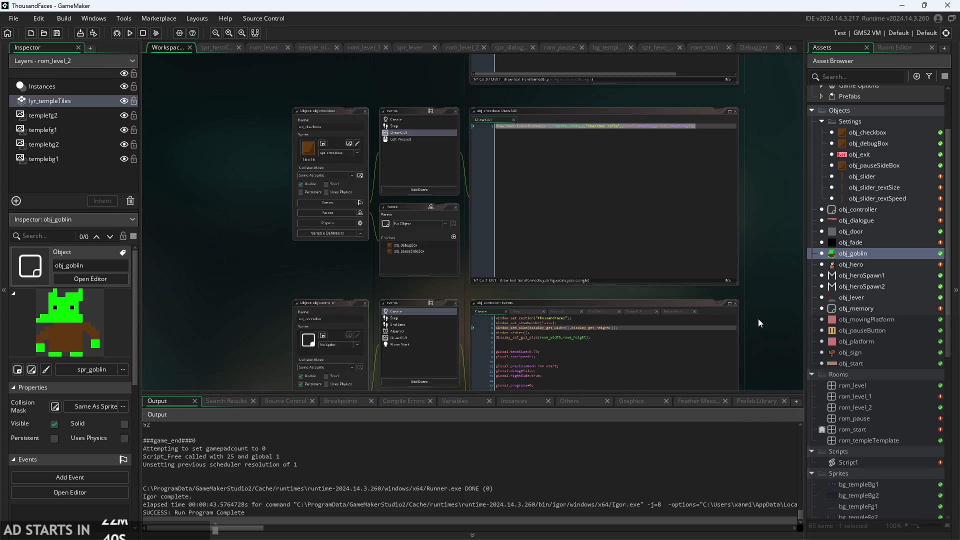
scroll(758, 319, "down", 5)
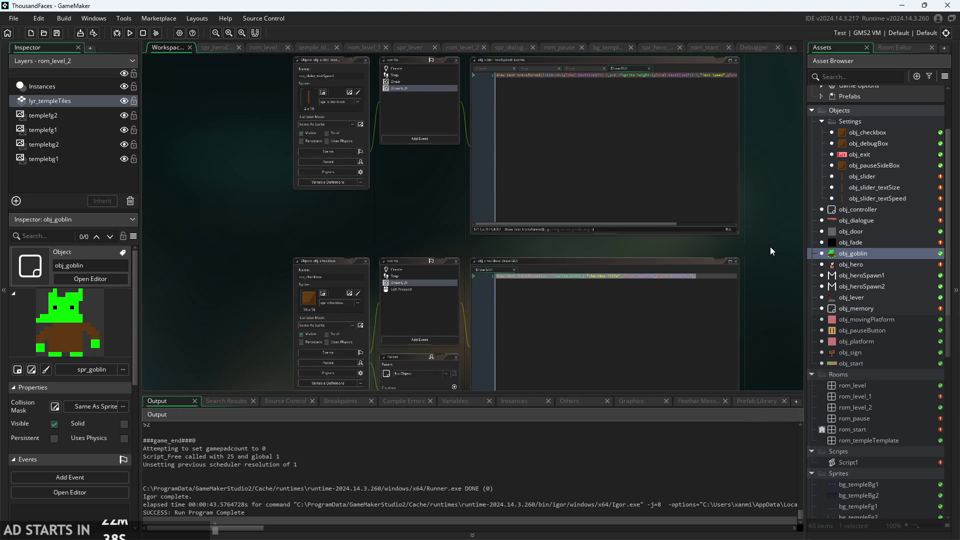
scroll(769, 247, "down", 10)
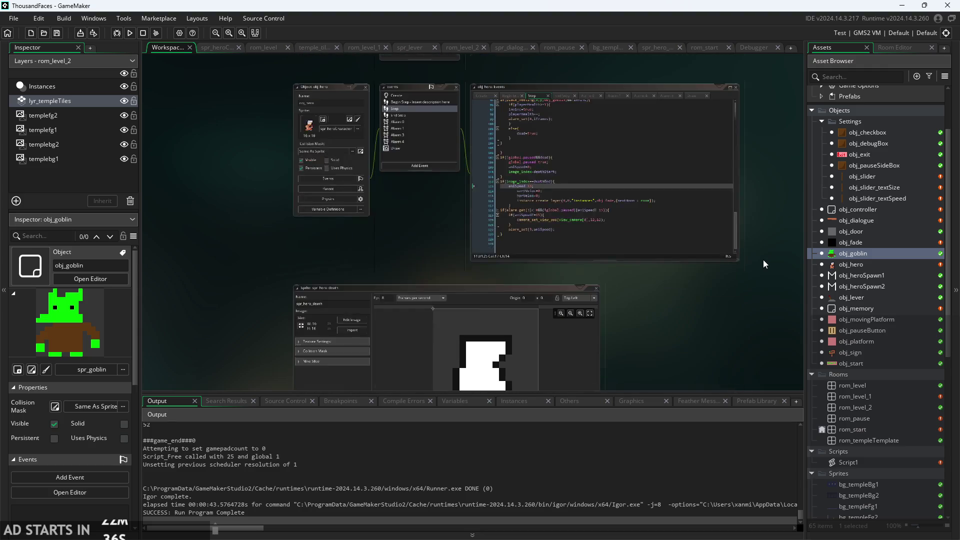
scroll(763, 259, "down", 10)
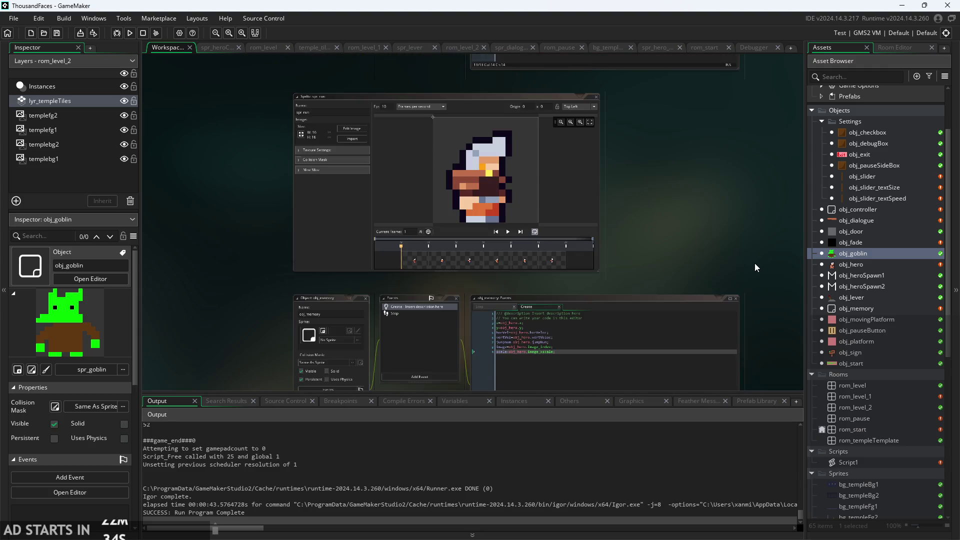
scroll(754, 263, "down", 5)
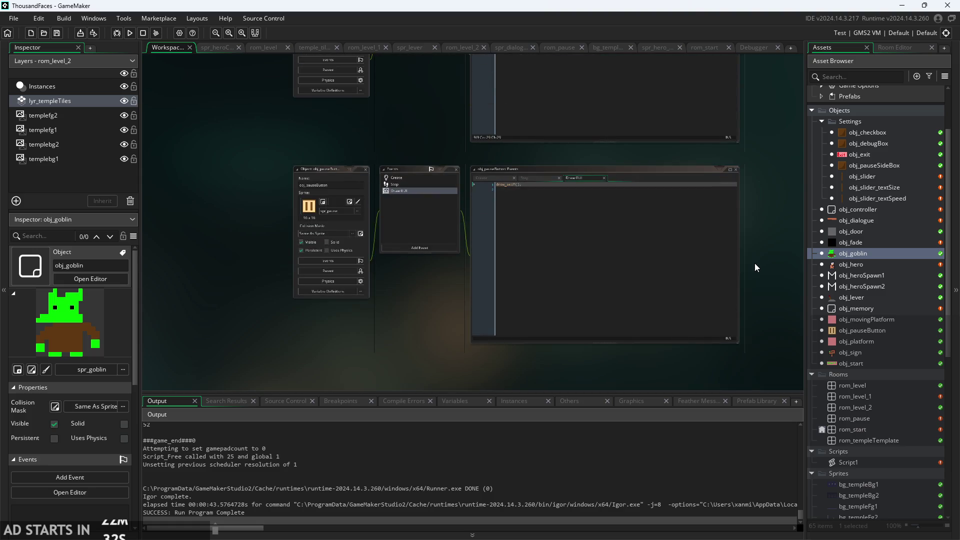
scroll(760, 251, "up", 5, "ctrl")
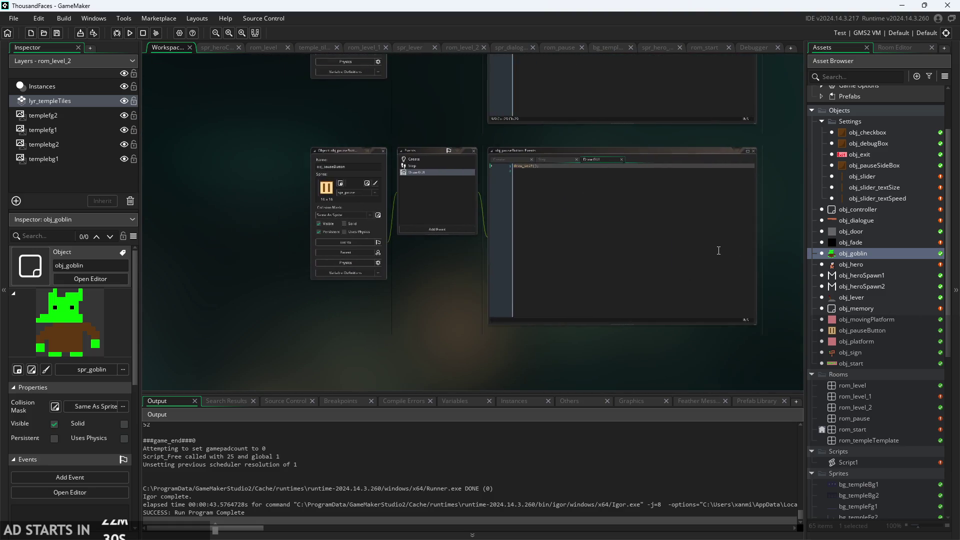
scroll(772, 228, "up", 3, "ctrl")
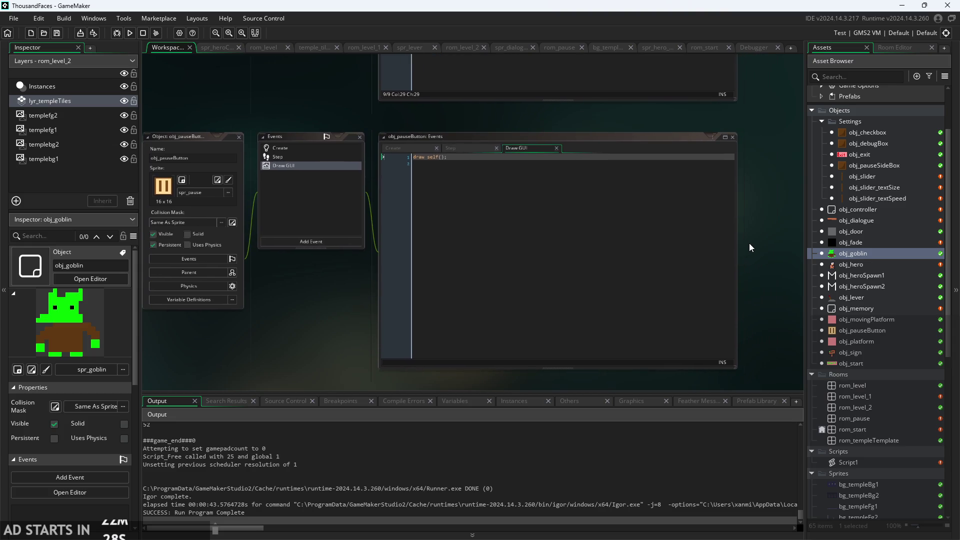
scroll(769, 245, "down", 4, "ctrl")
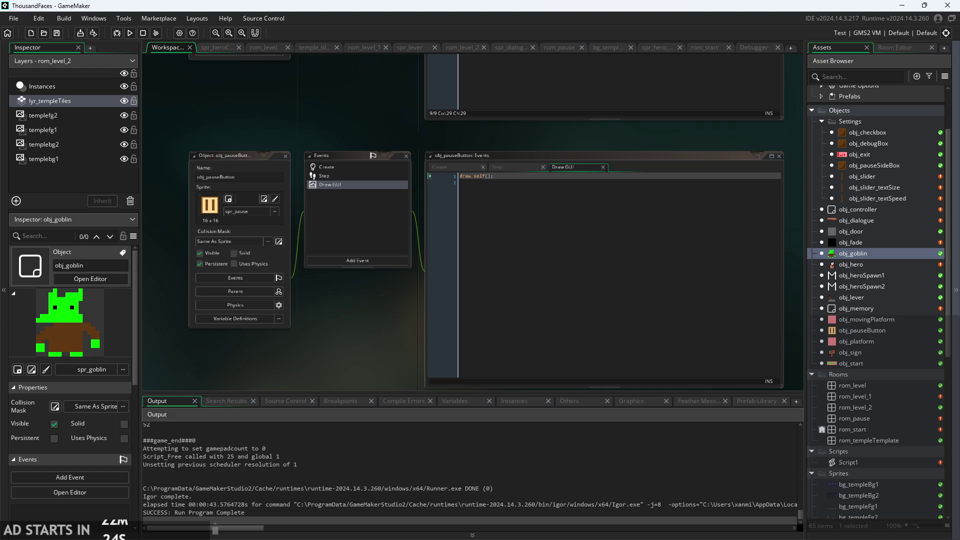
- Switch to the ThousandFacesNotes to-do list in Paint
key("alt+Tab")
scroll(560, 363, "down", 2)
scroll(560, 363, "down", 2, "ctrl")
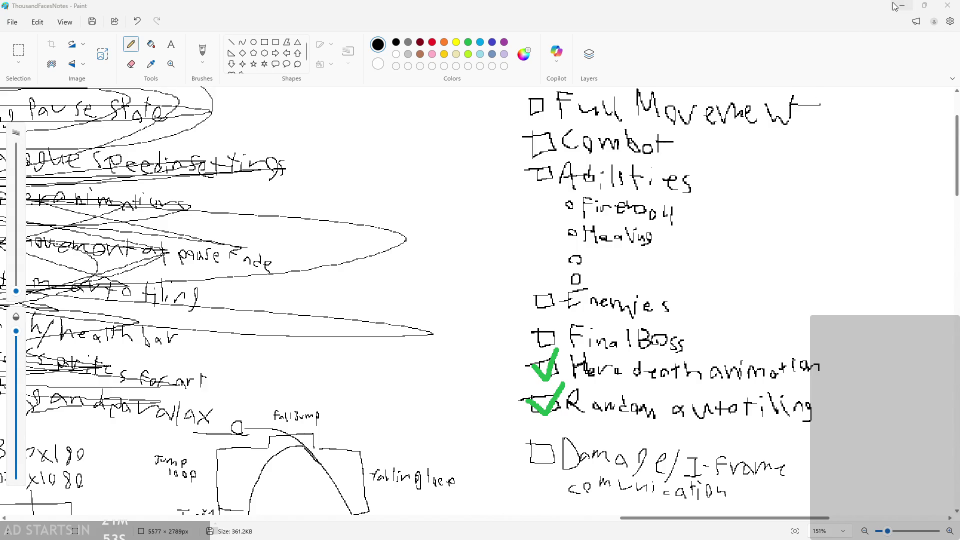
- Scroll over the to-do list and jump sketch, then minimize Paint
scroll(895, 6, "down", 3)
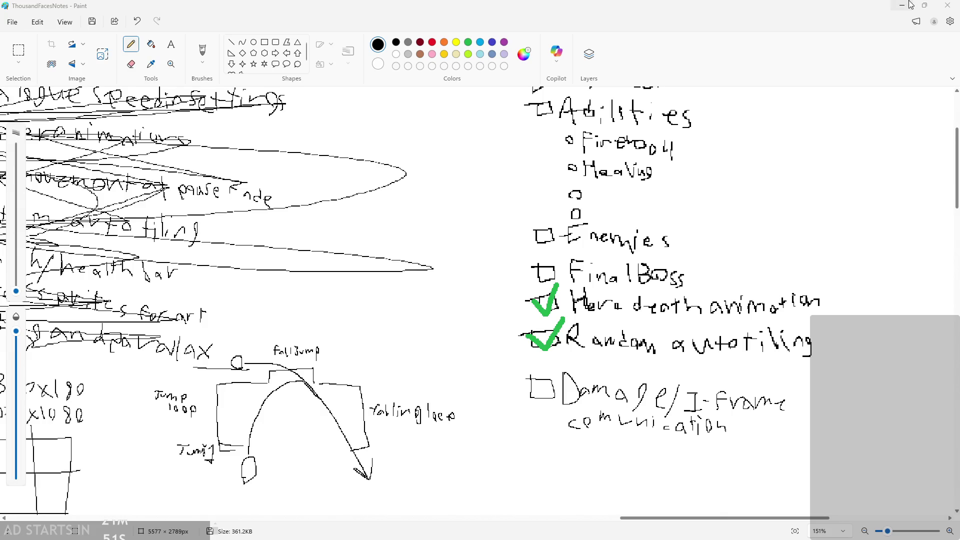
left_click(901, 5)
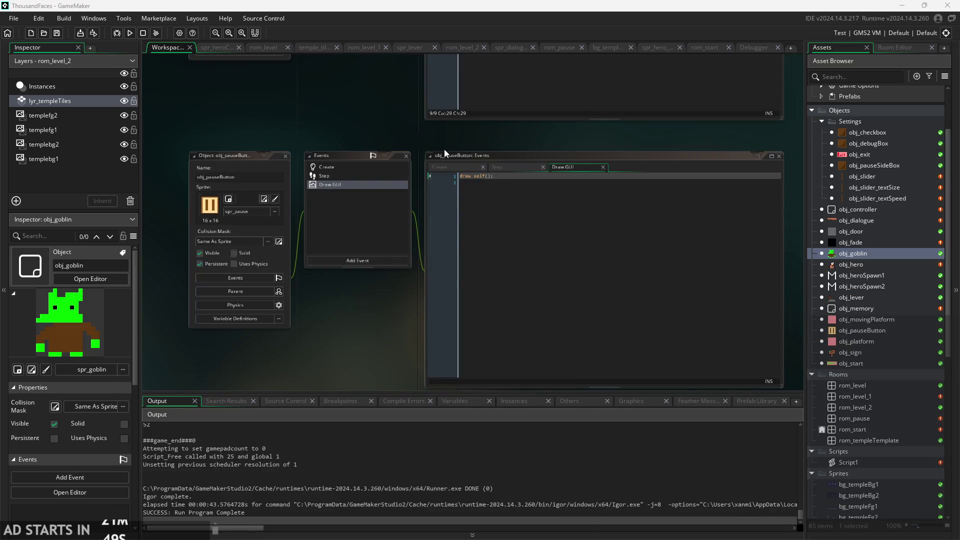
- Open obj_hero to view its Step event death-handling code
scroll(436, 345, "up", 4)
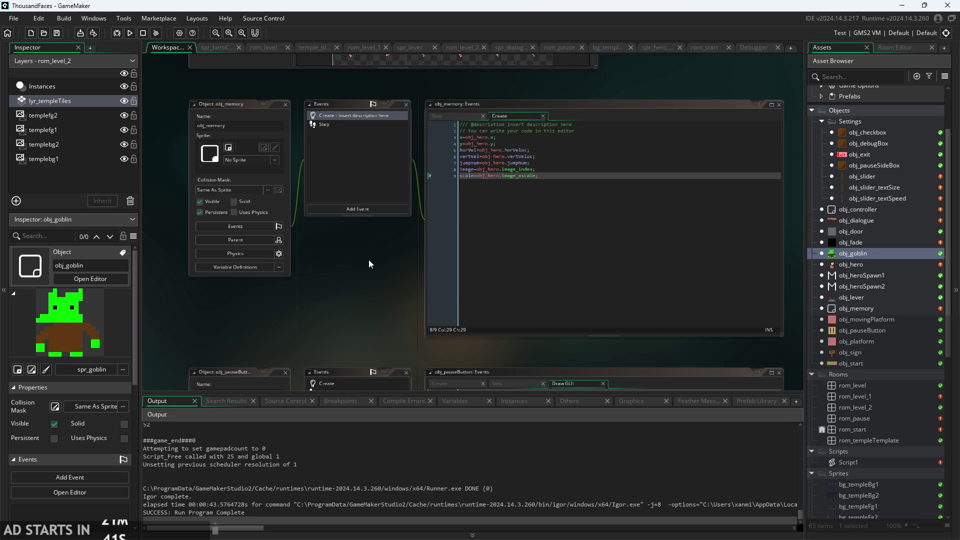
mouse_move(381, 250)
left_mouse_down()
mouse_move(385, 271)
mouse_move(362, 300)
left_mouse_up()
double_click(865, 265)
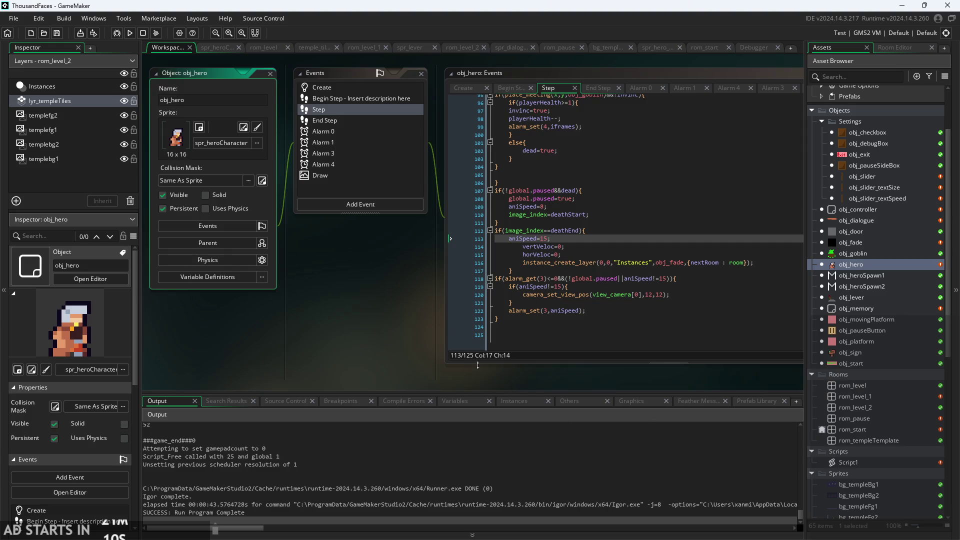
- Build and run the game for a fresh test
left_click(334, 340)
scroll(347, 304, "up", 1)
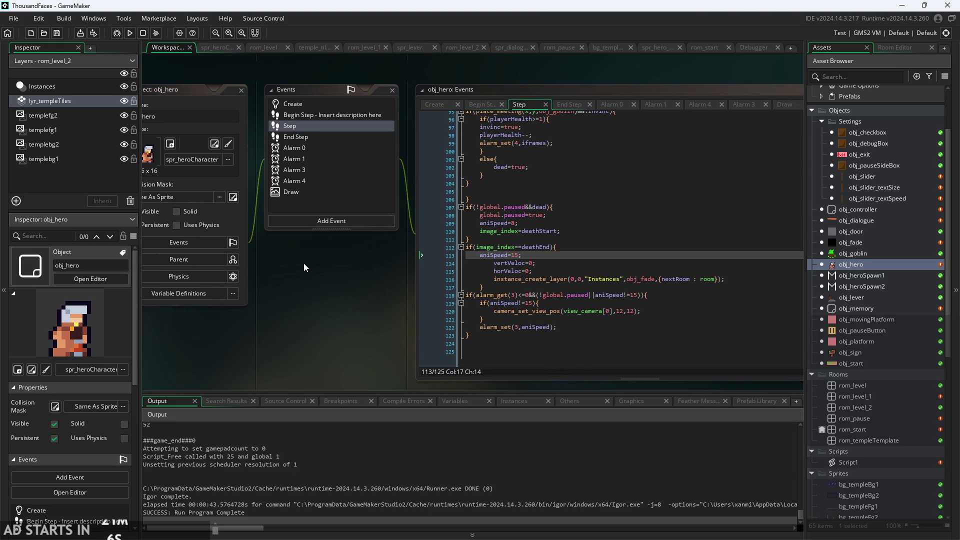
left_click(134, 32)
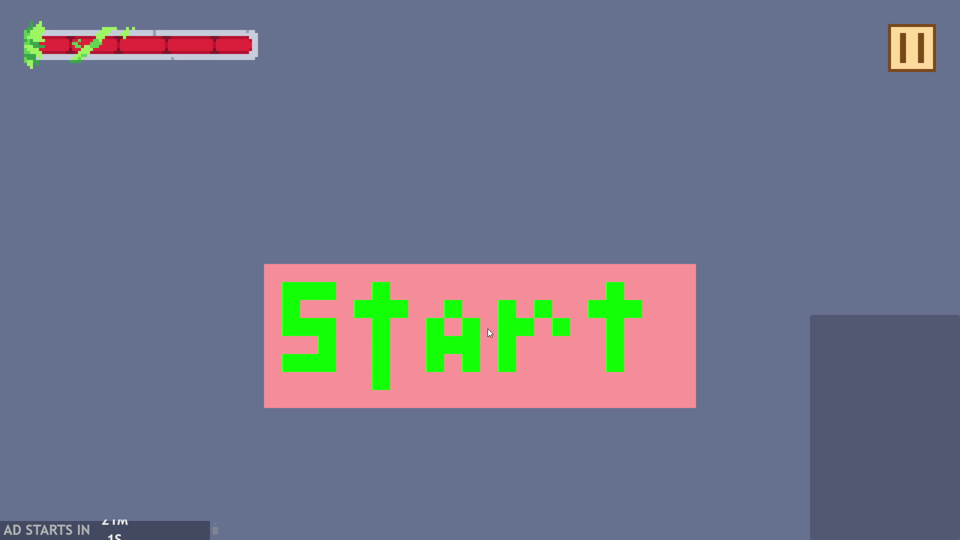
- Start the castle level and run the knight into the goblin, respawning and jumping after each hit
left_click(490, 332)
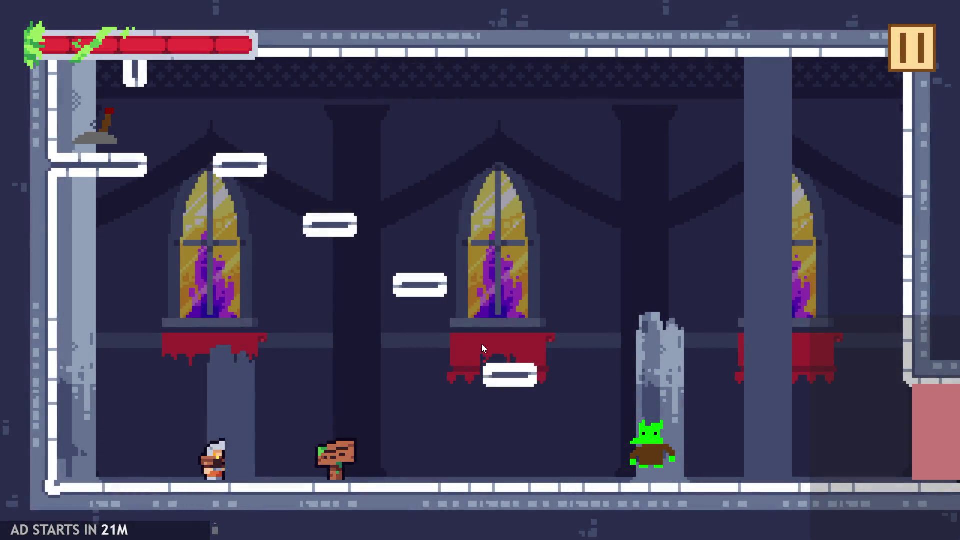
key("Right")
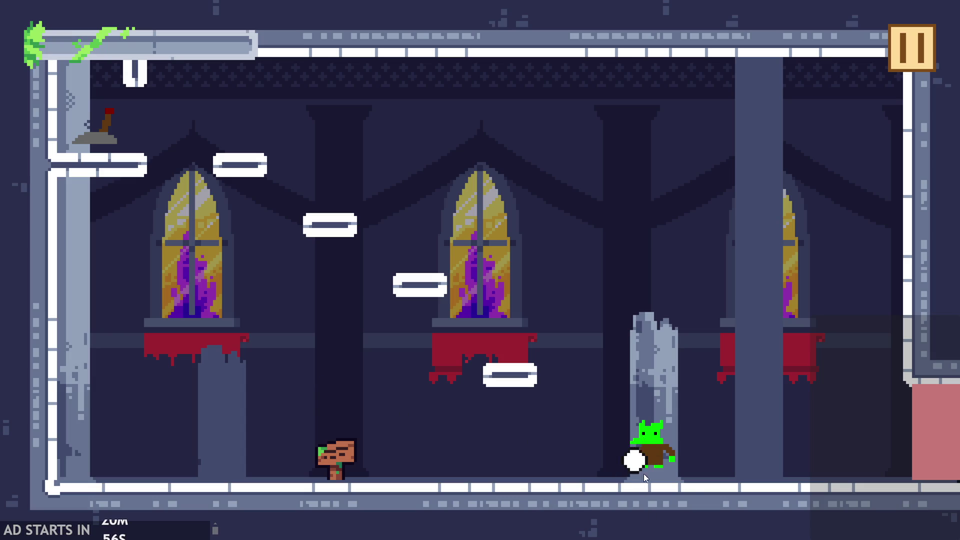
key("Right")
key("Up")
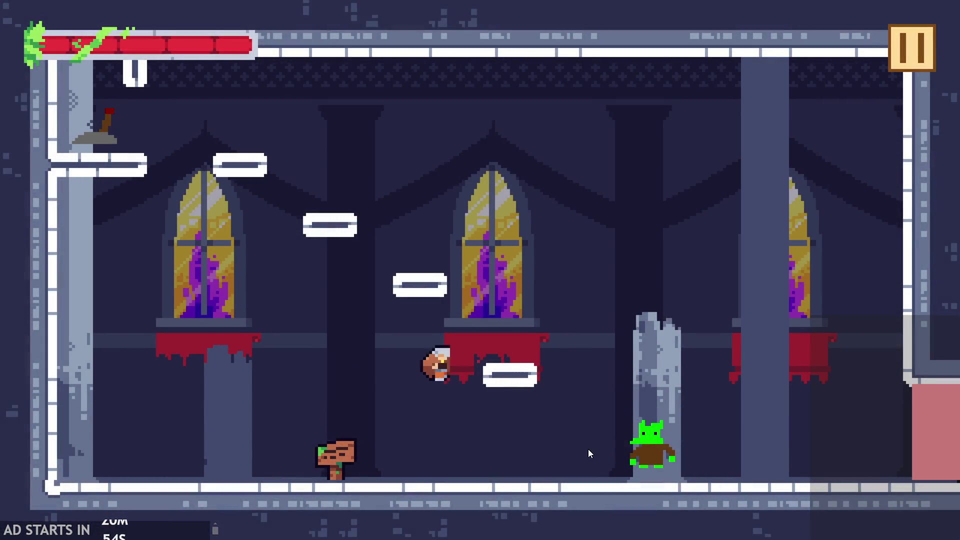
key("Right")
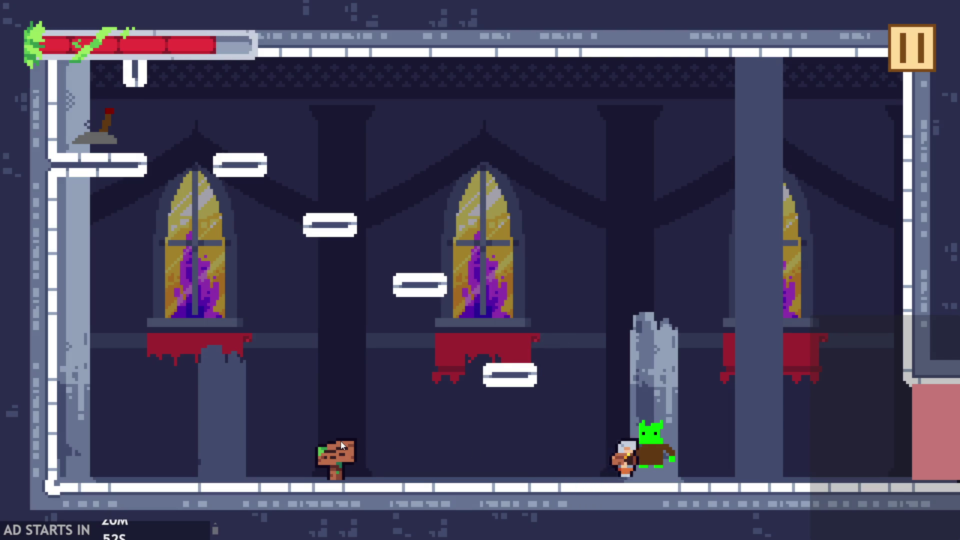
key("Right")
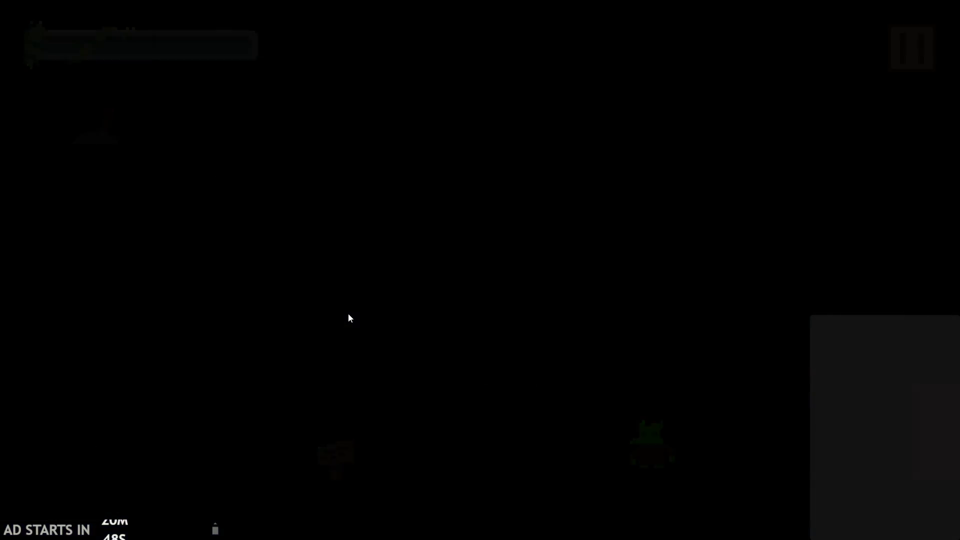
key("Right")
key("Up")
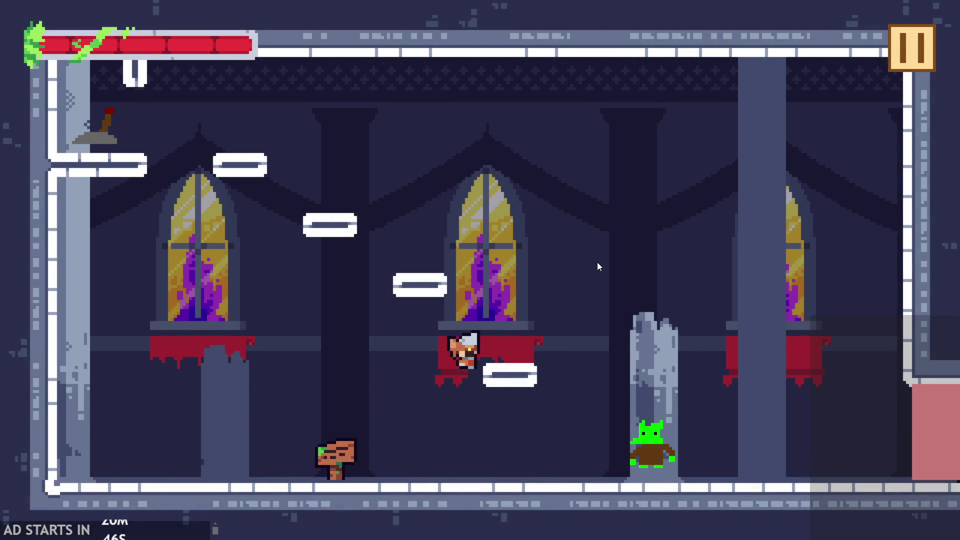
- Jump the knight past the broken pillar to the top-left lever ledge and flip the lever
key("Left")
key("Up")
key("Right")
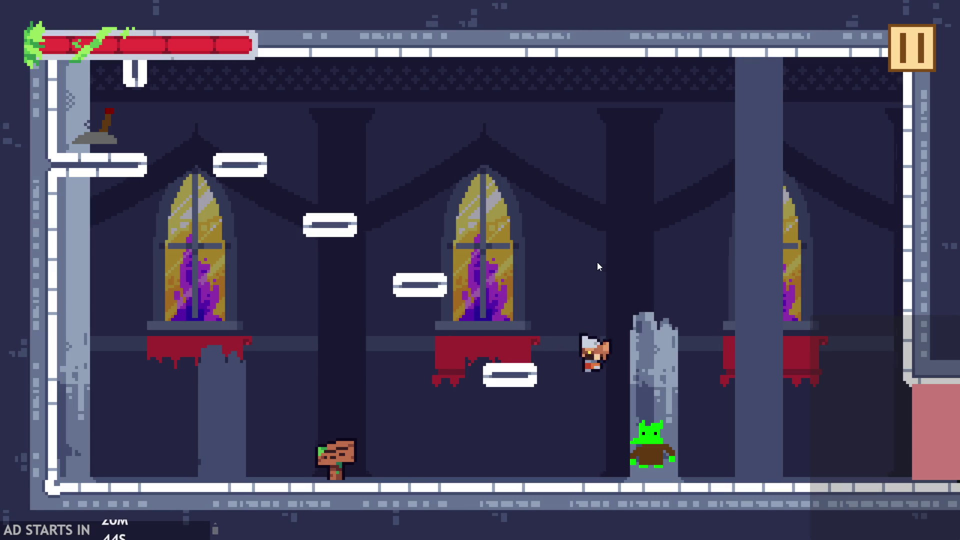
key("Up")
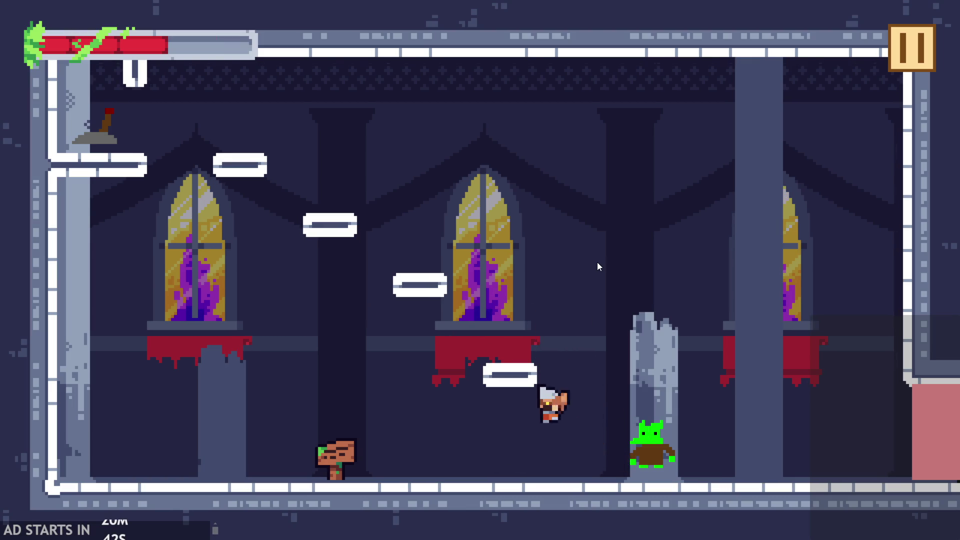
key("Right")
key("Left")
key("Up")
key("Up")
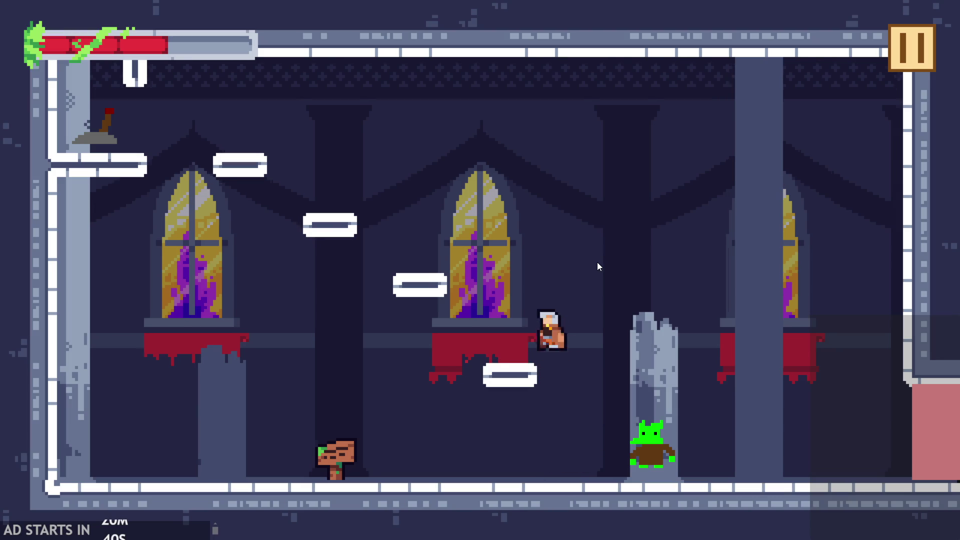
key("Left")
key("Up")
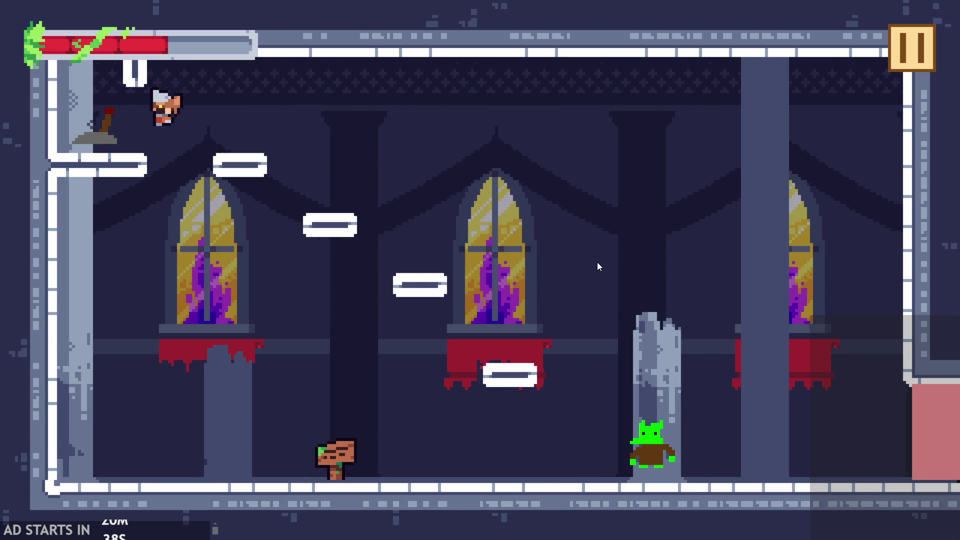
key("Up")
key("Right")
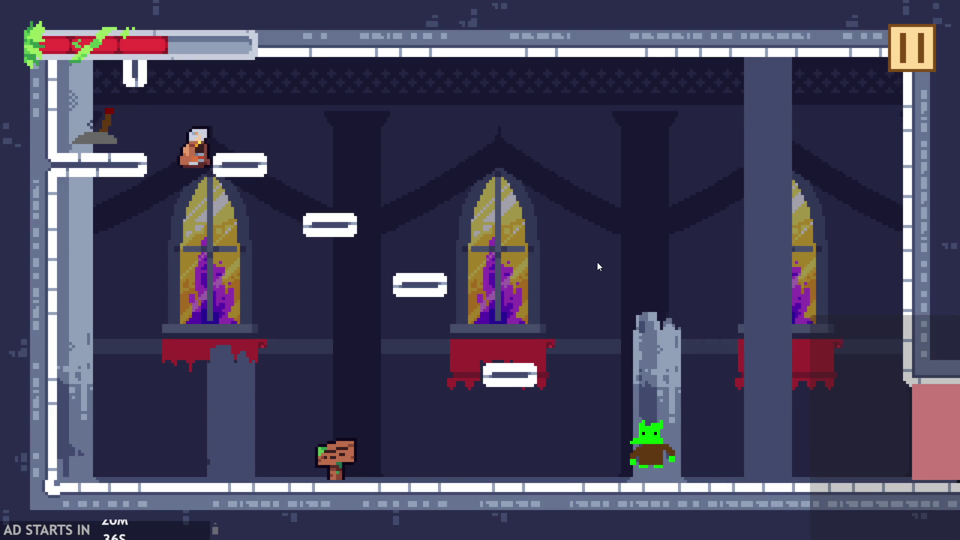
key("Left")
key("Up")
key("Right")
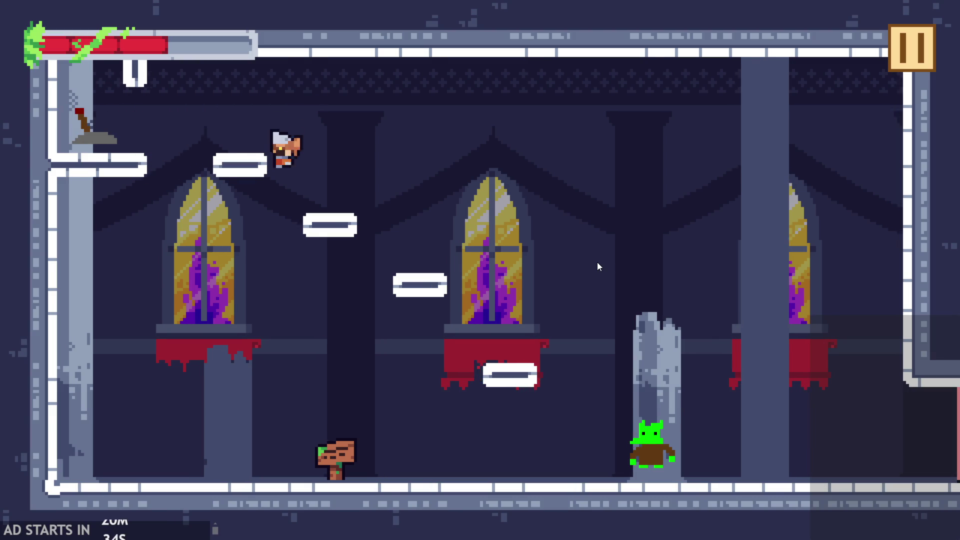
- Run and jump the knight along the floor beside the central window ledge
key("Right")
key("Up")
key("Left")
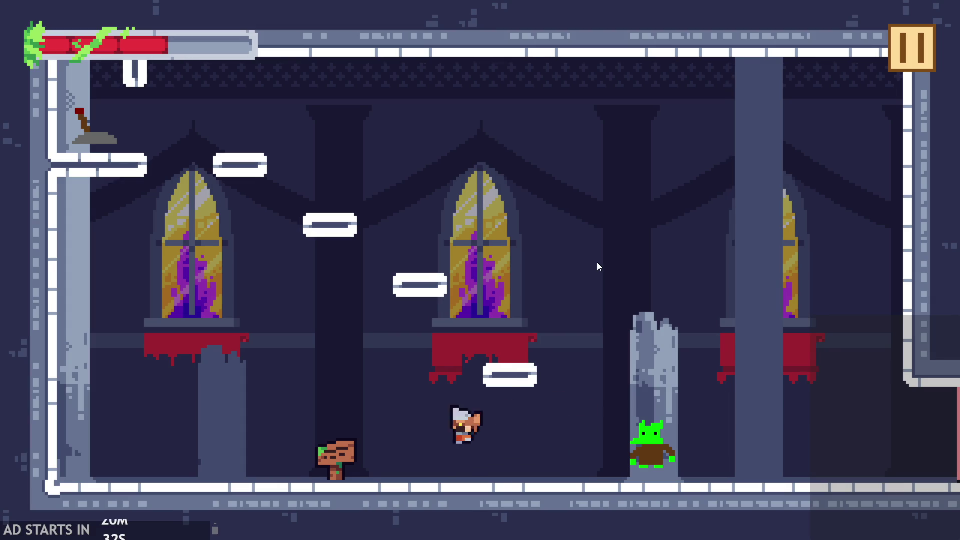
key("Right")
key("Left")
key("Right")
key("Up")
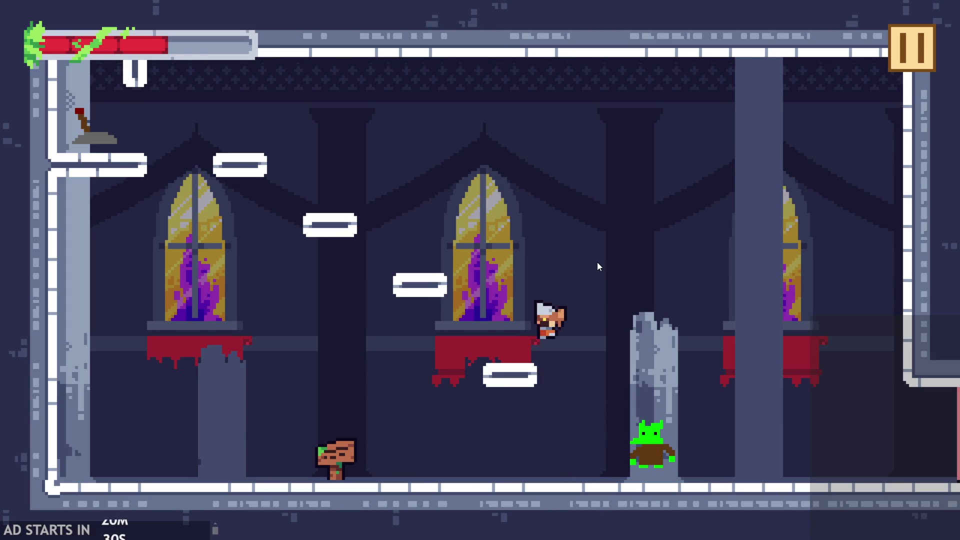
key("Left")
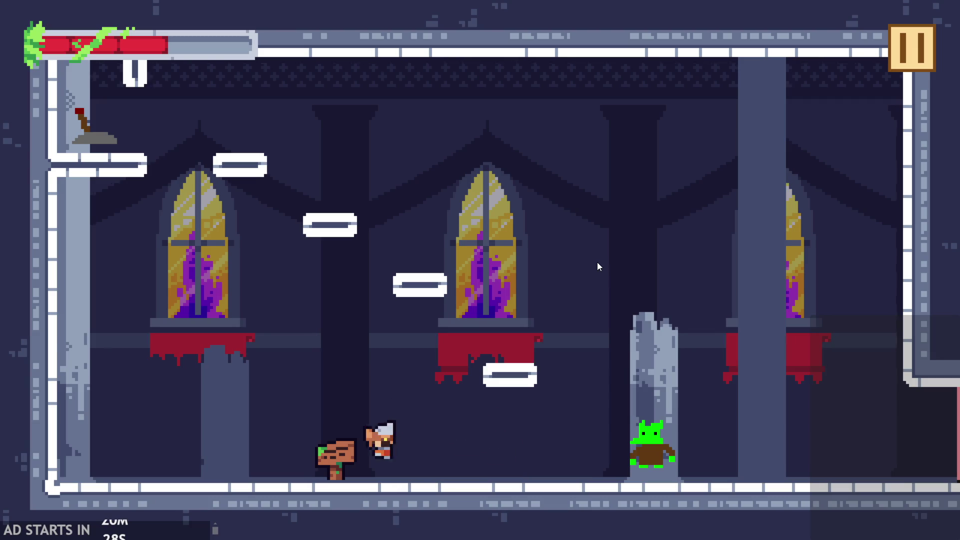
- Jump onto the central window ledge and carry the knight out the room's right side
key("Up")
key("Right")
key("Left")
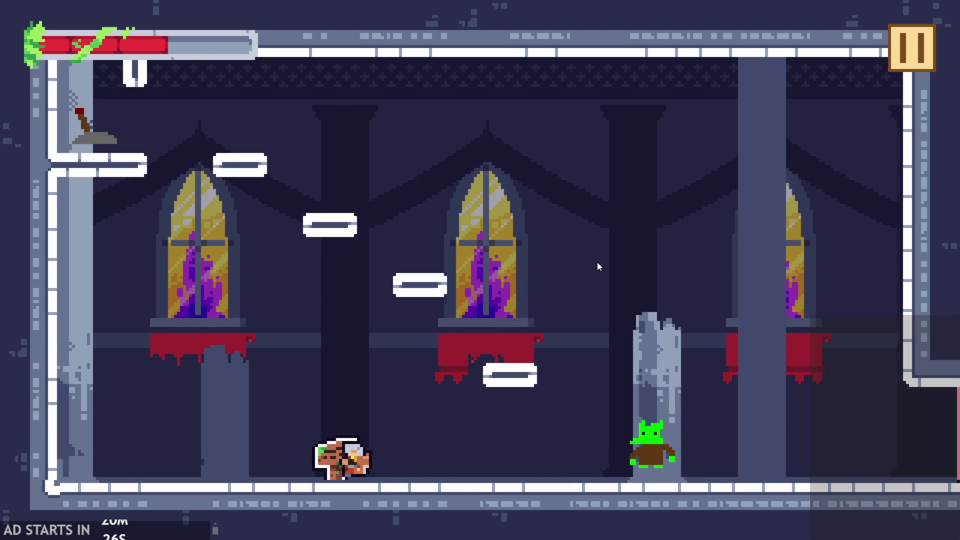
key("Left")
key("Right")
key("Up")
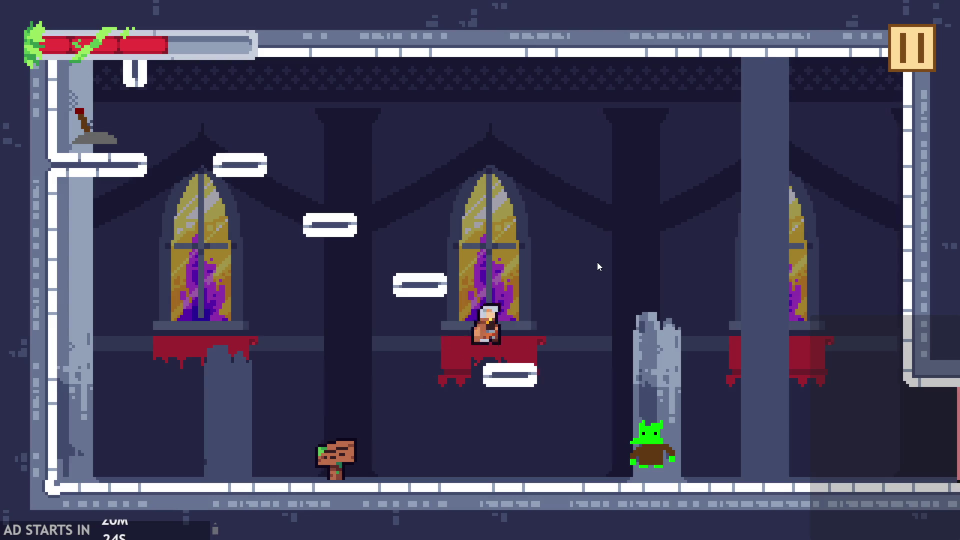
key("Right")
key("Up")
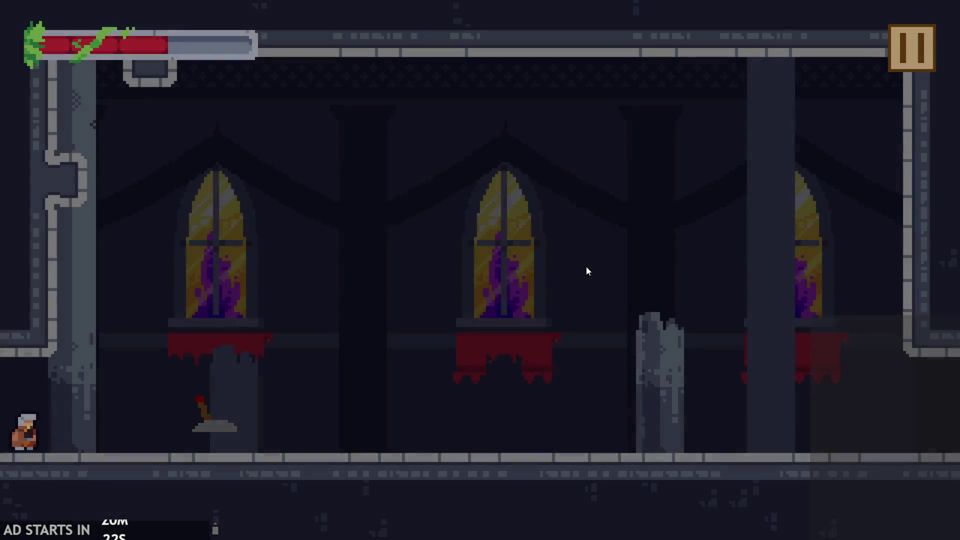
- Run the knight past the signpost into the next room, then exit from the settings menu
key("Right")
key("Left")
key("Right")
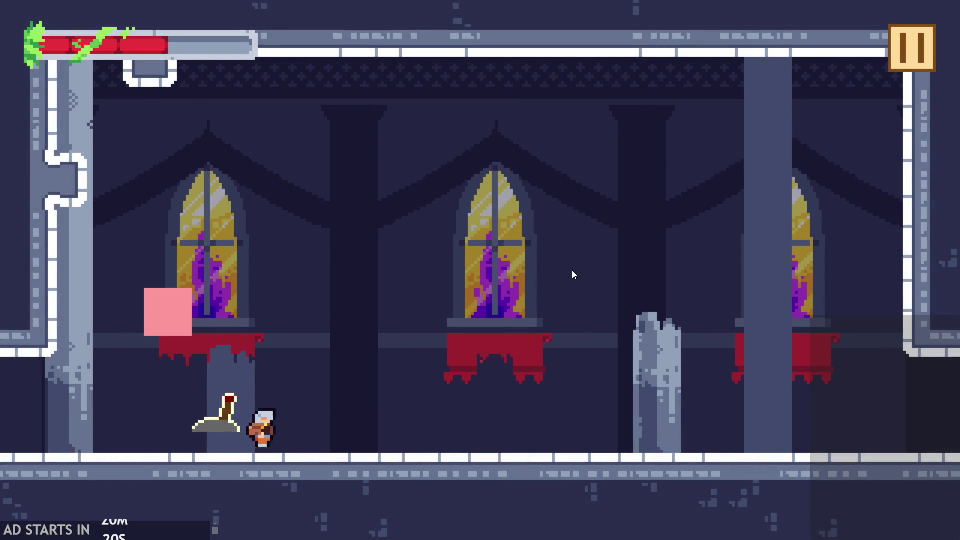
key("Left")
key("Up")
key("Right")
key("Up")
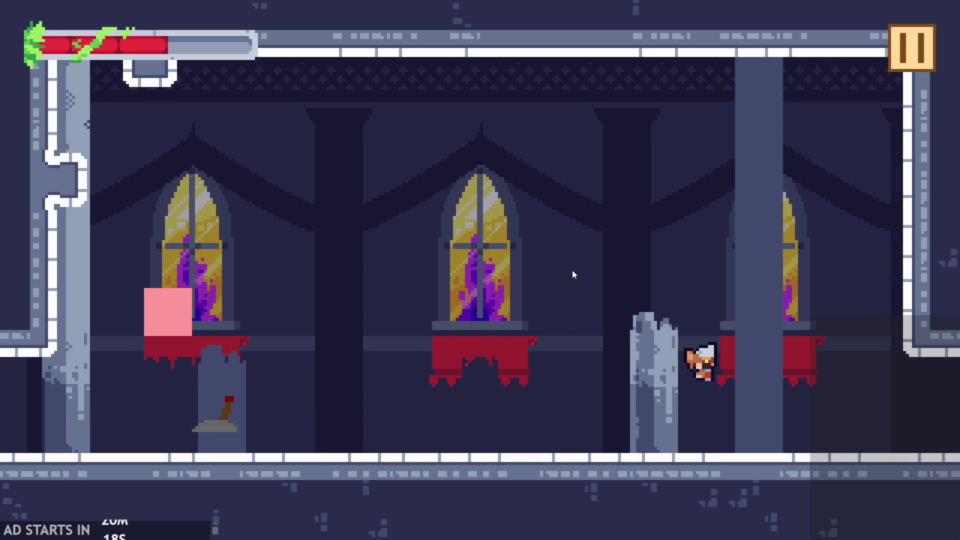
key("Right")
key("Up")
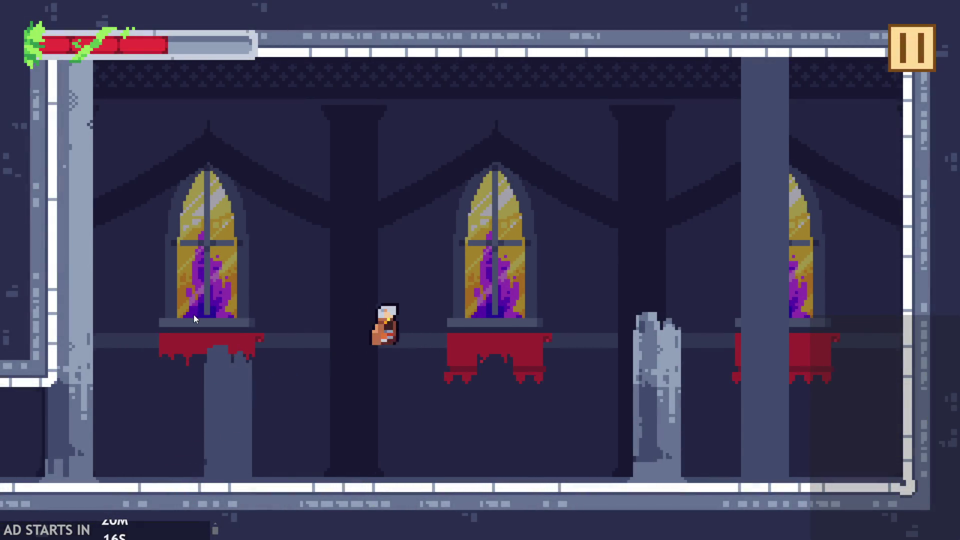
key("Left")
left_click(900, 40)
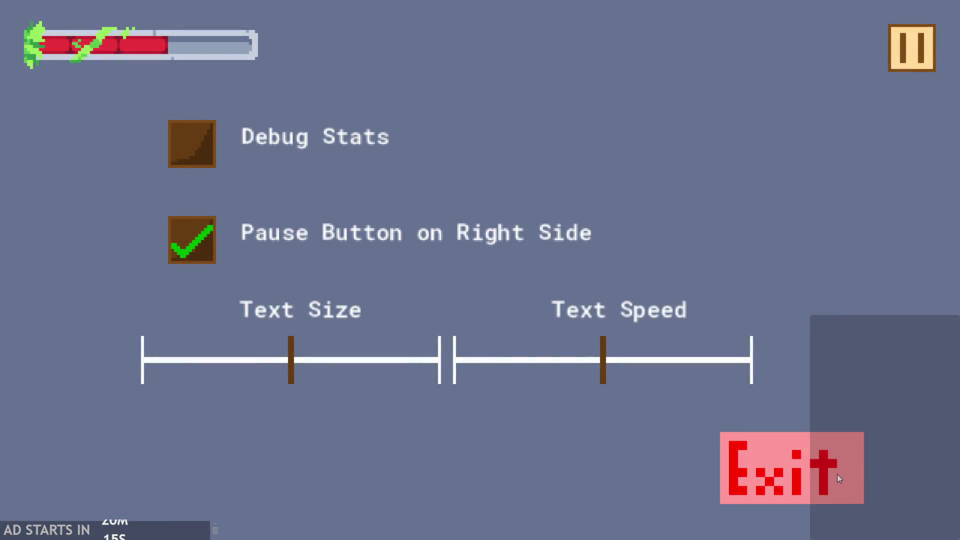
left_click(839, 477)
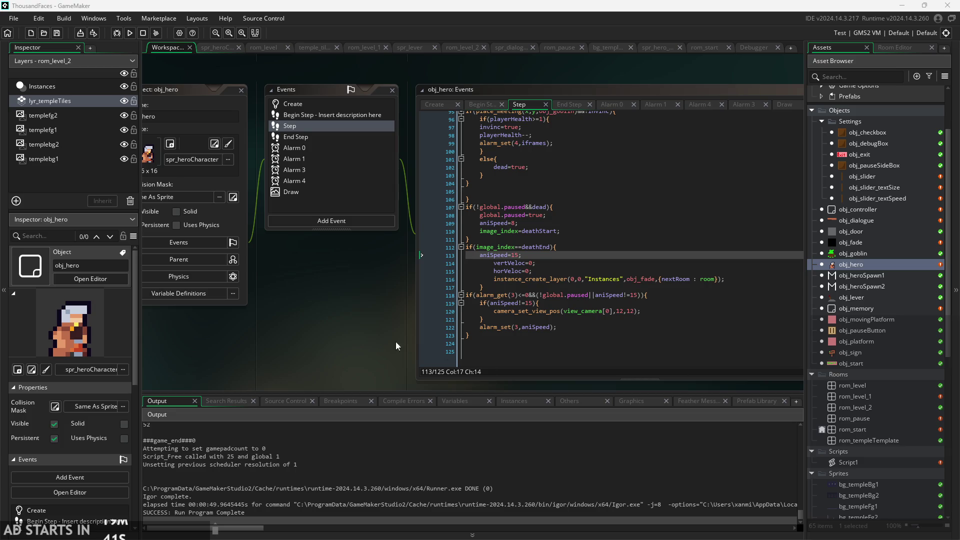
- Scroll through obj_hero's Step code, then jot a small loop ('9') on blank Paint canvas
scroll(395, 341, "down", 5)
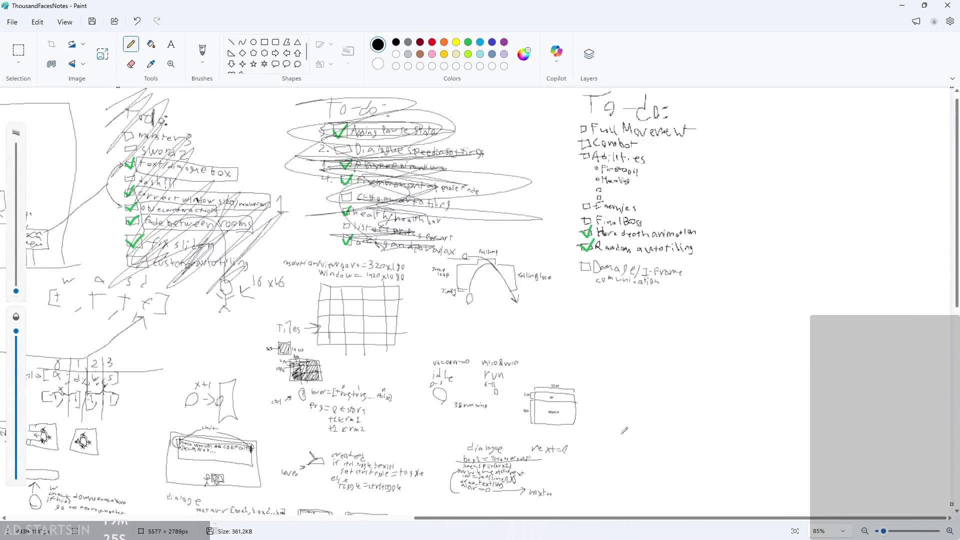
scroll(624, 430, "up", 5)
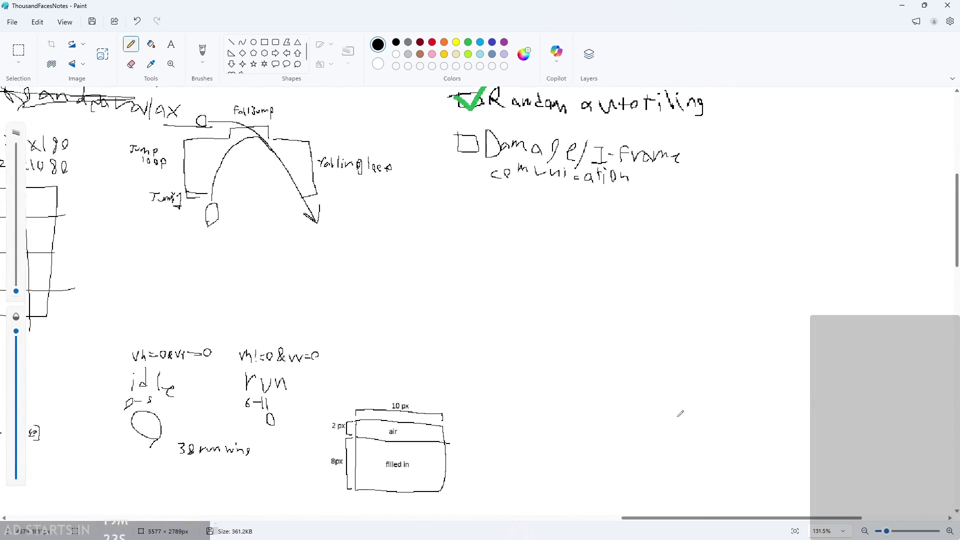
scroll(720, 426, "up", 3)
left_click_drag(599, 263, 584, 288)
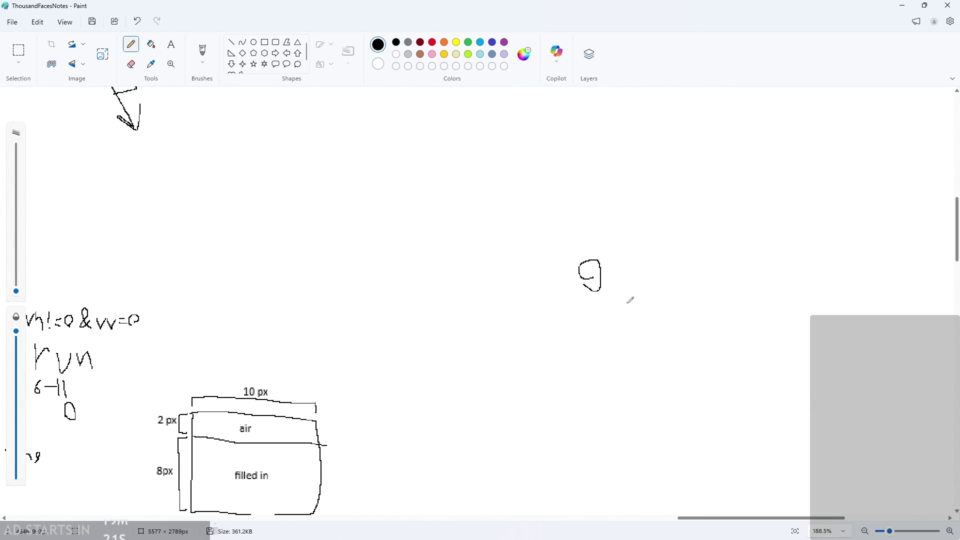
- Draw a stick-figure hero with head, body, arms and legs, undoing a stray arm stroke
scroll(630, 300, "up", 4)
left_click_drag(558, 324, 574, 322)
left_click_drag(547, 284, 561, 292)
left_click_drag(570, 299, 605, 289)
key("ctrl+z")
key("ctrl+z")
key("ctrl+z")
key("ctrl+z")
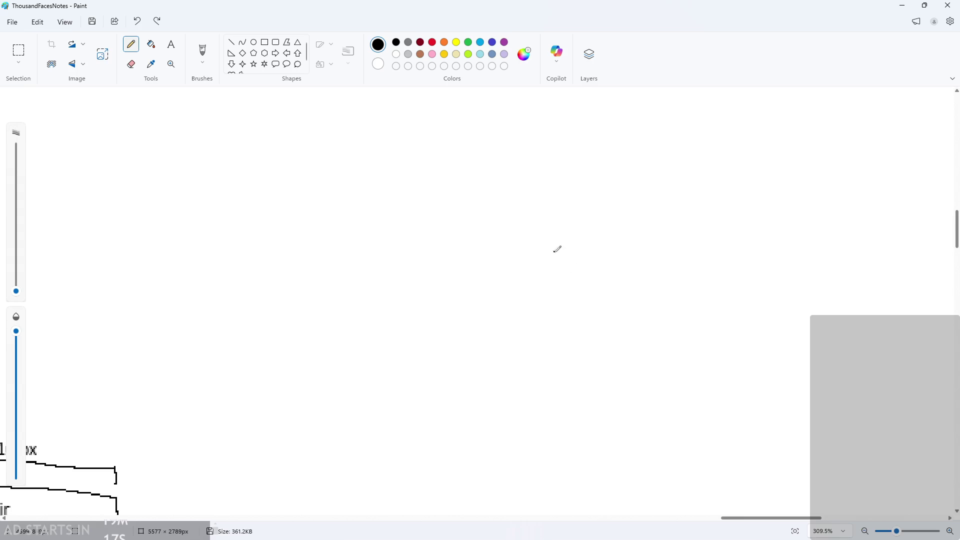
mouse_move(566, 272)
left_mouse_down()
mouse_move(553, 274)
mouse_move(562, 314)
mouse_move(542, 345)
mouse_move(573, 340)
left_mouse_up()
scroll(555, 279, "up", 2)
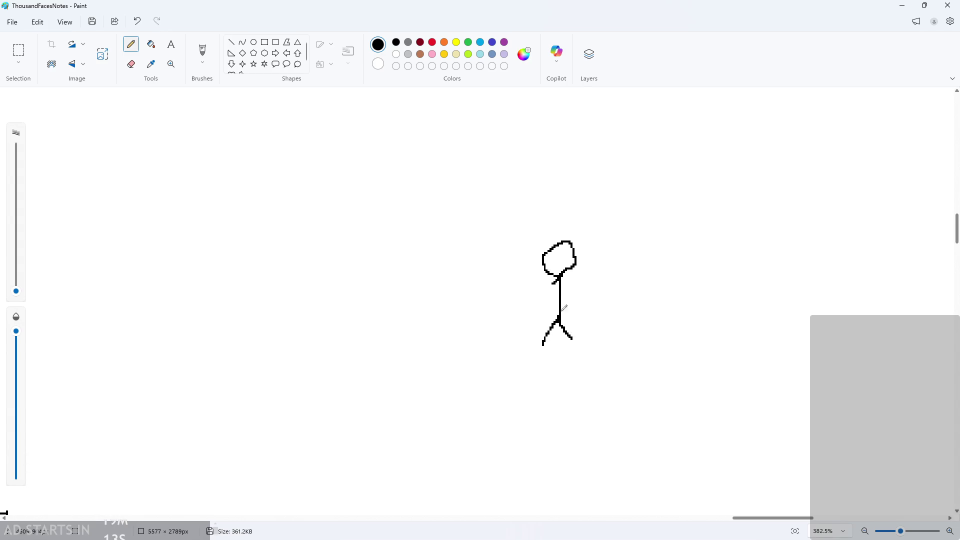
mouse_move(557, 296)
left_mouse_down()
mouse_move(535, 285)
mouse_move(591, 291)
left_mouse_up()
scroll(584, 306, "up", 2)
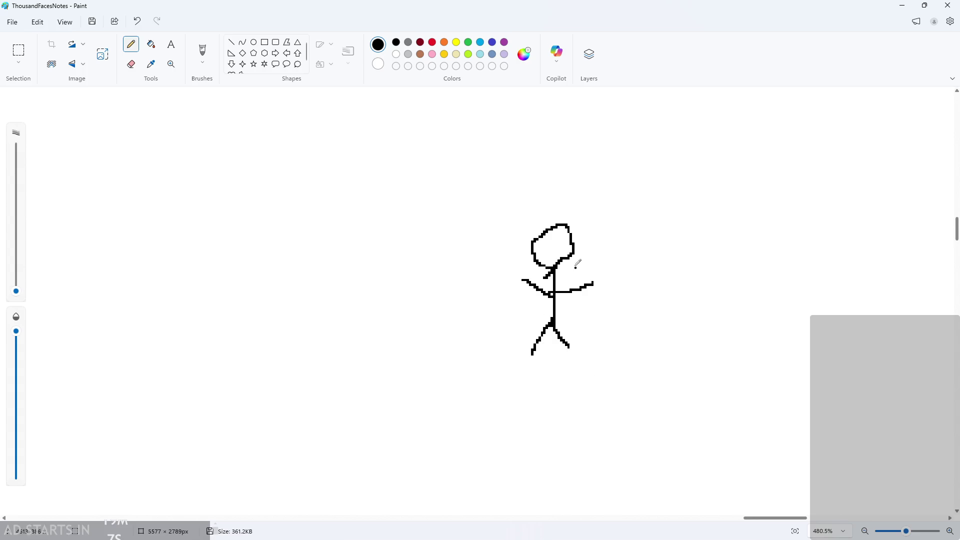
- Add a hooked swing line, a spike row with ground line, and a small figure beside it
mouse_move(580, 265)
left_mouse_down()
mouse_move(620, 276)
mouse_move(640, 345)
mouse_move(662, 319)
left_mouse_up()
mouse_move(606, 410)
left_mouse_down()
mouse_move(612, 376)
mouse_move(692, 390)
mouse_move(723, 418)
left_mouse_up()
left_click_drag(602, 415, 723, 416)
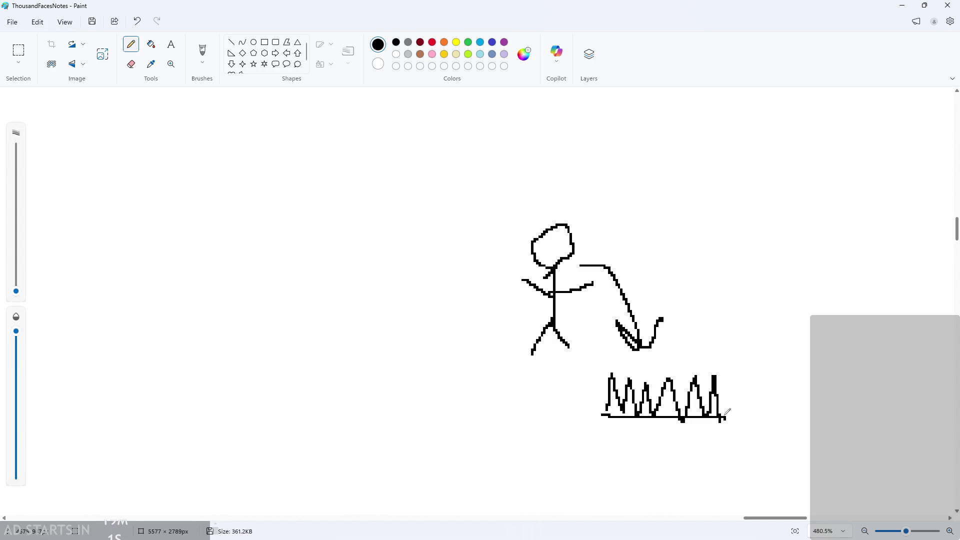
mouse_move(751, 378)
left_mouse_down()
mouse_move(756, 404)
mouse_move(775, 399)
left_mouse_up()
mouse_move(753, 430)
left_mouse_down()
mouse_move(779, 428)
mouse_move(747, 421)
mouse_move(784, 408)
left_mouse_up()
key("ctrl+z")
key("ctrl+z")
key("ctrl+z")
scroll(686, 425, "down", 1)
scroll(651, 412, "up", 1)
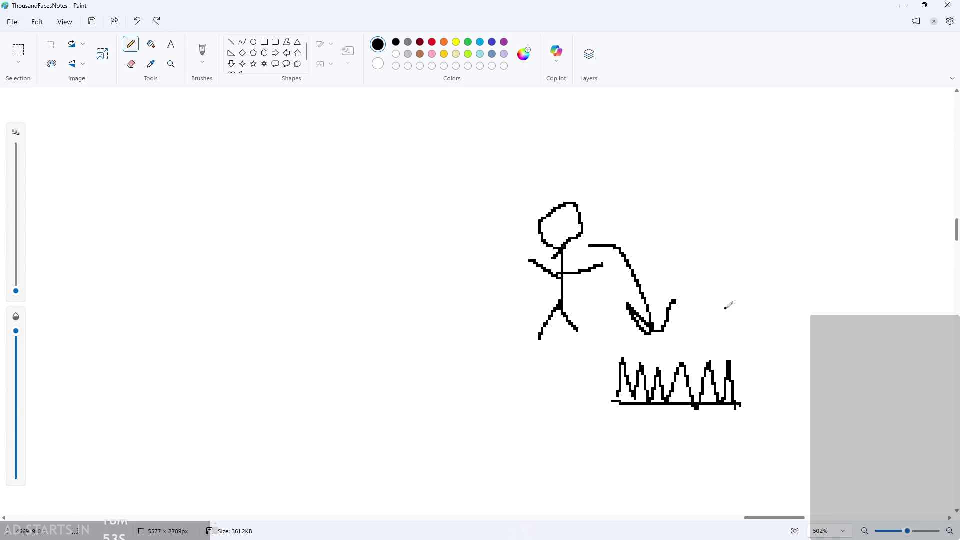
mouse_move(738, 308)
left_mouse_down()
mouse_move(734, 319)
mouse_move(756, 331)
mouse_move(742, 353)
mouse_move(766, 348)
mouse_move(751, 332)
left_mouse_up()
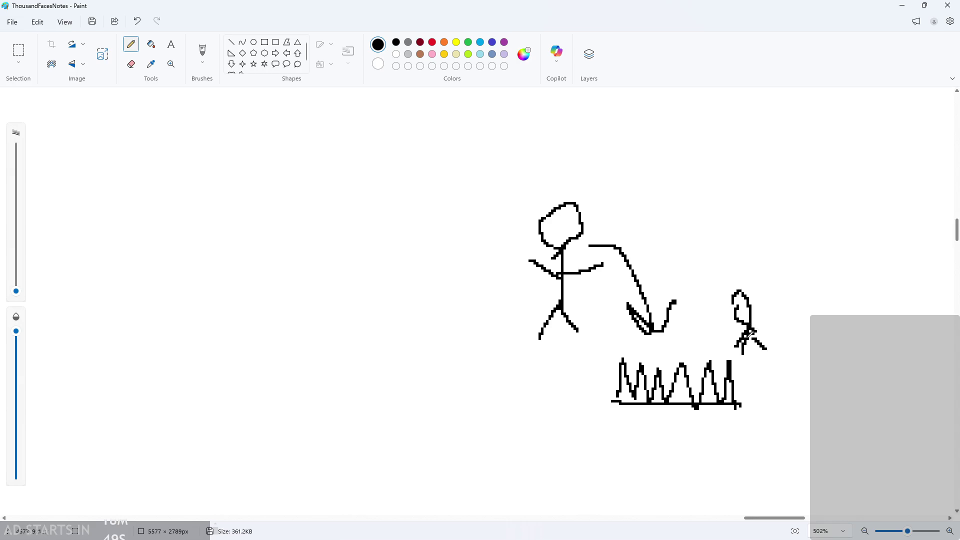
- Handwrite 'Flashes' above the small figure and add a right arrow and marks beside it
mouse_move(718, 231)
left_mouse_down()
mouse_move(718, 253)
mouse_move(732, 232)
left_mouse_up()
mouse_move(709, 241)
left_mouse_down()
mouse_move(732, 239)
mouse_move(746, 261)
mouse_move(762, 260)
left_mouse_up()
mouse_move(774, 243)
left_mouse_down()
mouse_move(775, 256)
mouse_move(820, 265)
mouse_move(834, 282)
left_mouse_up()
scroll(799, 325, "up", 3)
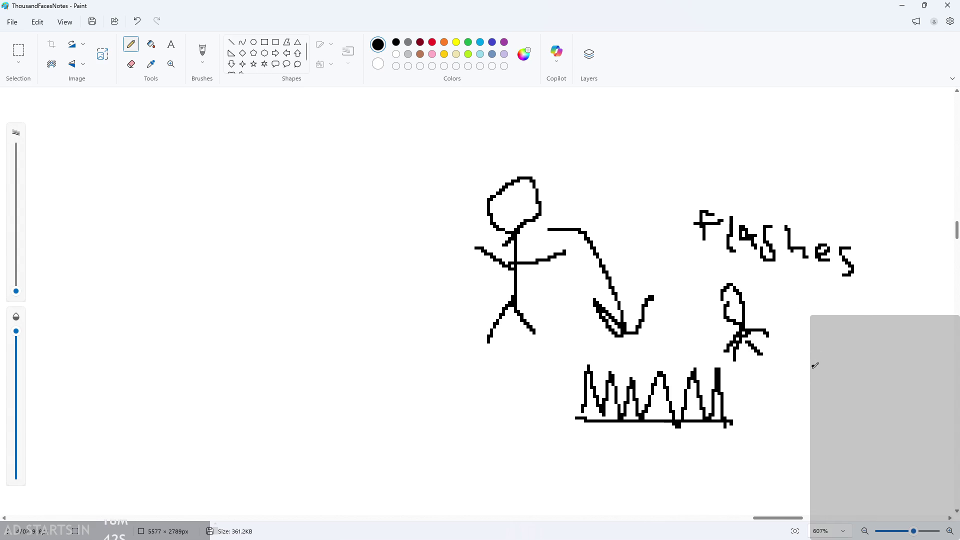
mouse_move(796, 522)
left_mouse_down()
mouse_move(821, 521)
mouse_move(807, 522)
left_mouse_up()
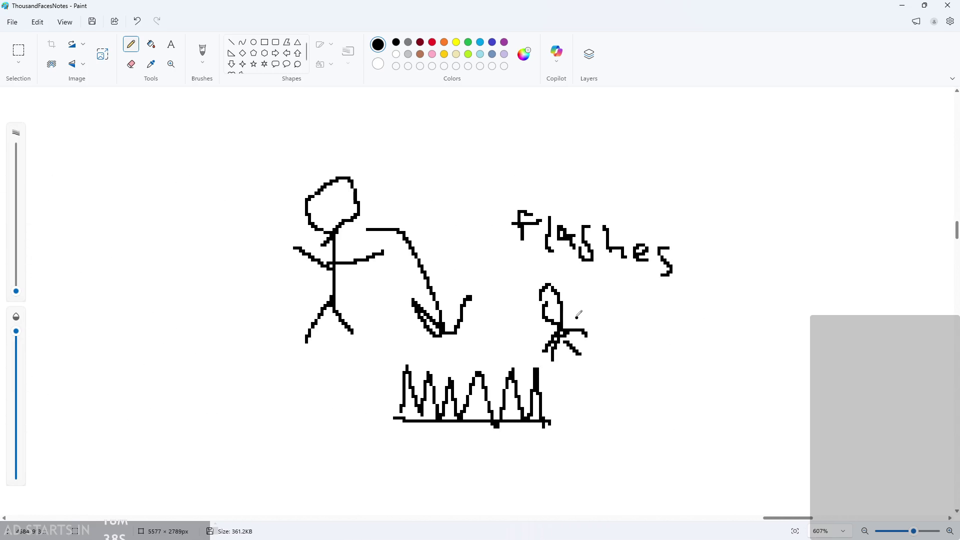
mouse_move(577, 316)
left_mouse_down()
mouse_move(620, 300)
mouse_move(608, 324)
left_mouse_up()
mouse_move(571, 277)
left_mouse_down()
mouse_move(582, 293)
mouse_move(586, 271)
left_mouse_up()
left_click(595, 280)
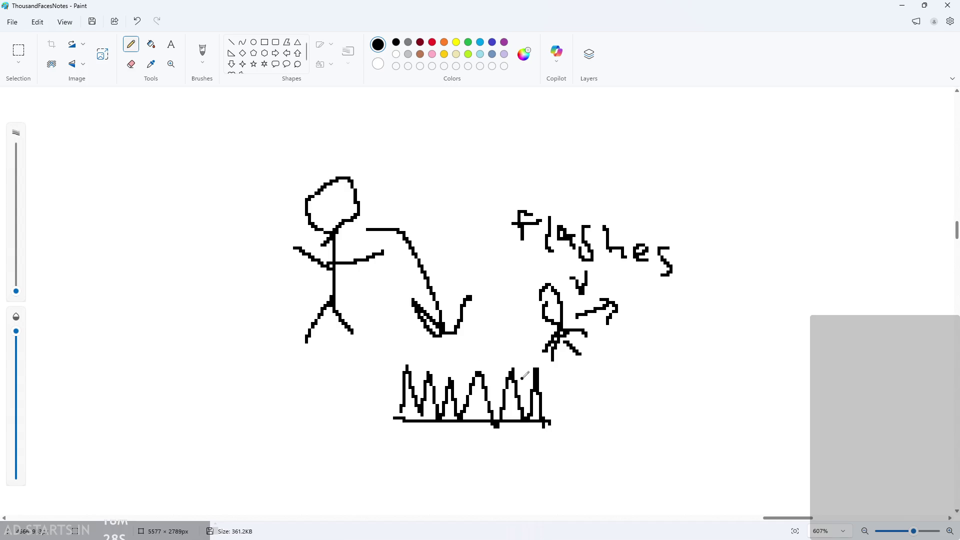
- Draw another small figure with an arrow toward the spikes and a left-pointing arrow below
scroll(378, 375, "up", 3, "ctrl")
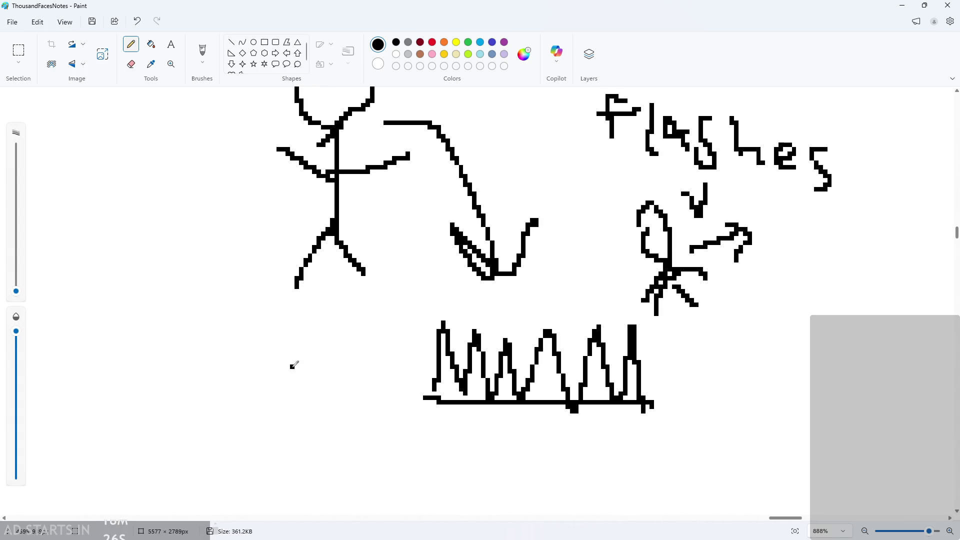
mouse_move(293, 365)
left_mouse_down()
mouse_move(283, 413)
mouse_move(311, 425)
left_mouse_up()
left_click_drag(270, 380, 383, 368)
left_click_drag(361, 350, 388, 365)
left_click_drag(388, 365, 375, 384)
scroll(407, 399, "down", 2, "ctrl")
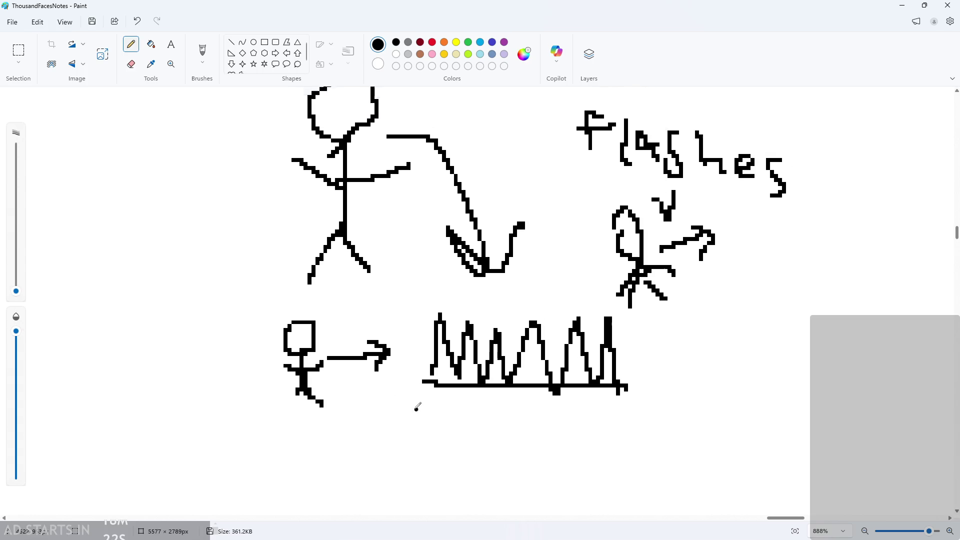
scroll(397, 440, "down", 4, "ctrl")
scroll(390, 480, "up", 2, "ctrl")
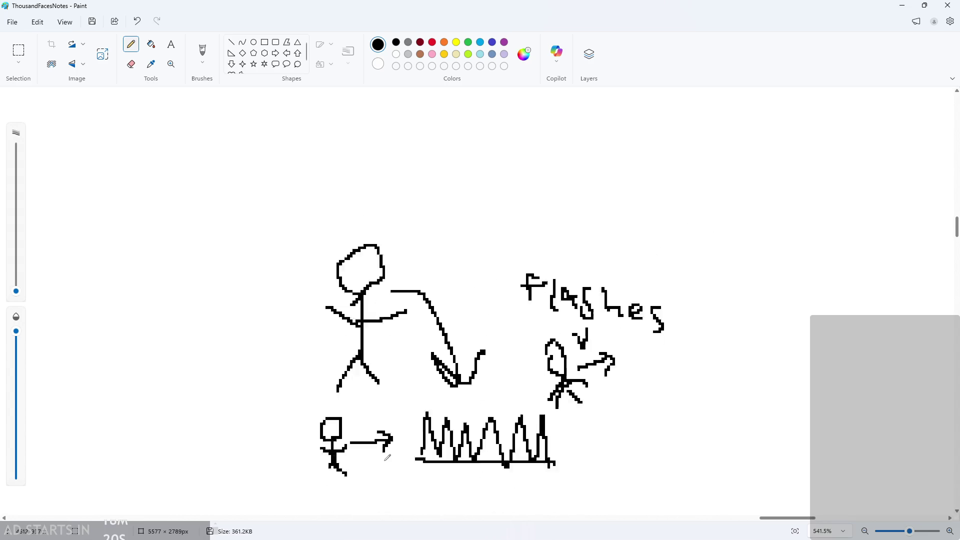
scroll(377, 466, "up", 2, "ctrl")
mouse_move(400, 369)
left_mouse_down()
mouse_move(361, 381)
mouse_move(389, 396)
left_mouse_up()
scroll(670, 314, "down", 2, "ctrl")
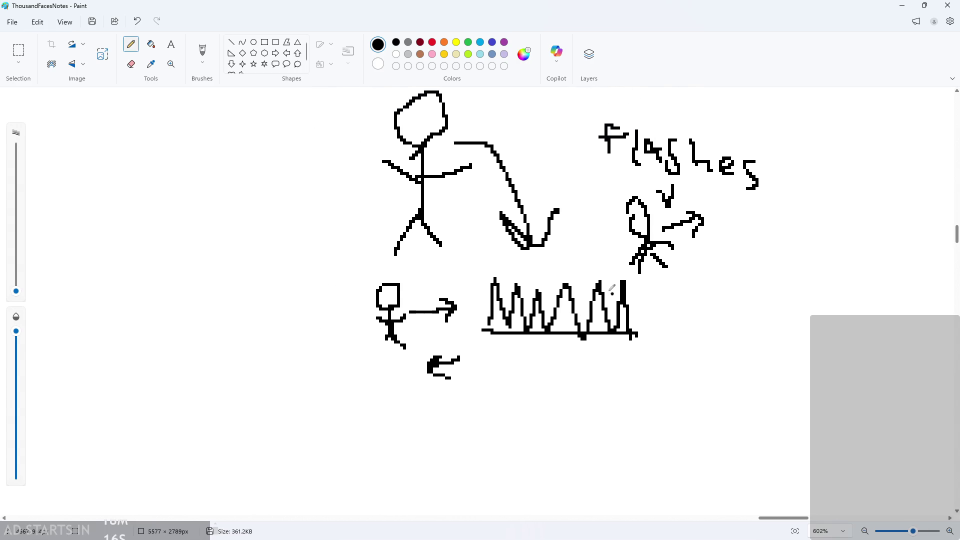
scroll(618, 195, "up", 2, "ctrl")
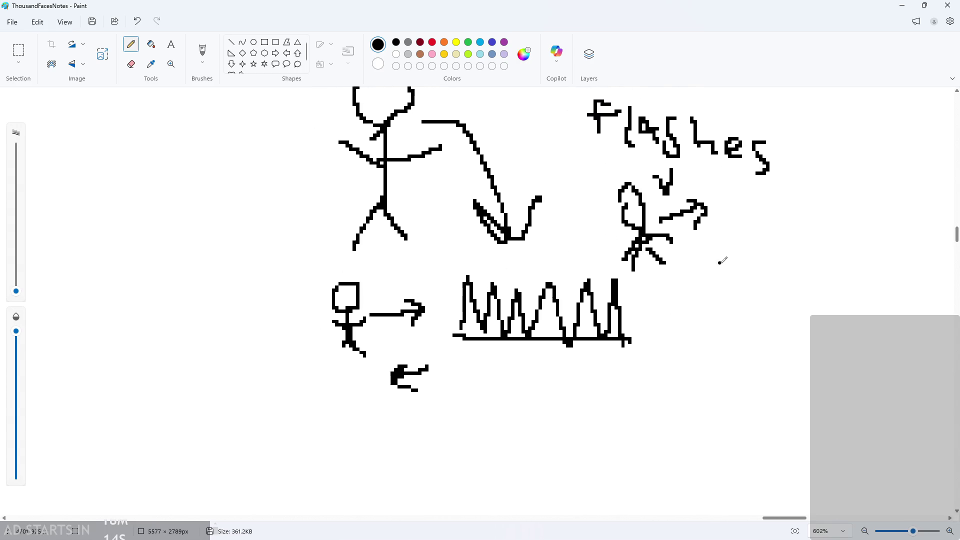
scroll(550, 215, "down", 2, "ctrl")
scroll(629, 315, "up", 3, "ctrl")
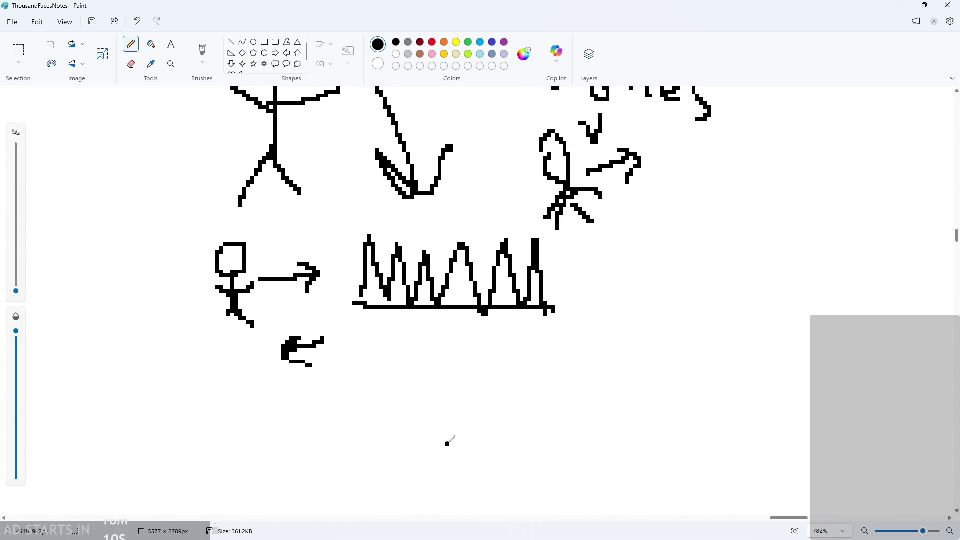
- Draw a small spike row with baseline, plus a stick figure with a zigzag arrow bouncing upward
mouse_move(446, 443)
left_mouse_down()
mouse_move(475, 412)
mouse_move(475, 448)
mouse_move(544, 464)
left_mouse_up()
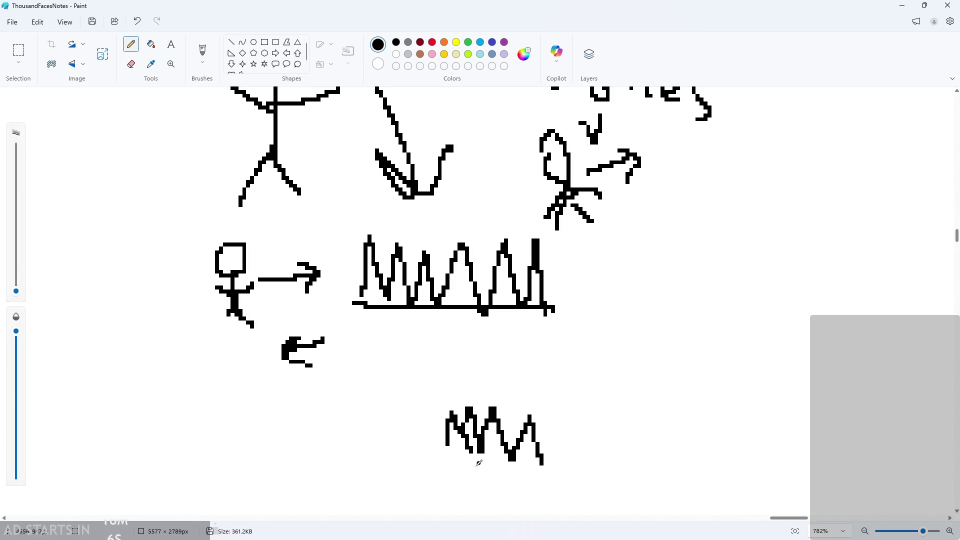
left_click_drag(449, 443, 563, 451)
mouse_move(599, 371)
left_mouse_down()
mouse_move(595, 362)
mouse_move(592, 400)
mouse_move(606, 413)
left_mouse_up()
left_click_drag(593, 400, 580, 422)
mouse_move(595, 385)
left_mouse_down()
mouse_move(619, 377)
mouse_move(558, 374)
mouse_move(530, 400)
mouse_move(549, 395)
mouse_move(511, 382)
left_mouse_up()
mouse_move(519, 349)
left_mouse_down()
mouse_move(550, 344)
mouse_move(550, 358)
left_mouse_up()
- Look over the finished sketch, then minimize Paint to return to GameMaker
scroll(612, 417, "down", 2)
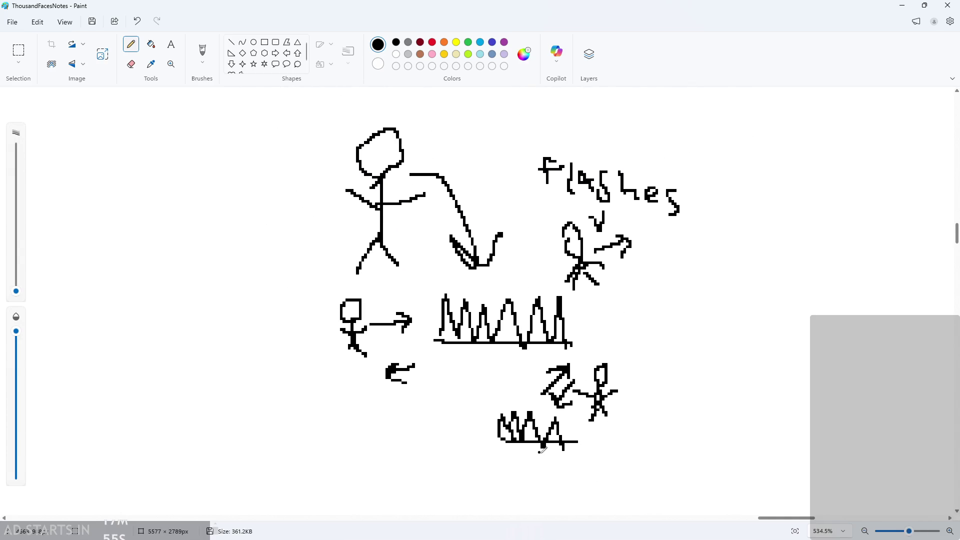
scroll(542, 449, "down", 1)
scroll(528, 382, "up", 2)
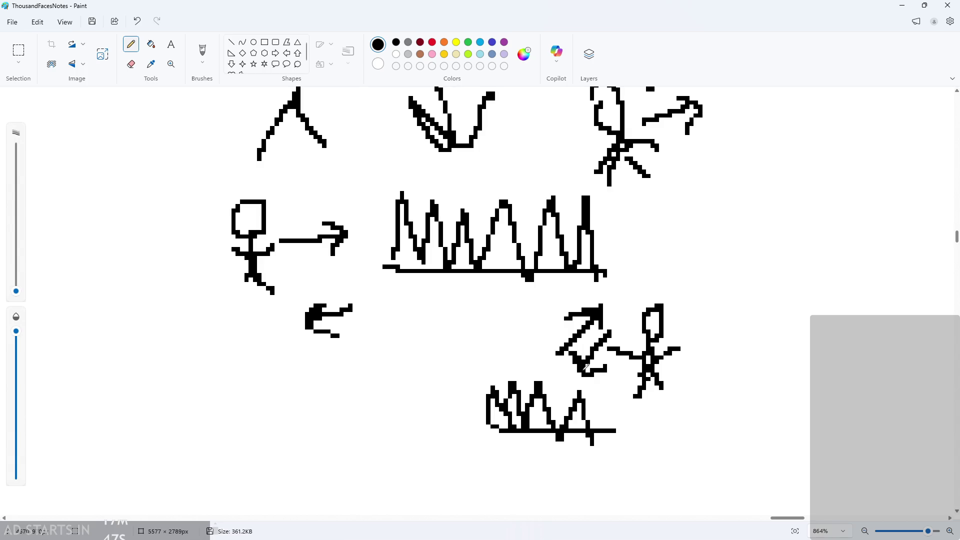
scroll(551, 393, "down", 1, "ctrl")
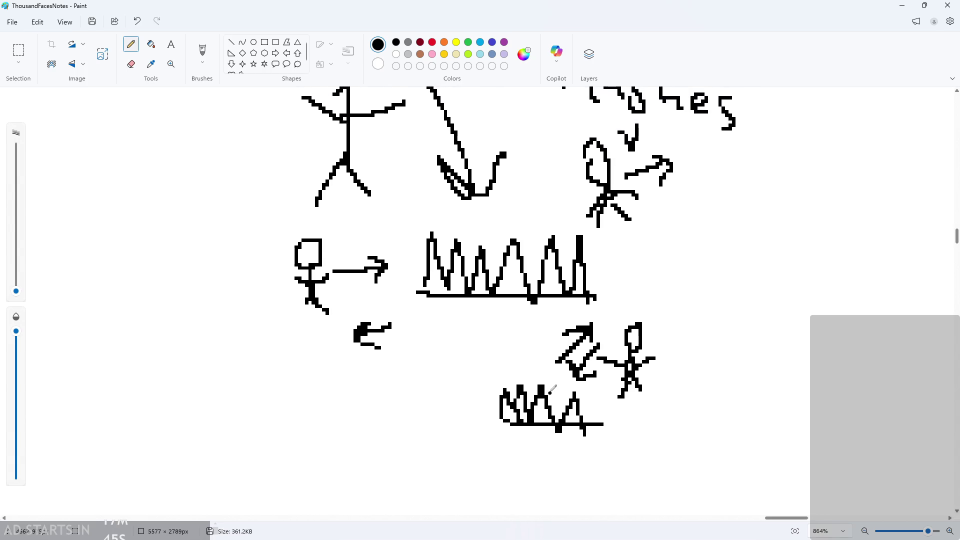
scroll(552, 390, "up", 2)
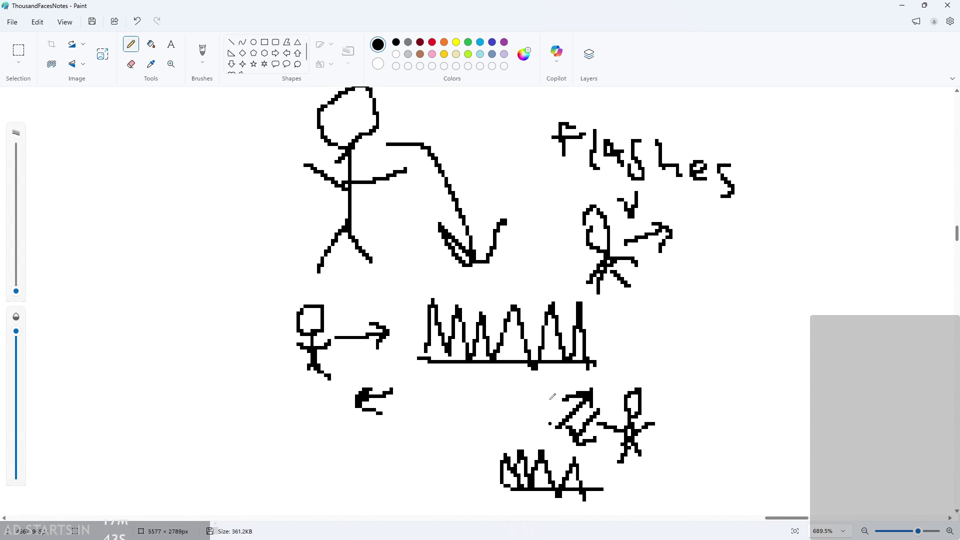
scroll(552, 396, "down", 1)
scroll(552, 396, "up", 1)
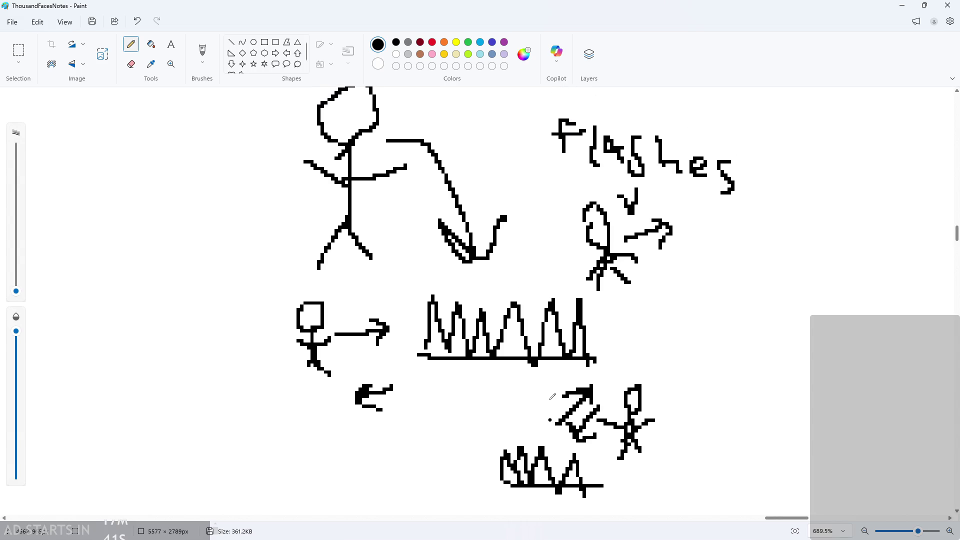
scroll(672, 395, "down", 2)
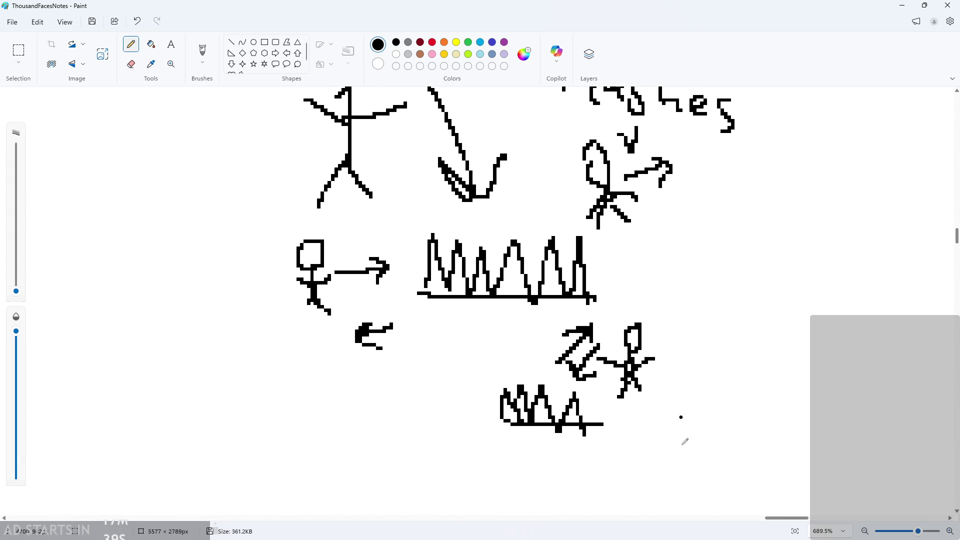
scroll(816, 227, "down", 3, "ctrl")
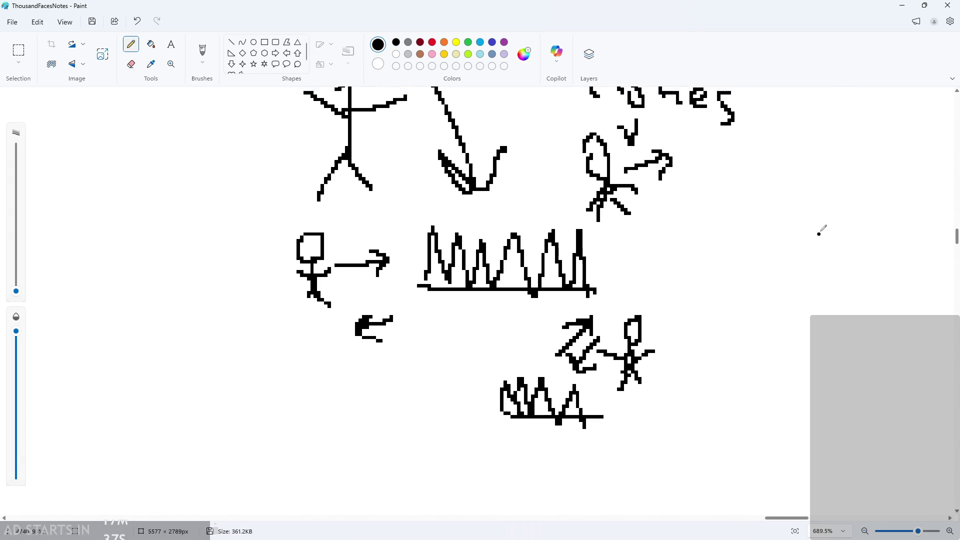
scroll(784, 279, "down", 2, "ctrl")
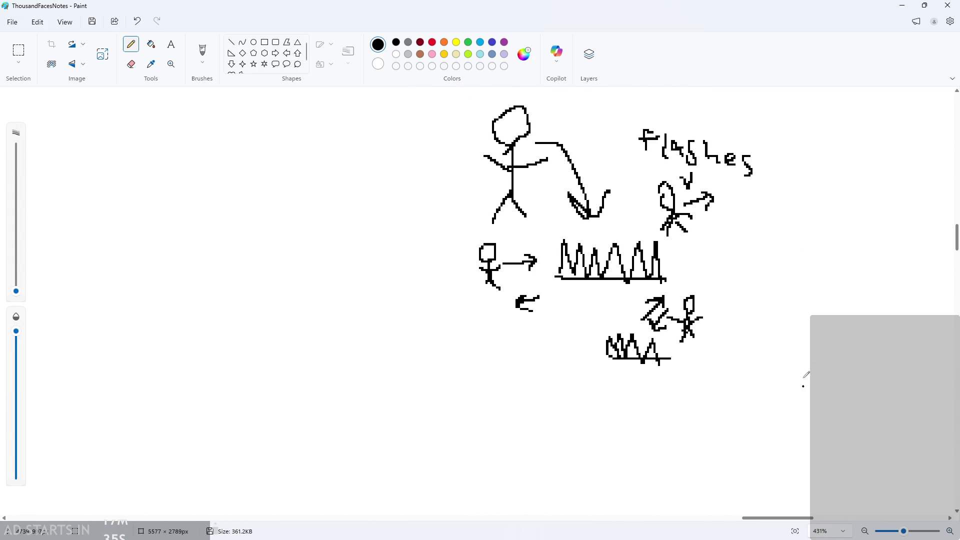
left_click(900, 5)
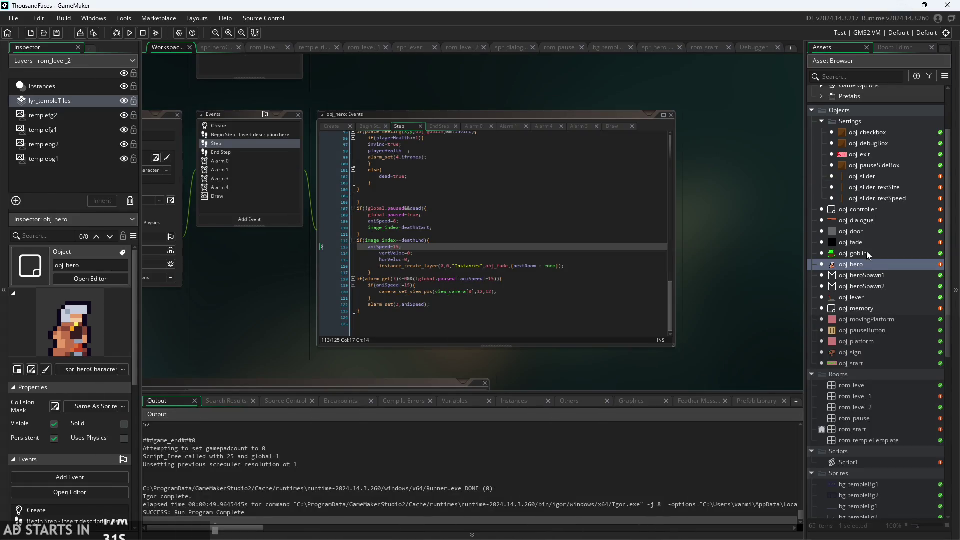
- Open obj_hero's Create code and find playerHealth=5, iframes=10, invinc=false and dead=false
double_click(862, 265)
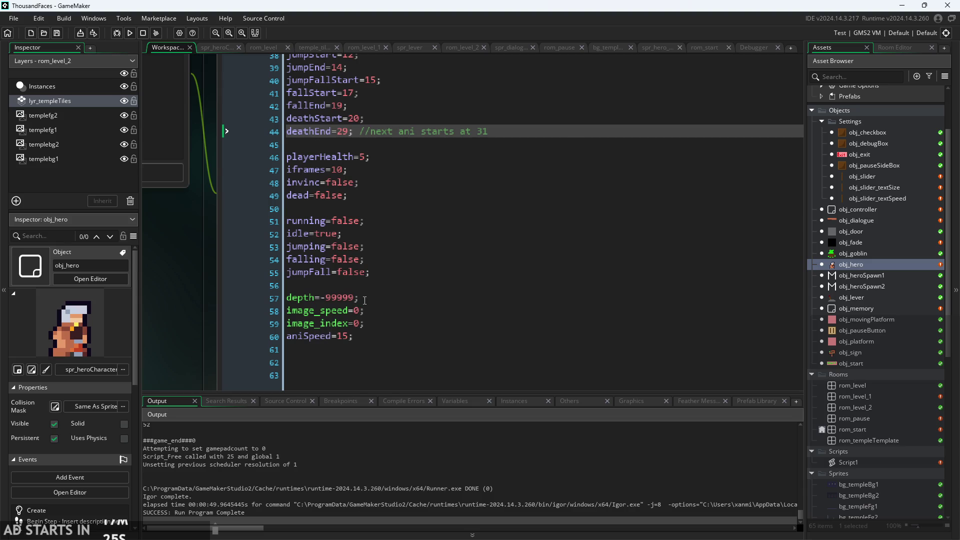
scroll(364, 300, "up", 3)
left_click(367, 266)
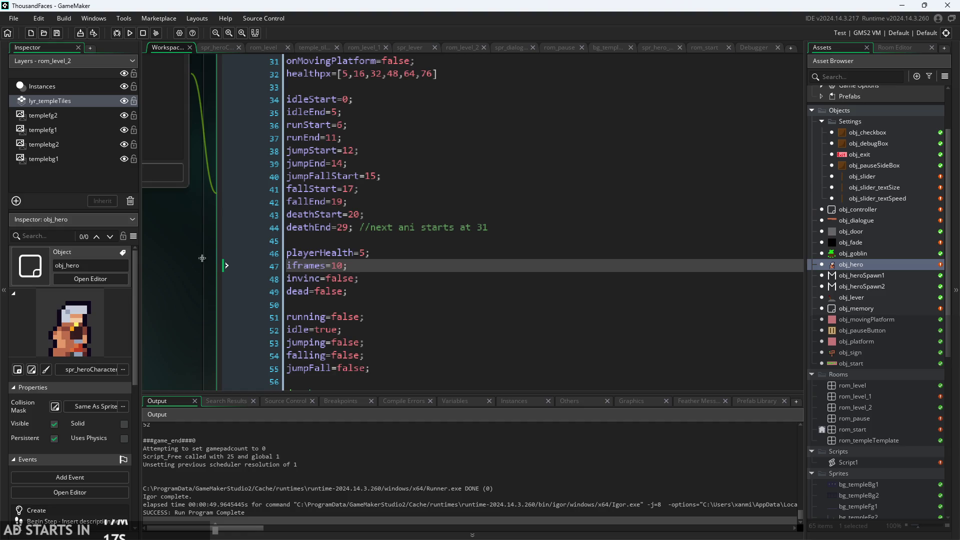
scroll(225, 257, "down", 2)
left_click_drag(198, 289, 206, 307)
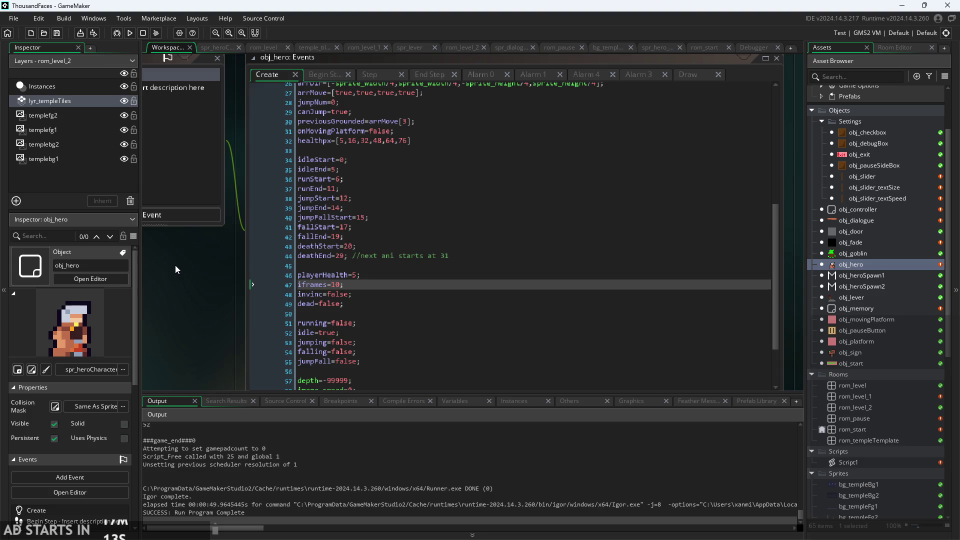
mouse_move(193, 269)
left_mouse_down()
mouse_move(197, 308)
mouse_move(203, 204)
left_mouse_up()
mouse_move(226, 249)
left_mouse_down()
mouse_move(226, 272)
mouse_move(211, 286)
mouse_move(177, 269)
left_mouse_up()
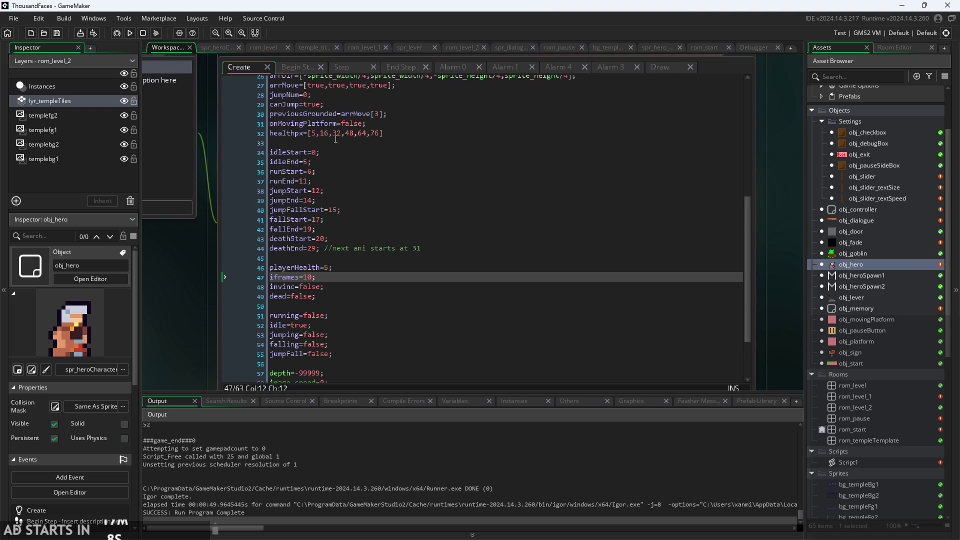
- Move from Alarm 0 to the Draw event code and add a line, typing then deleting 'if('
left_click(461, 69)
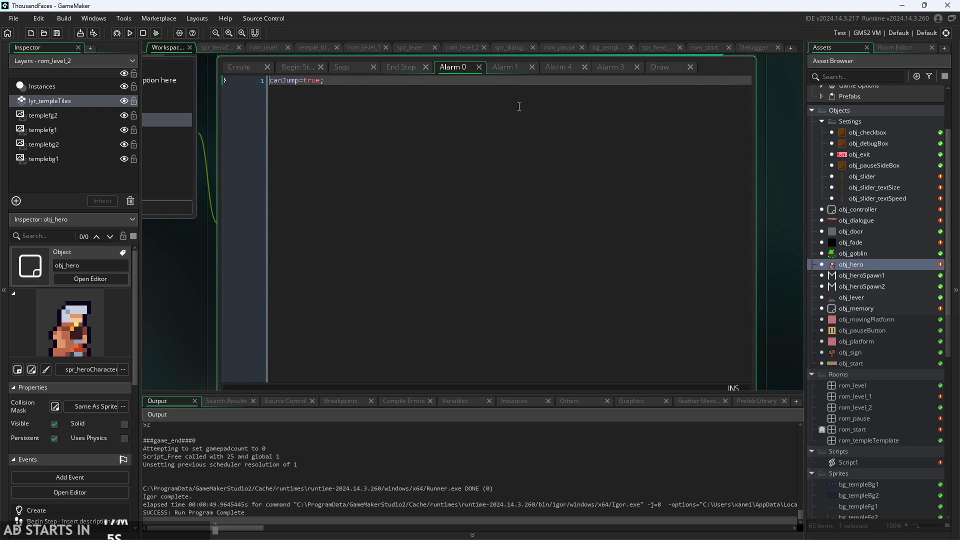
left_click(670, 66)
left_click(459, 81)
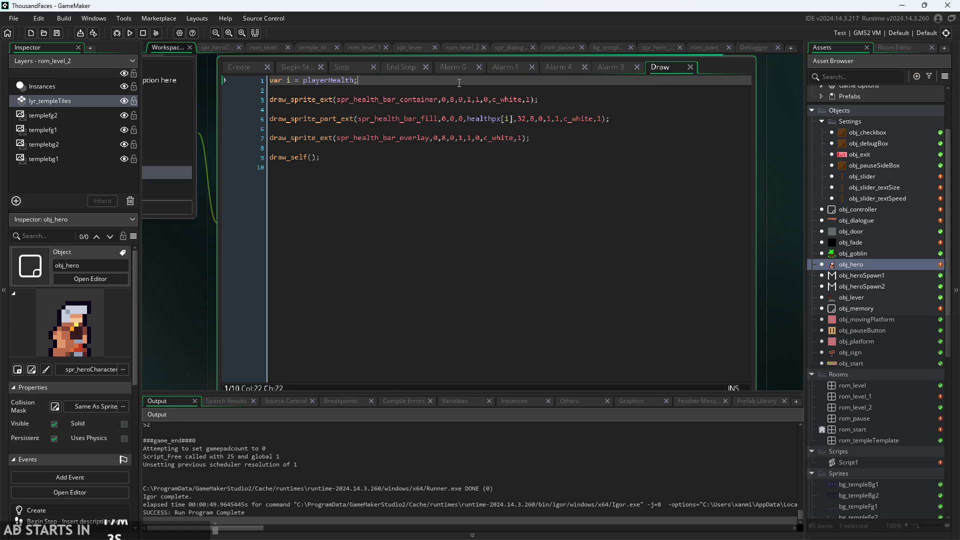
key("Return")
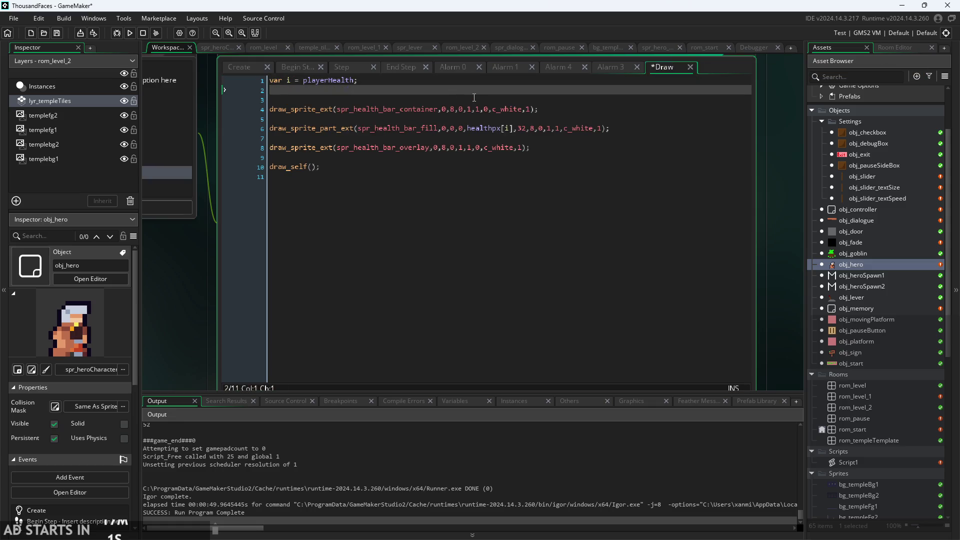
type("if(")
key("BackSpace")
key("BackSpace")
key("BackSpace")
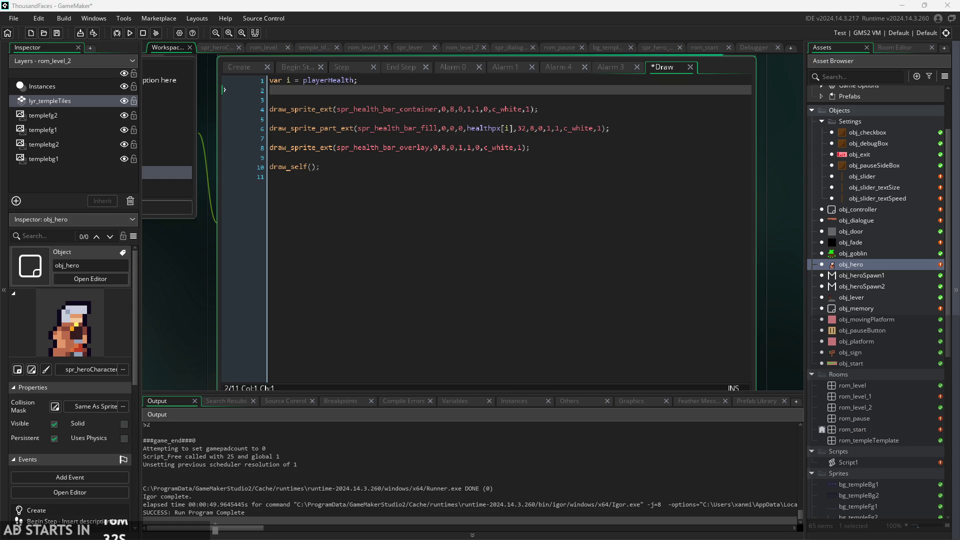
- Reposition the Draw code window and delete the extra blank line 3
left_click(280, 225)
scroll(185, 300, "up", 2, "ctrl")
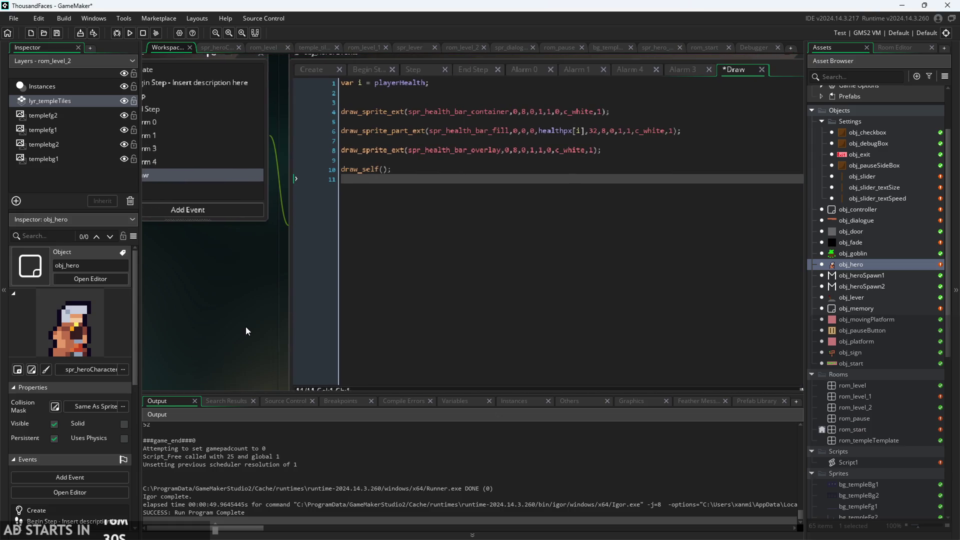
mouse_move(278, 337)
left_mouse_down()
mouse_move(224, 365)
mouse_move(231, 359)
left_mouse_up()
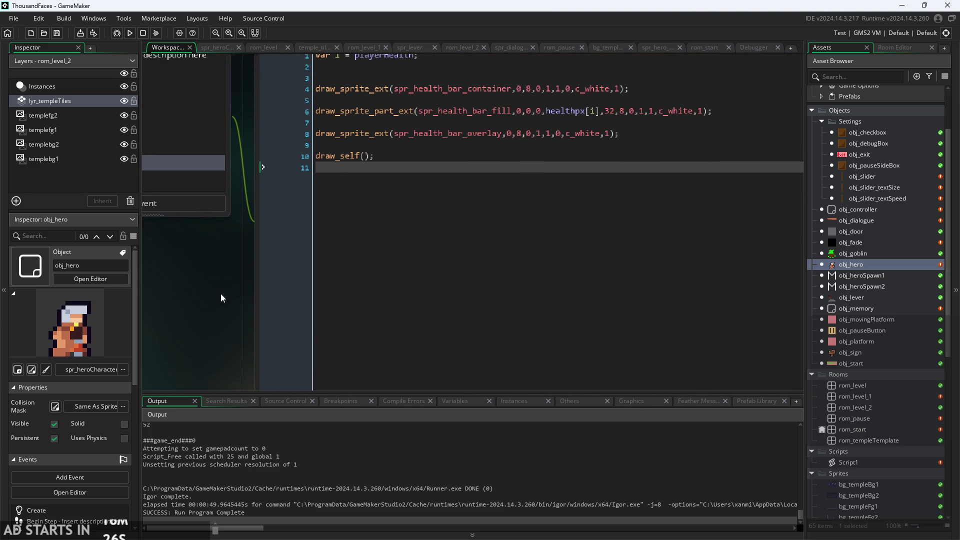
scroll(230, 293, "down", 2, "ctrl")
scroll(219, 314, "up", 2, "ctrl")
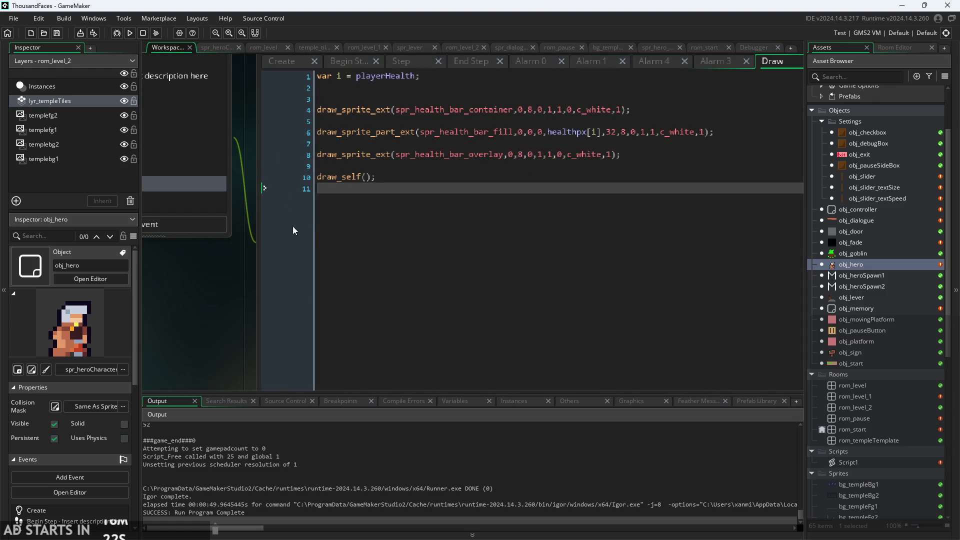
scroll(216, 288, "down", 2, "ctrl")
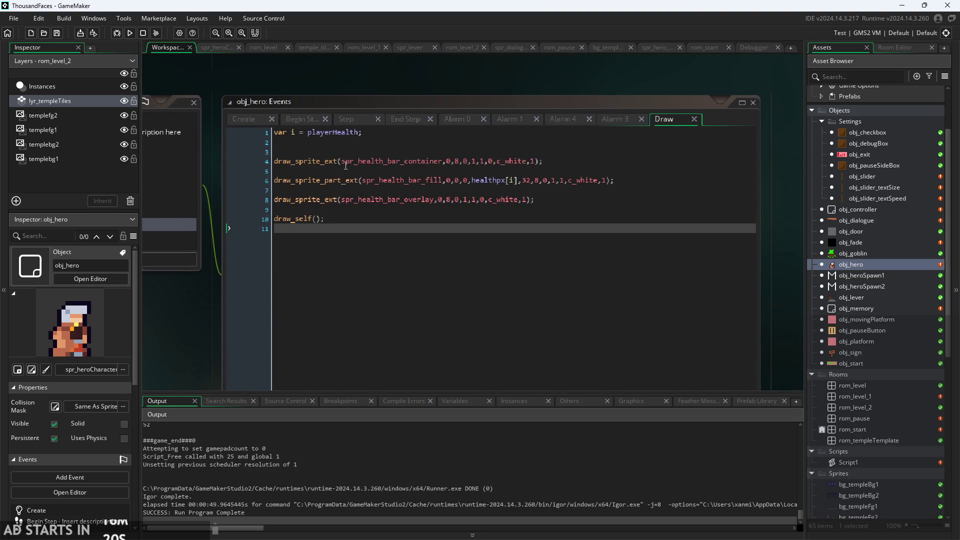
left_click(343, 151)
key("BackSpace")
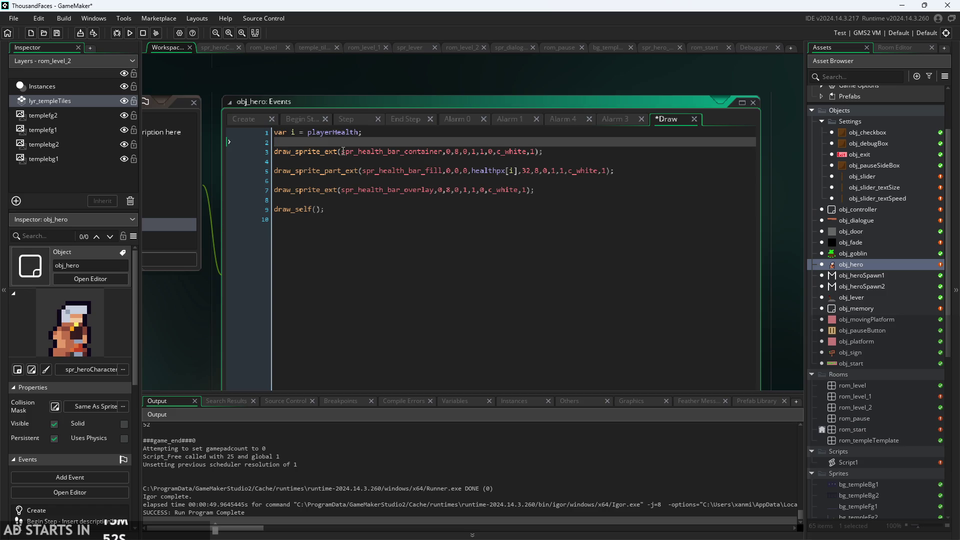
- Check the health-bar fill, overlay and draw_self lines, save with Ctrl+S, and return to line 1
scroll(492, 216, "up", 3)
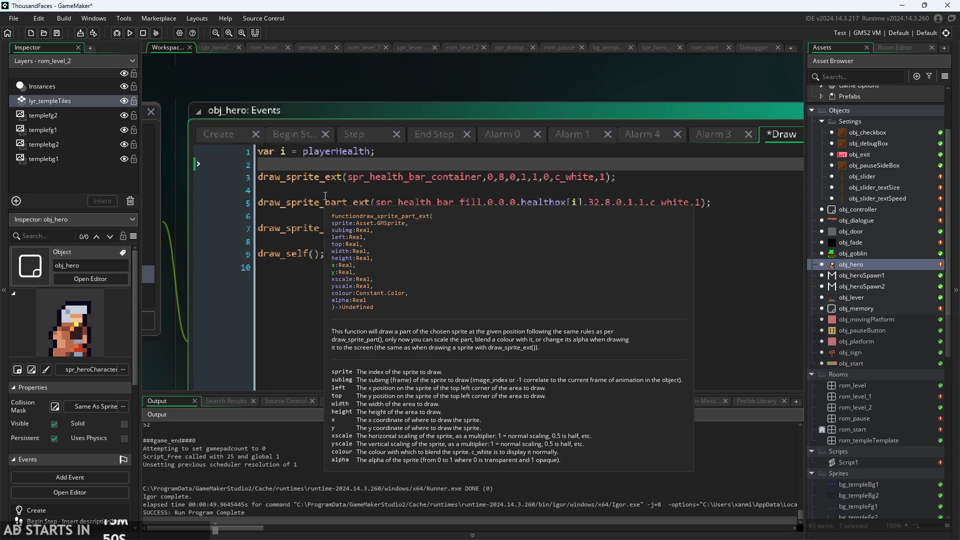
scroll(492, 216, "down", 3)
left_click(492, 210)
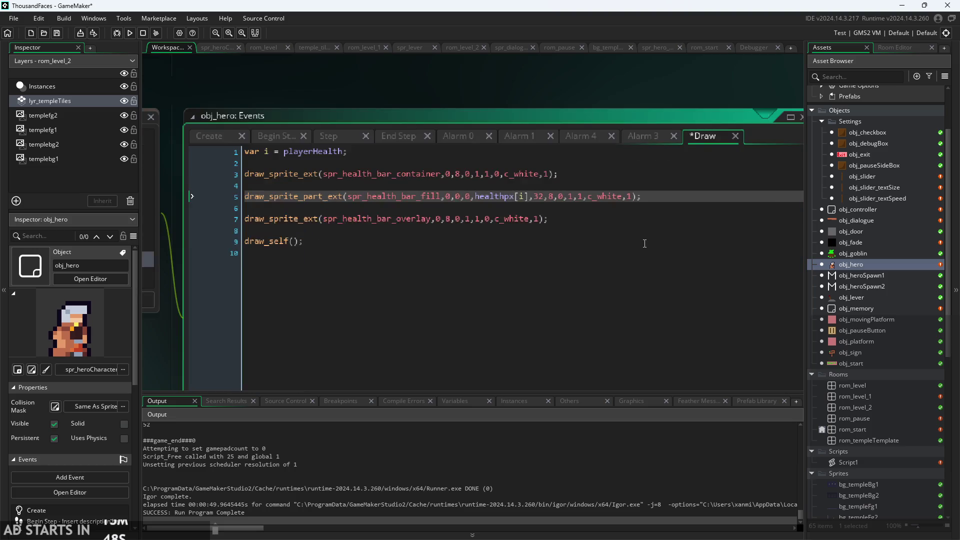
left_click(619, 218)
left_click(618, 236)
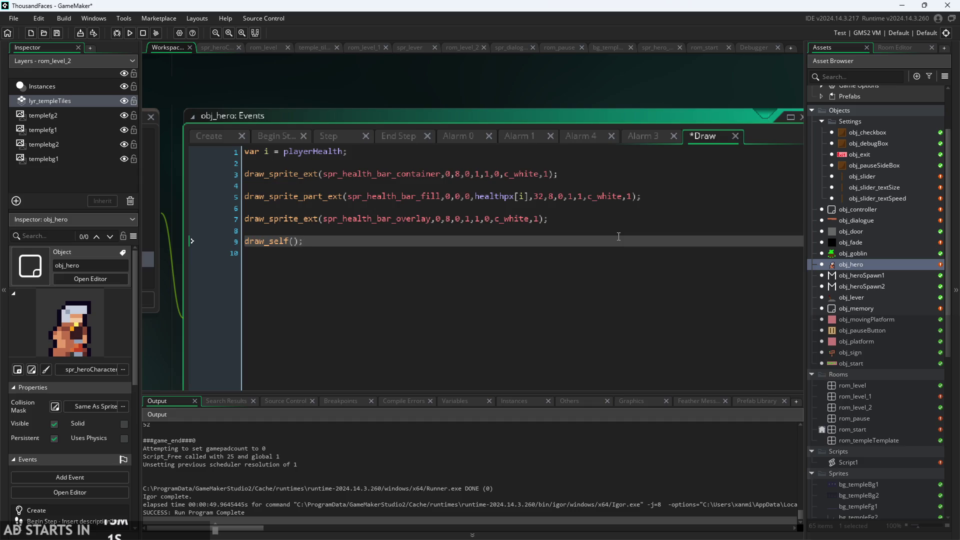
left_click_drag(476, 94, 545, 121)
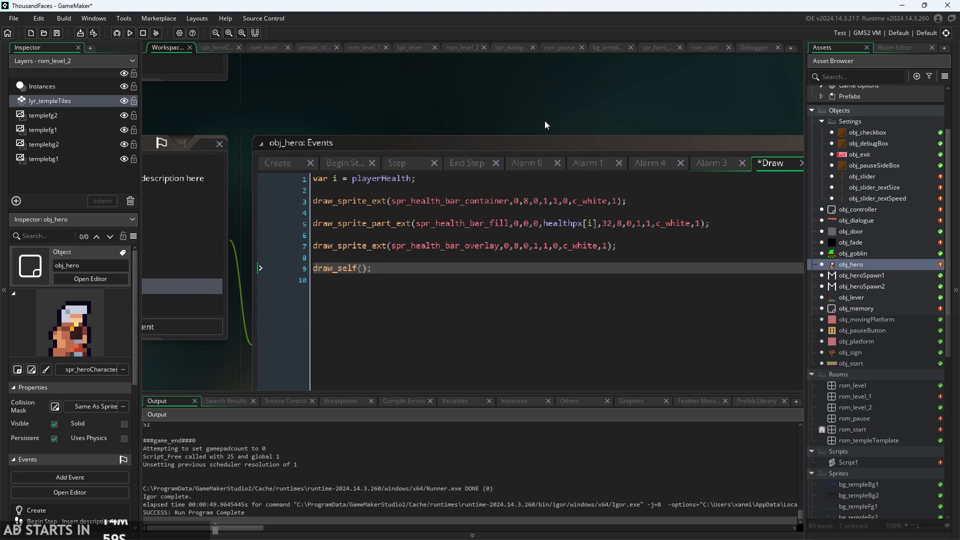
key("ctrl+s")
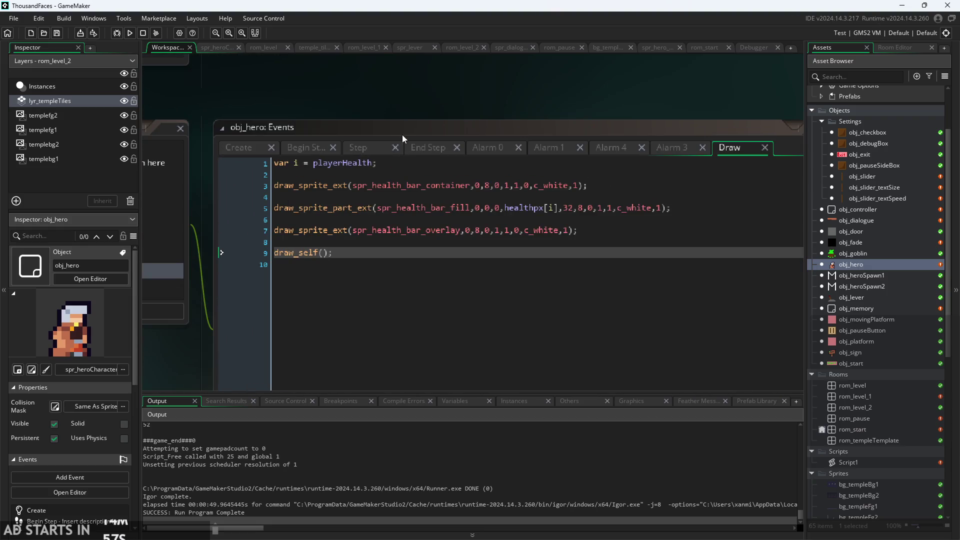
left_click(406, 160)
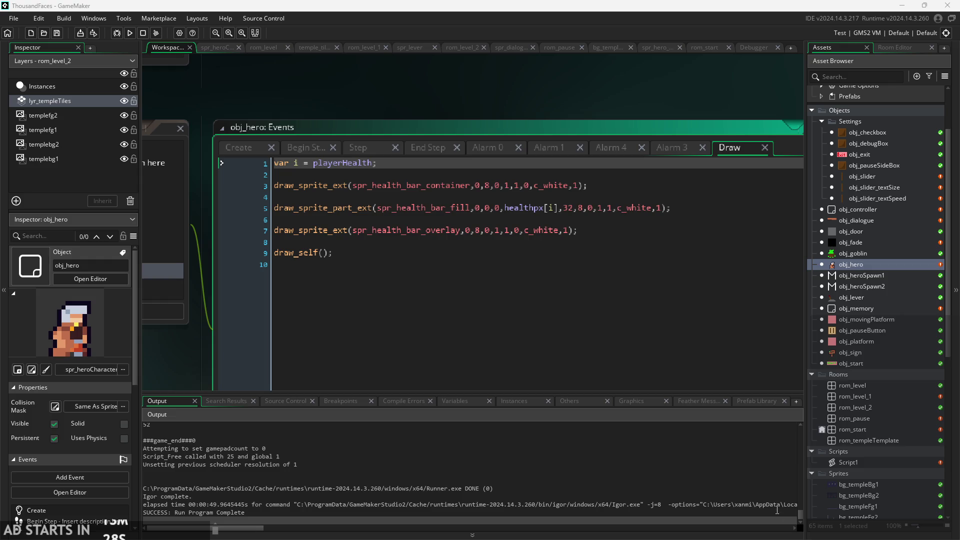
- Reposition the events window and place the caret at the end of line 7 of the Draw code
left_click(703, 462)
mouse_move(210, 323)
left_mouse_down()
mouse_move(242, 332)
mouse_move(228, 353)
mouse_move(195, 364)
mouse_move(194, 346)
left_mouse_up()
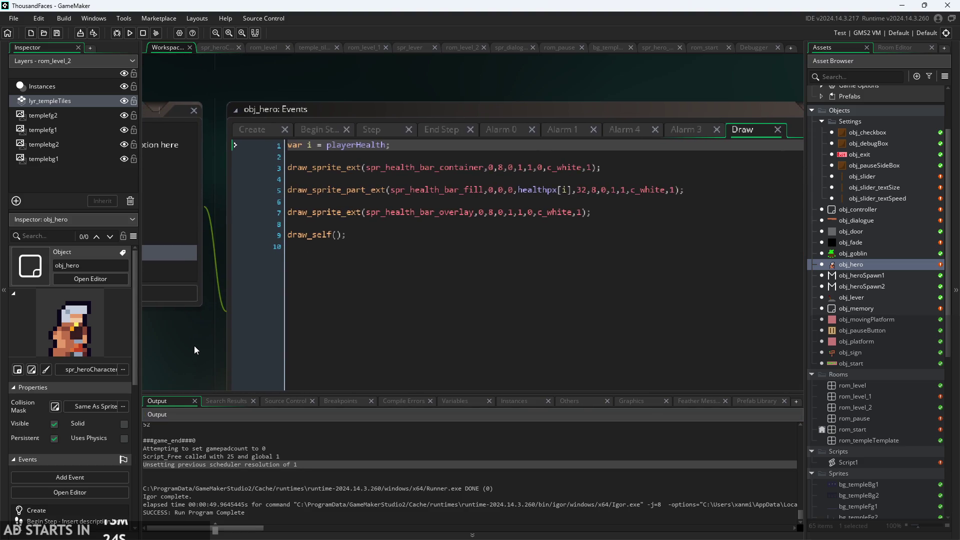
left_click(434, 270)
key("Up")
key("Up")
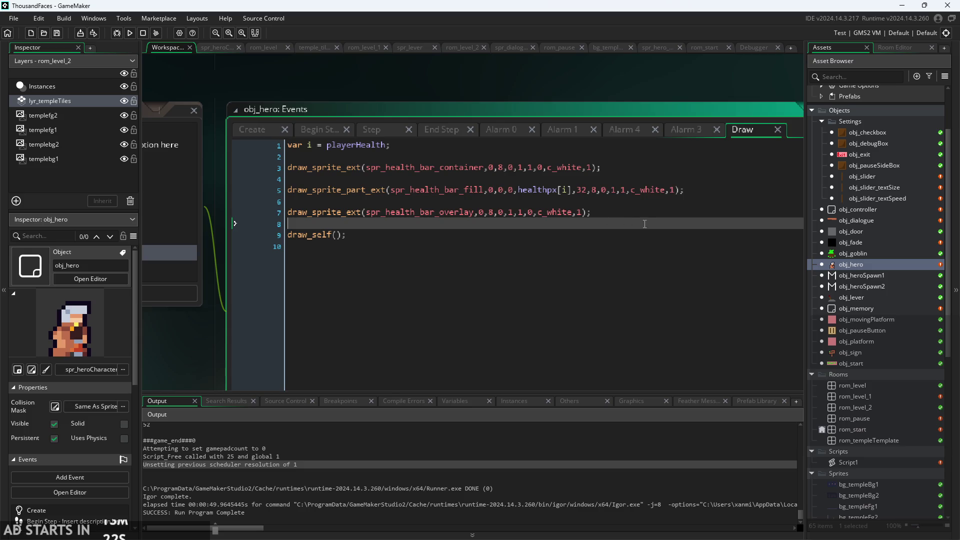
left_click(651, 215)
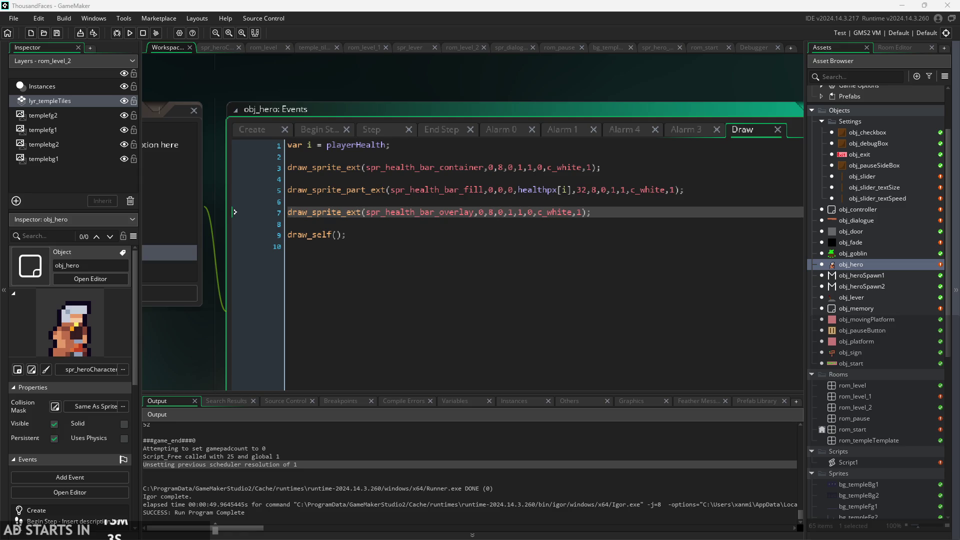
scroll(248, 358, "down", 2)
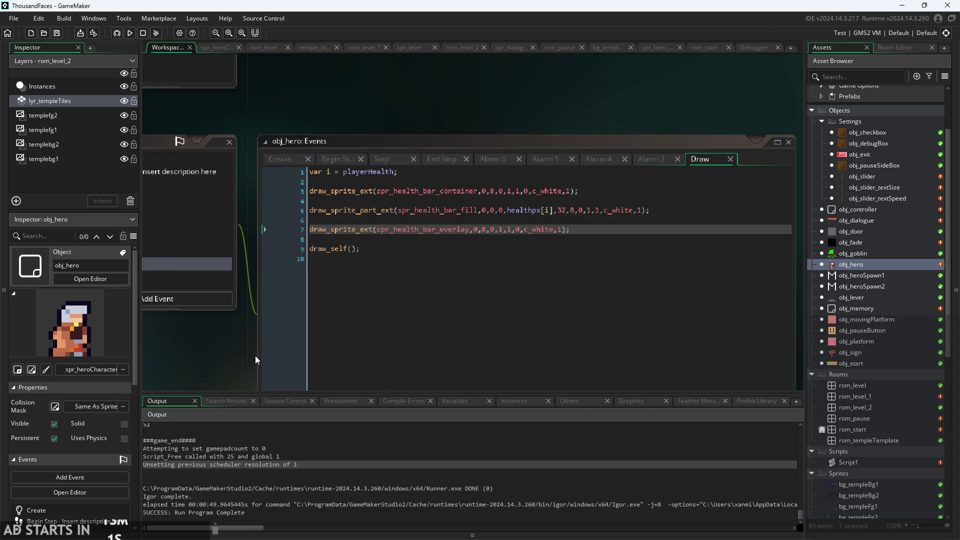
left_click_drag(255, 355, 264, 360)
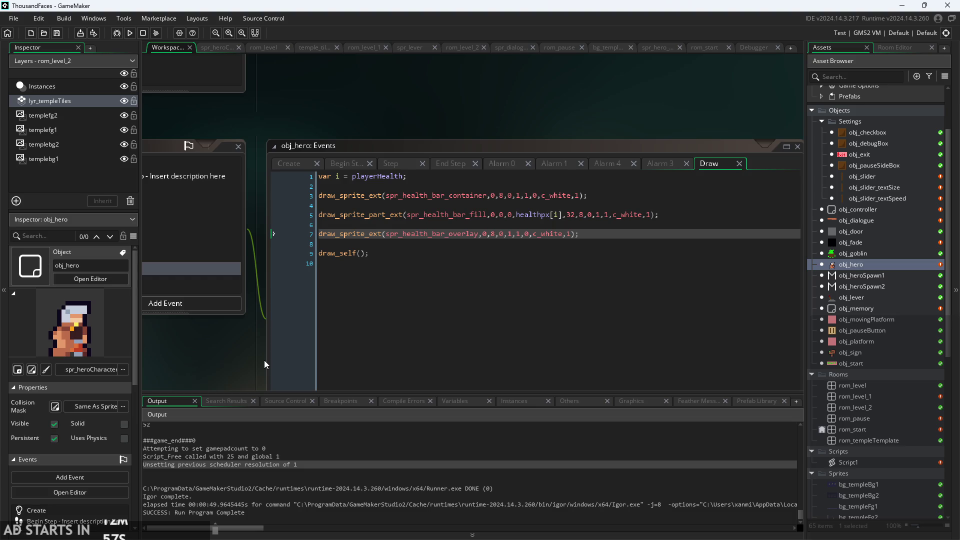
left_click_drag(245, 362, 257, 364)
scroll(258, 367, "down", 1)
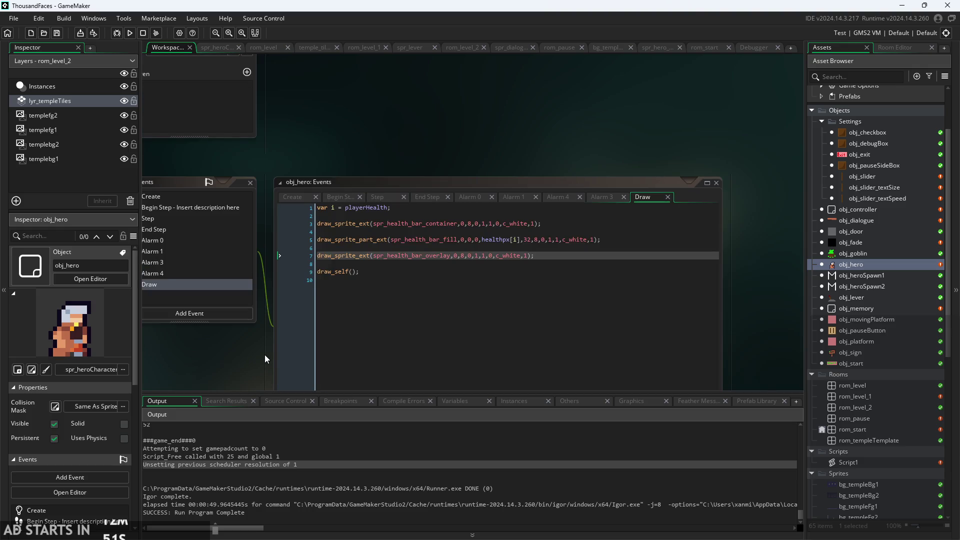
scroll(265, 355, "up", 3)
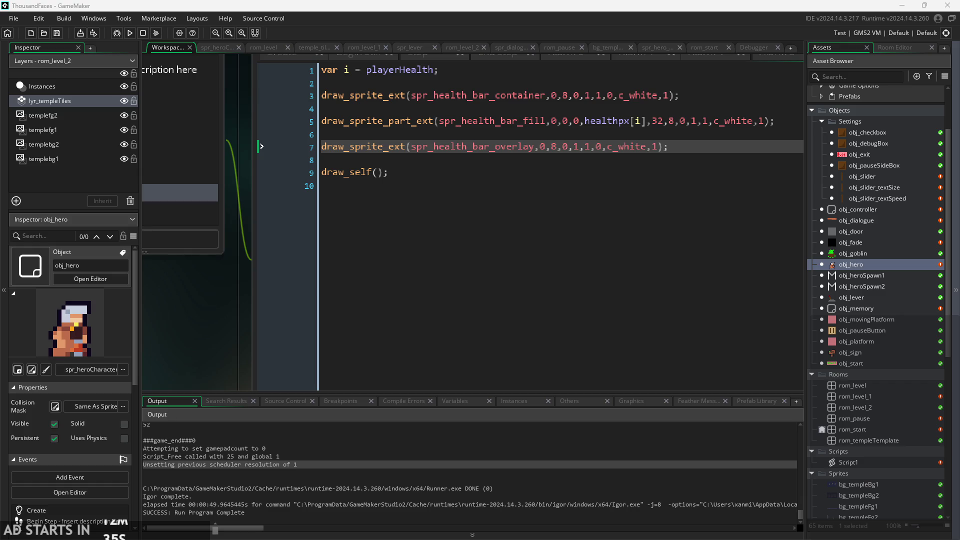
scroll(252, 294, "down", 3, "ctrl")
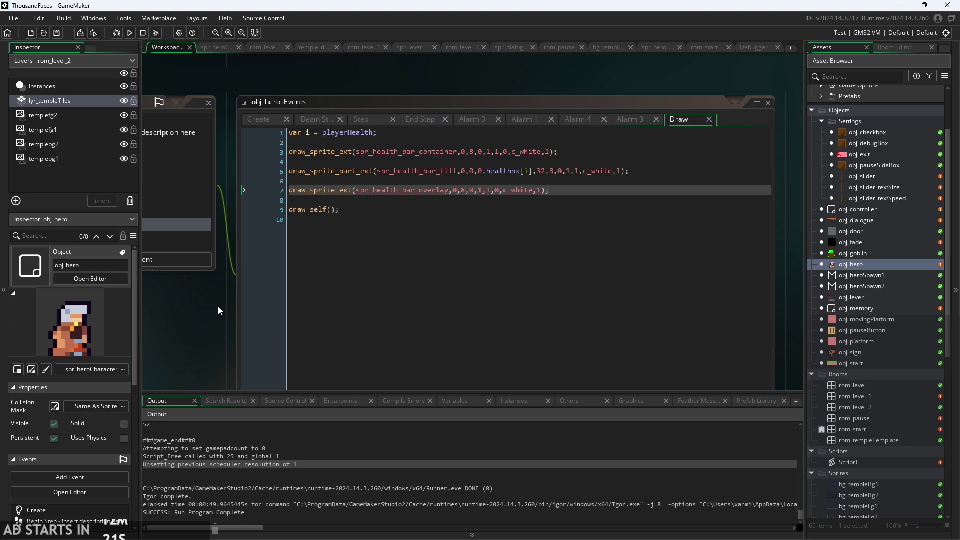
- In obj_hero's Create event, type damaged=false; after iframes=10, then delete that line again
left_click(258, 119)
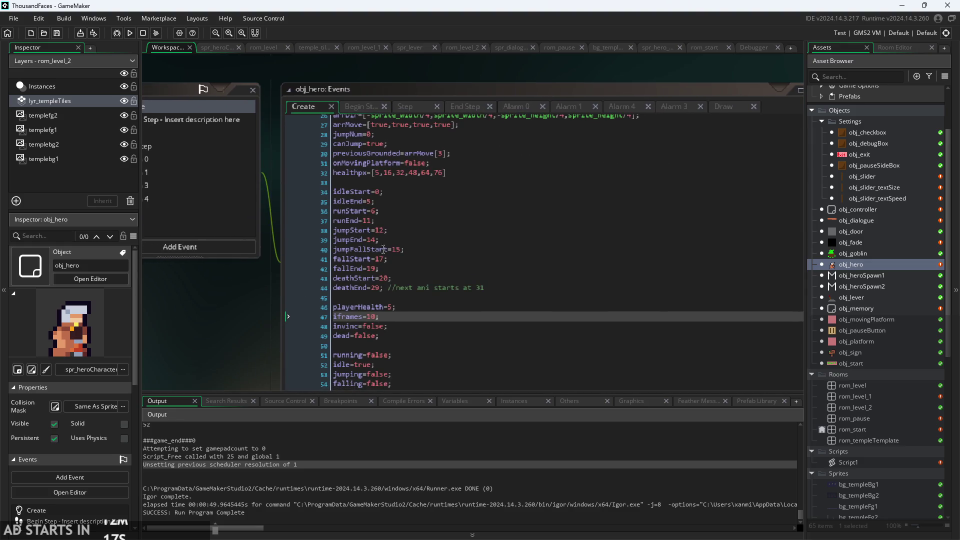
scroll(234, 357, "up", 3, "ctrl")
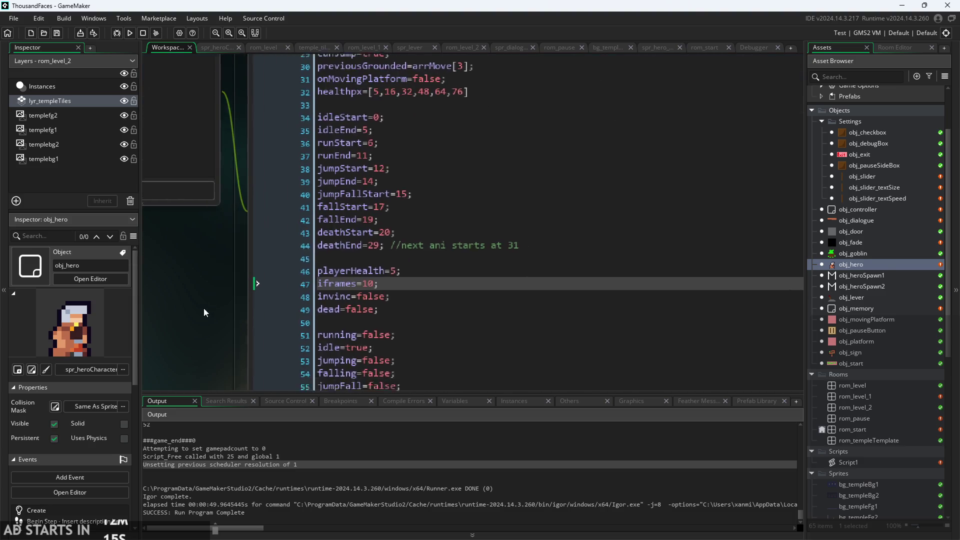
scroll(243, 283, "up", 2, "ctrl")
left_click(425, 289)
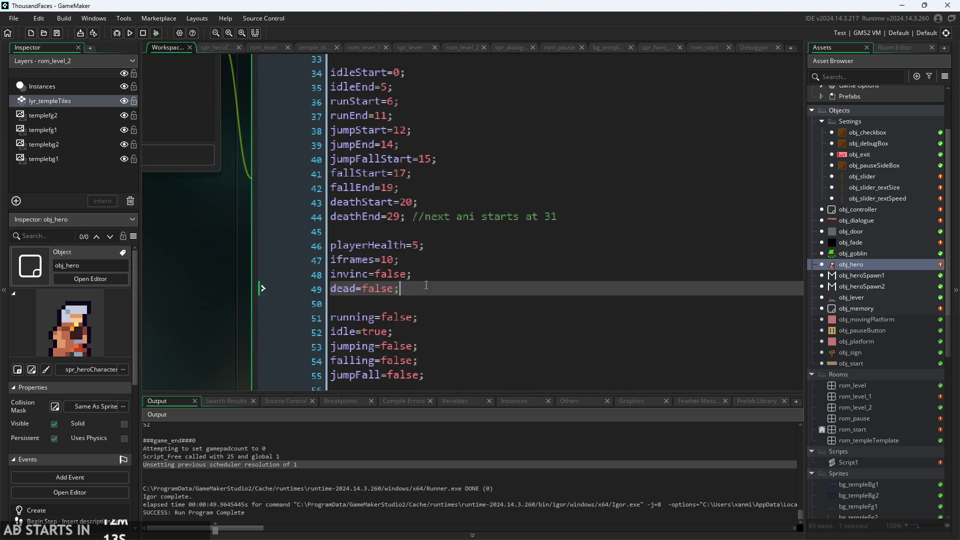
left_click(430, 245)
left_click(467, 264)
key("Return")
type("da")
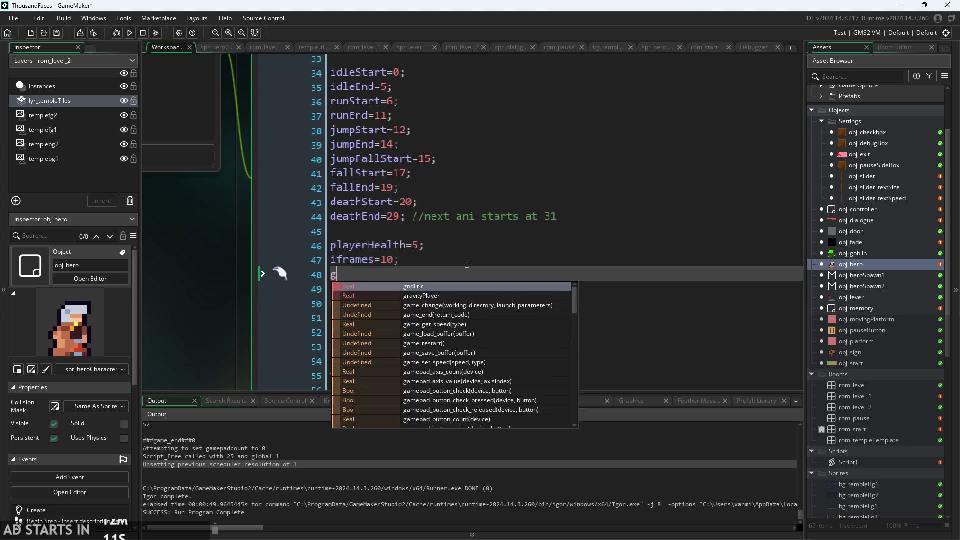
type("maged")
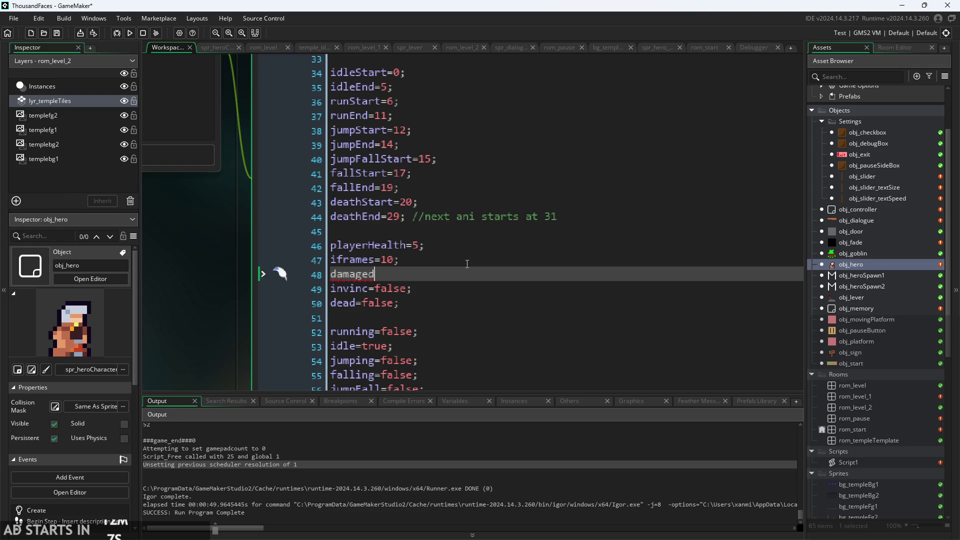
type("=false;")
key("shift+Home")
key("BackSpace")
key("BackSpace")
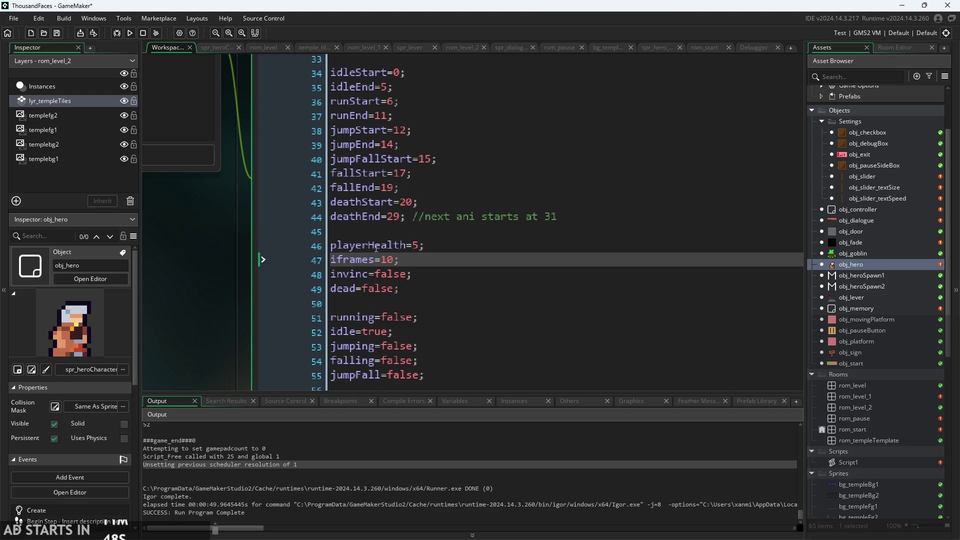
- Re-add damaged=false; on a new line below iframes=10
left_click(365, 274)
left_click(365, 245)
left_click(364, 260)
key("Return")
type("damaged")
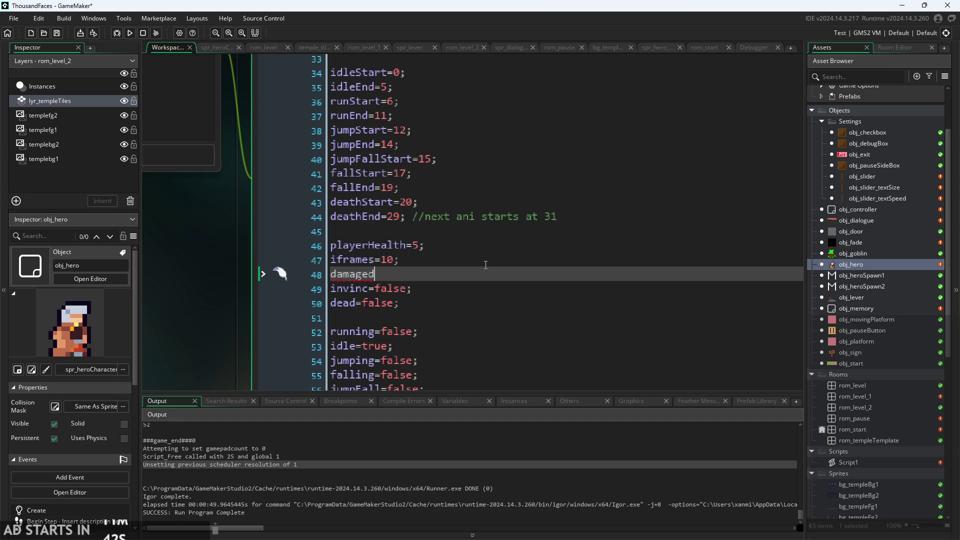
type("=false;")
- Search the Create event code for 'invinc'
right_click(350, 287)
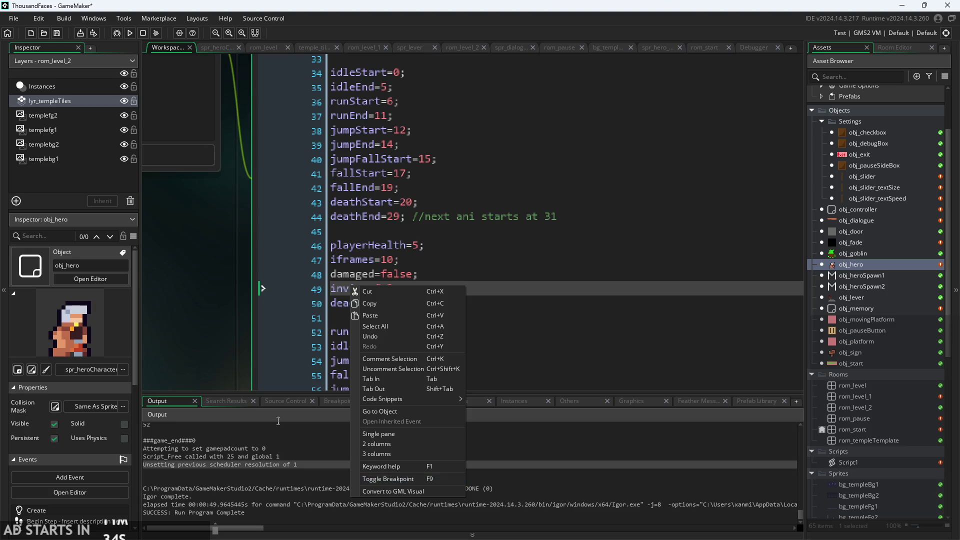
scroll(187, 341, "down", 1)
scroll(187, 341, "down", 1)
left_click(233, 345)
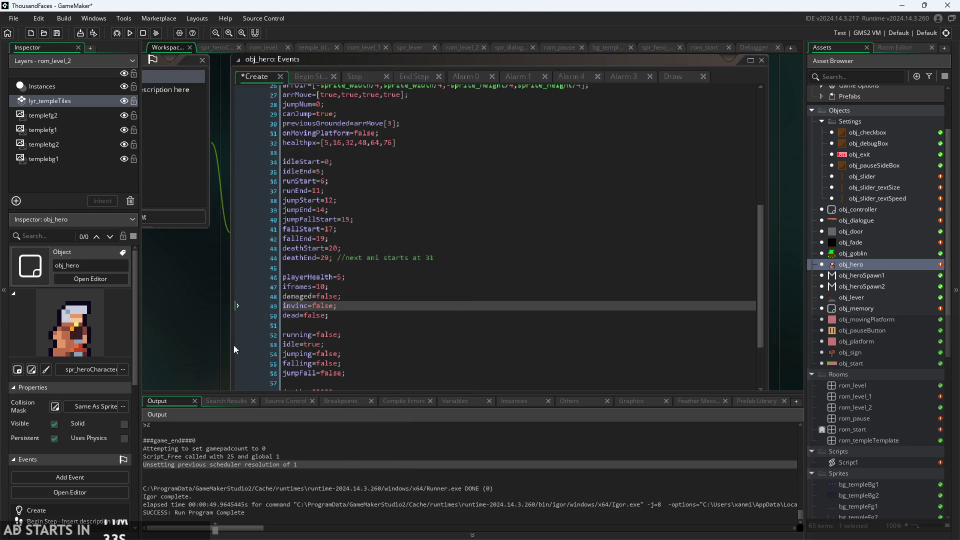
right_click(302, 304)
left_click(440, 273)
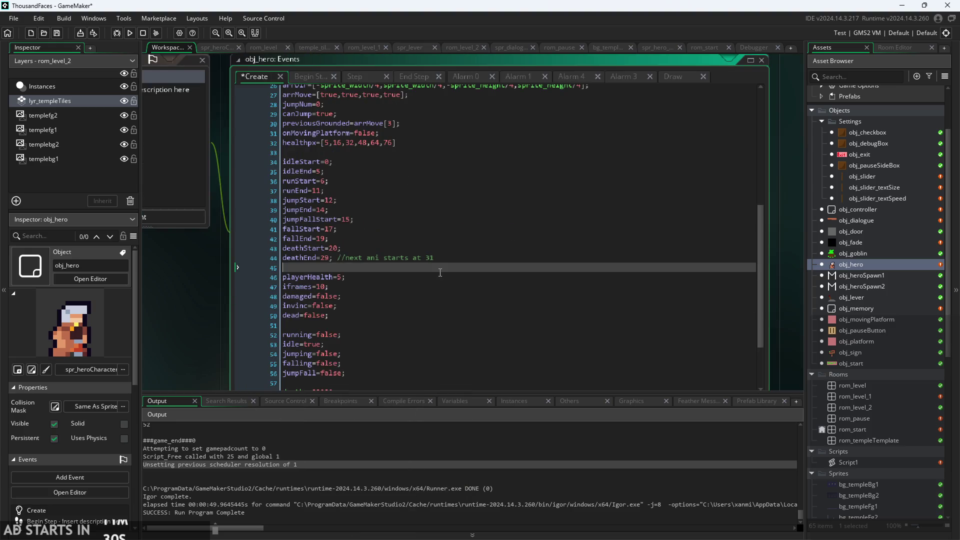
key("ctrl+f")
type("invinc")
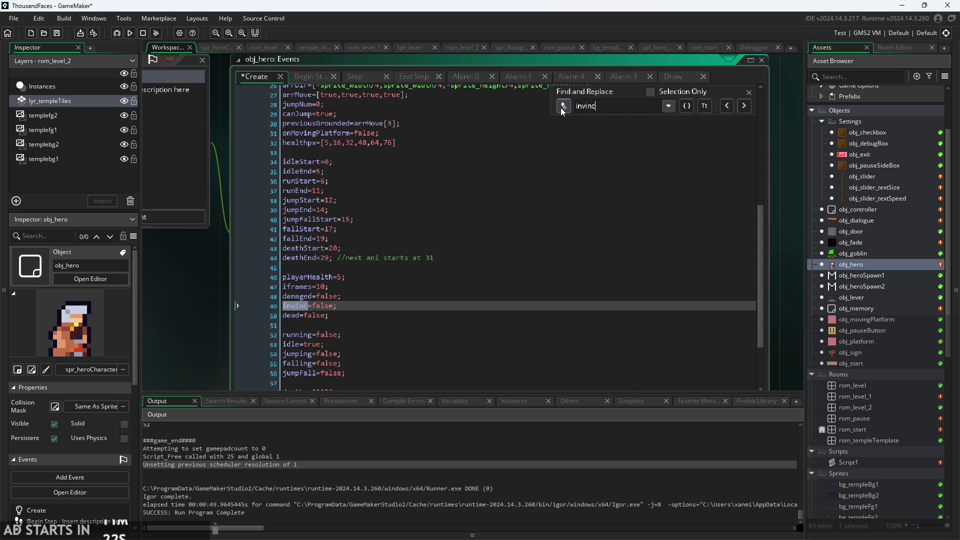
- Toggle the search scope, glance at Begin Step, and review the invinc line in Create
left_click(650, 92)
left_click(650, 93)
left_click(320, 76)
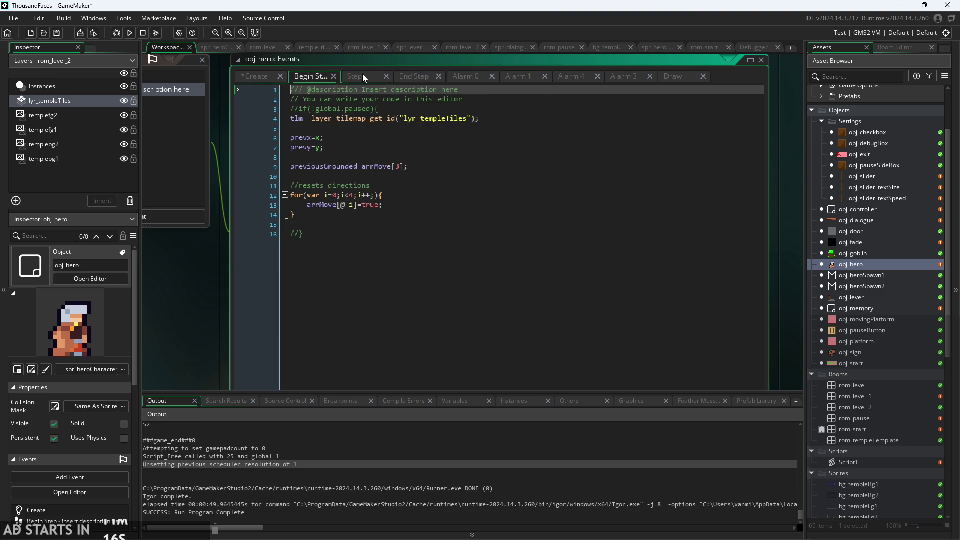
left_click(262, 76)
type("invinc")
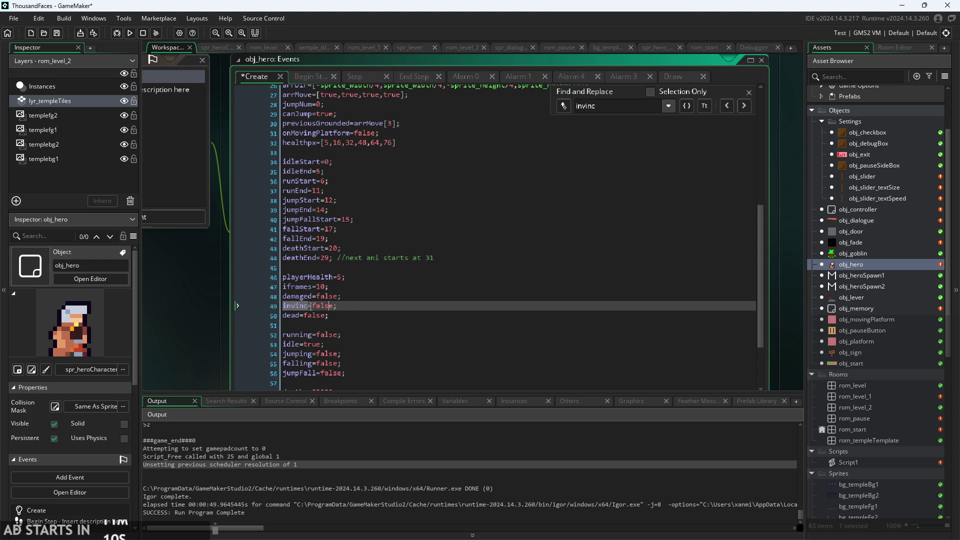
right_click(295, 307)
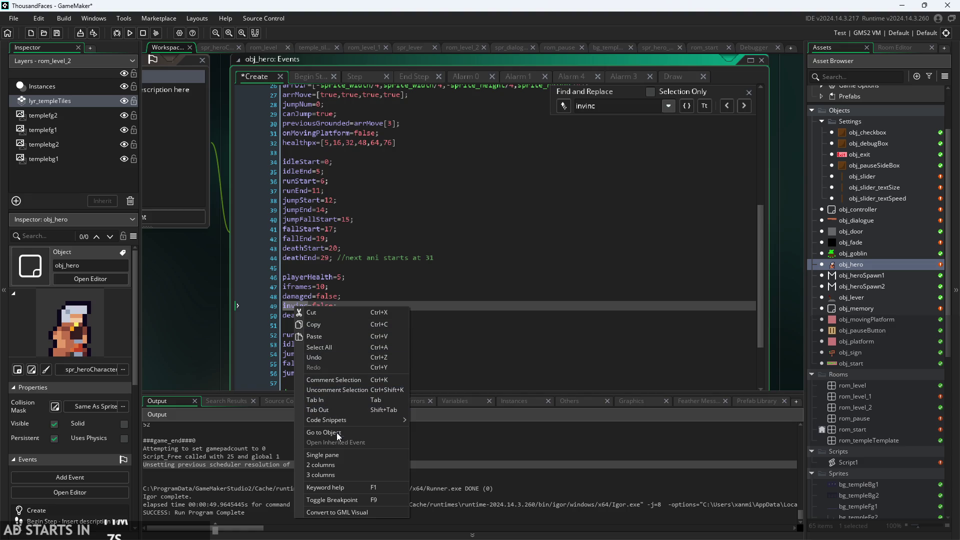
mouse_move(341, 421)
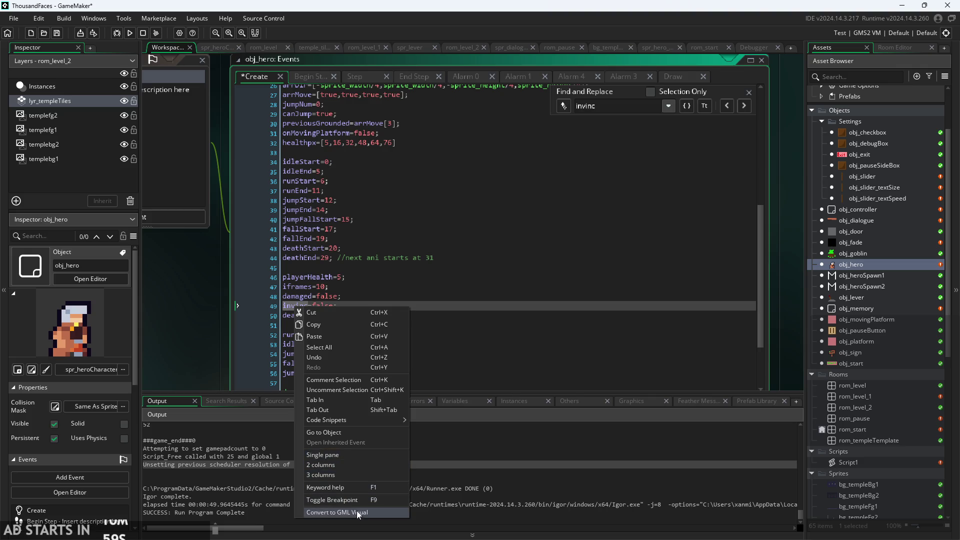
left_click(462, 326)
left_click(462, 315)
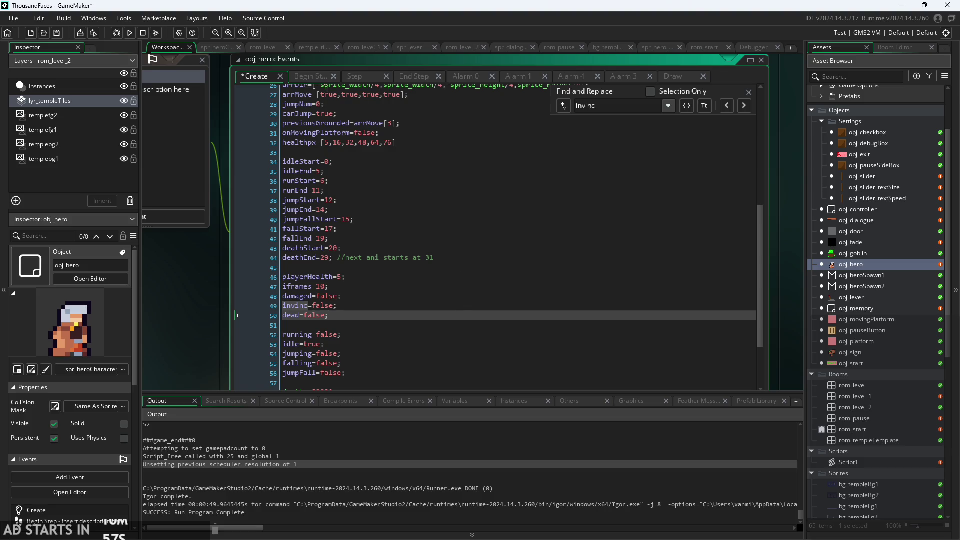
- Search the Step event code for 'invinv' and move to the playerHealth-- line
left_click(313, 77)
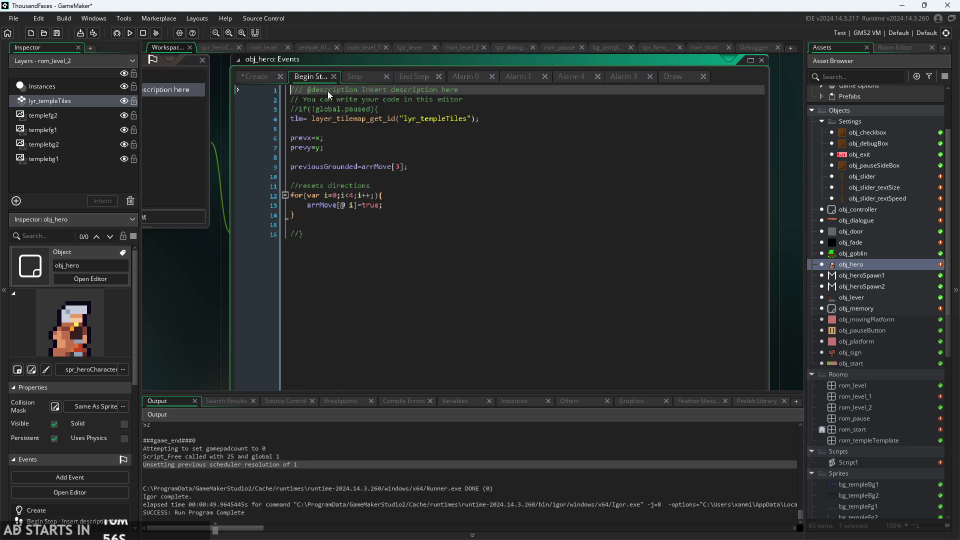
left_click(358, 75)
left_click(440, 181)
key("ctrl+f")
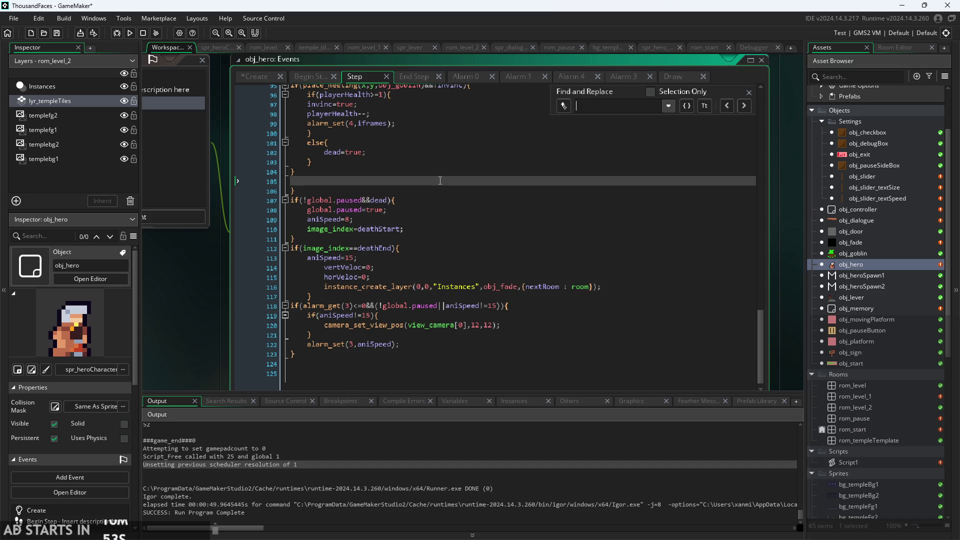
type("invi")
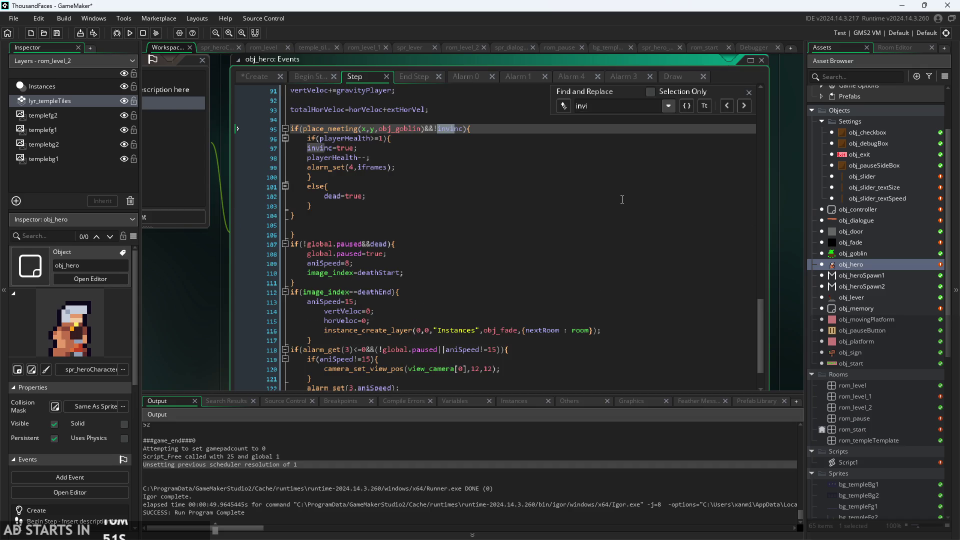
type("nv")
left_click(452, 157)
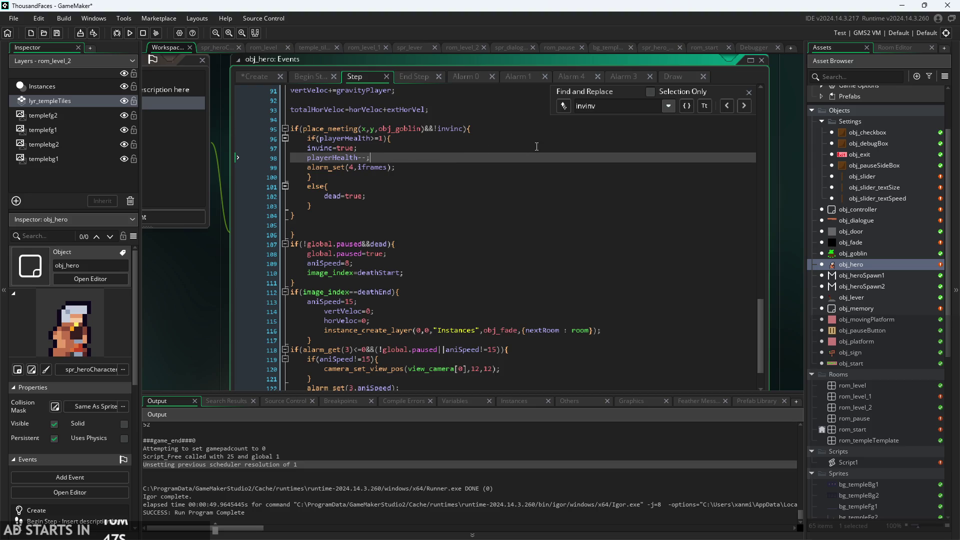
- Select the goblin collision if/else block on lines 95–104, then view Alarm 4's code
scroll(414, 149, "up", 2)
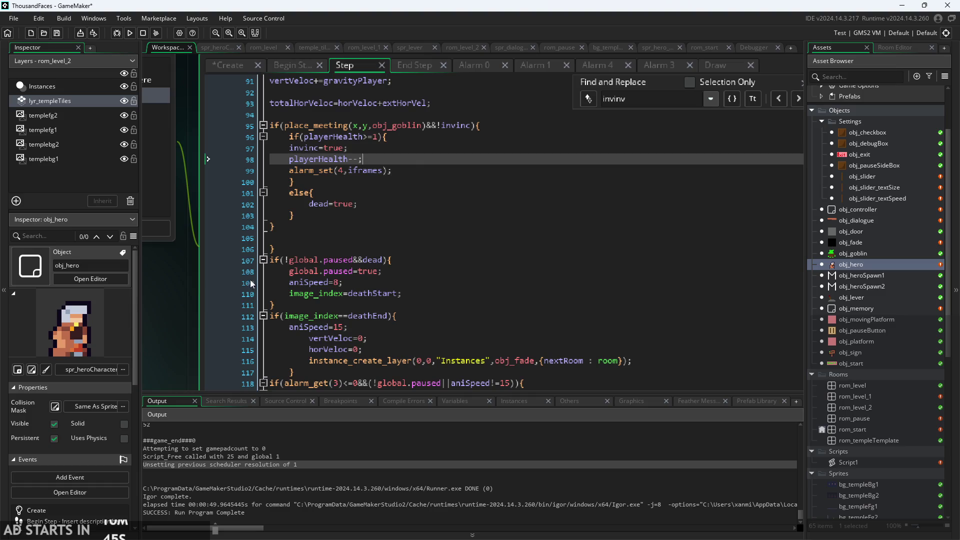
scroll(176, 313, "up", 1)
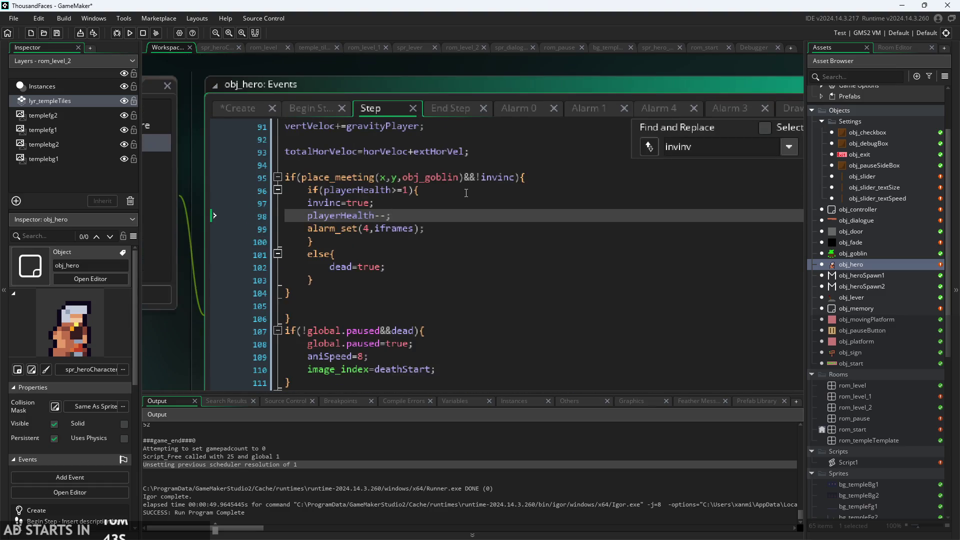
scroll(466, 193, "up", 1)
left_click(370, 204)
left_click(382, 306)
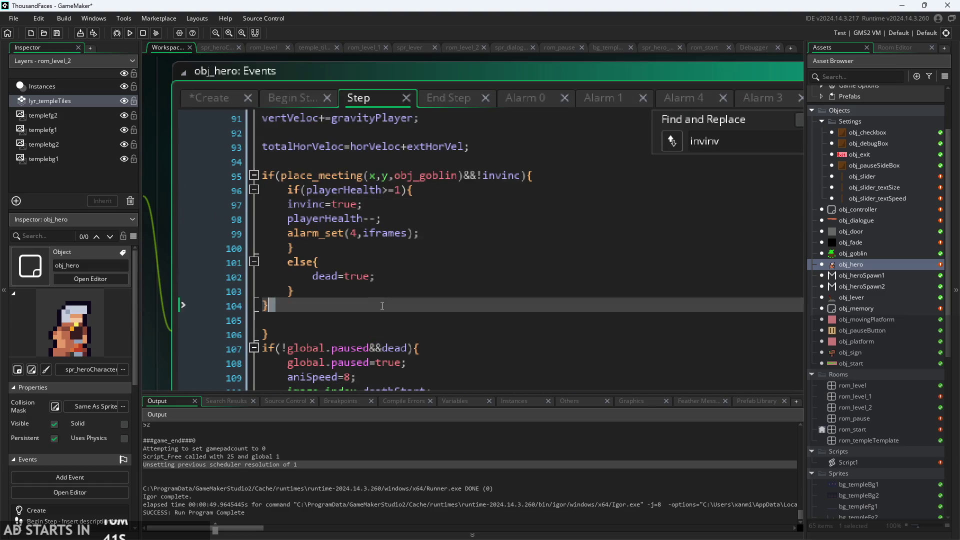
mouse_move(382, 306)
left_mouse_down()
mouse_move(296, 162)
mouse_move(261, 168)
left_mouse_up()
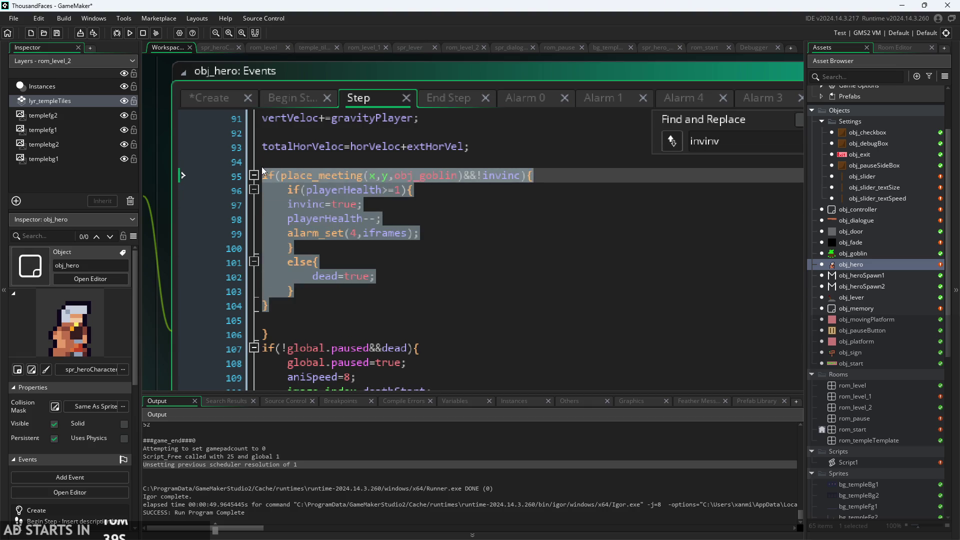
left_click(423, 258)
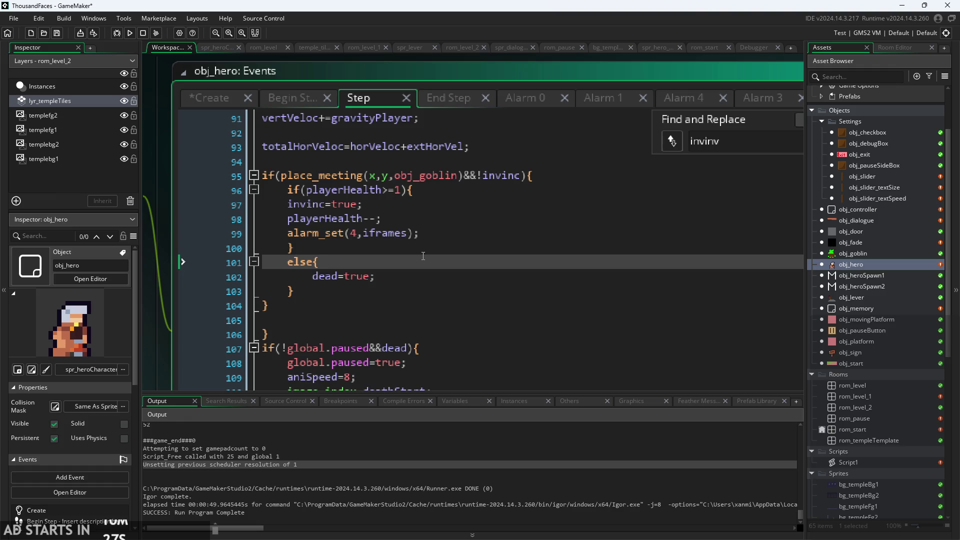
left_click(693, 97)
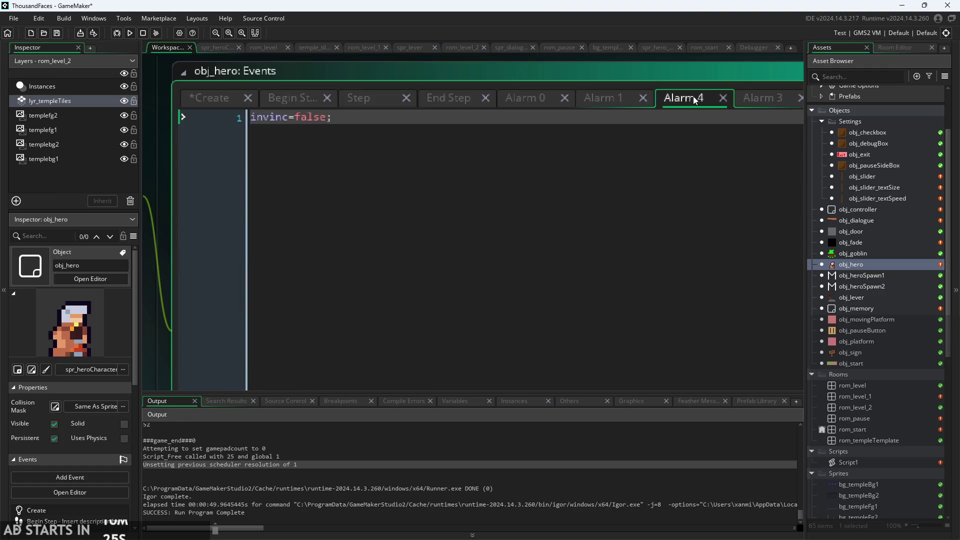
- Check Begin Step, review lines 98–100 of the Step hit check, then view Alarm 4
left_click(274, 100)
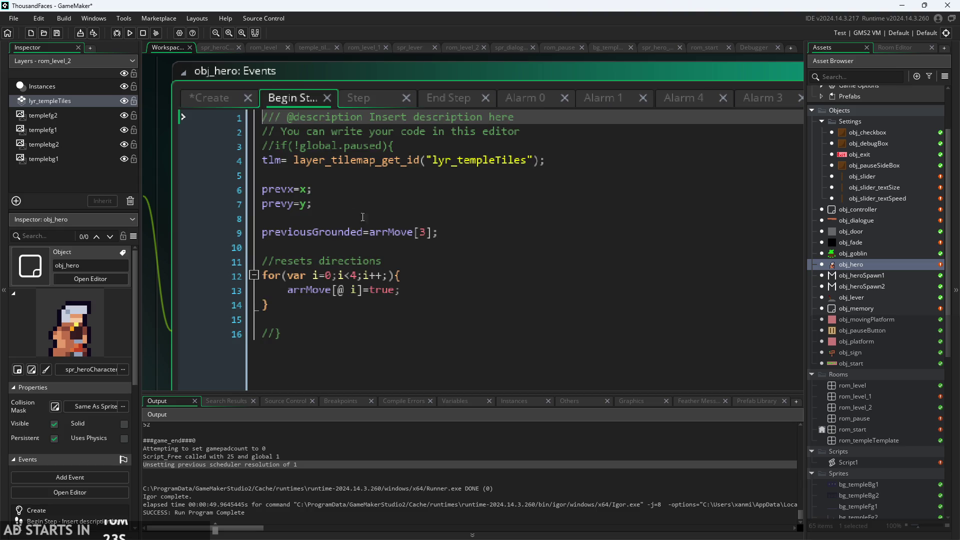
left_click(358, 98)
left_click(400, 246)
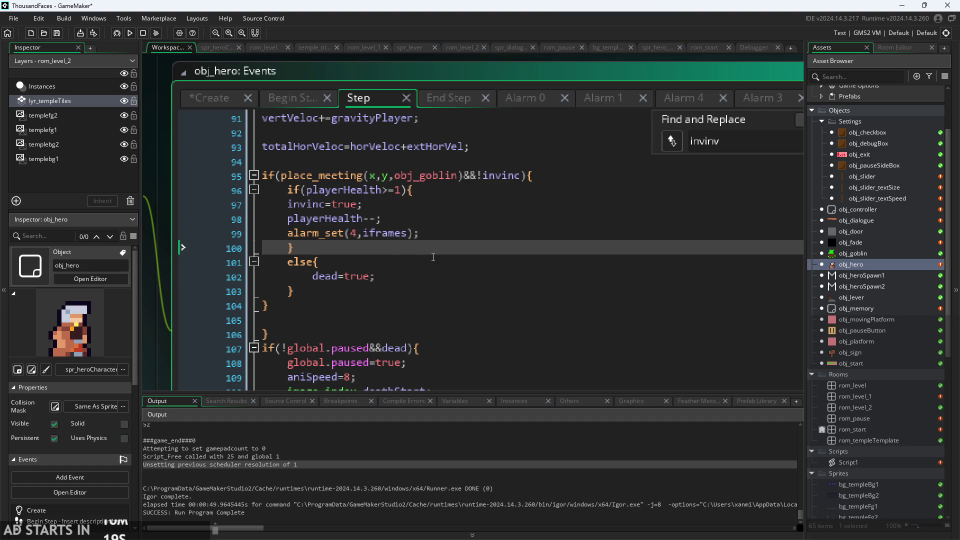
left_click(484, 218)
left_click(484, 247)
left_click(529, 204)
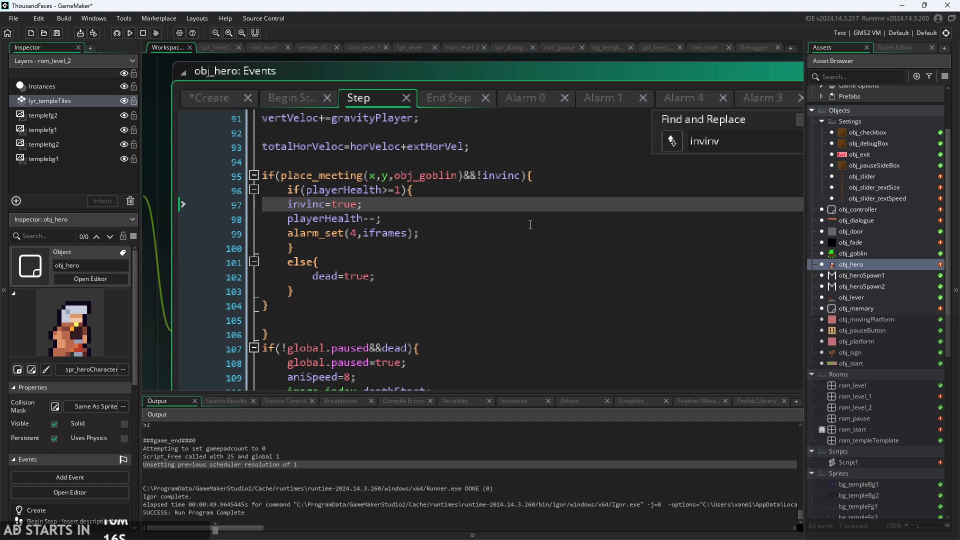
left_click(682, 95)
- Close the End Step tab, reopen End Step from the events list, and return to Step
left_click(485, 97)
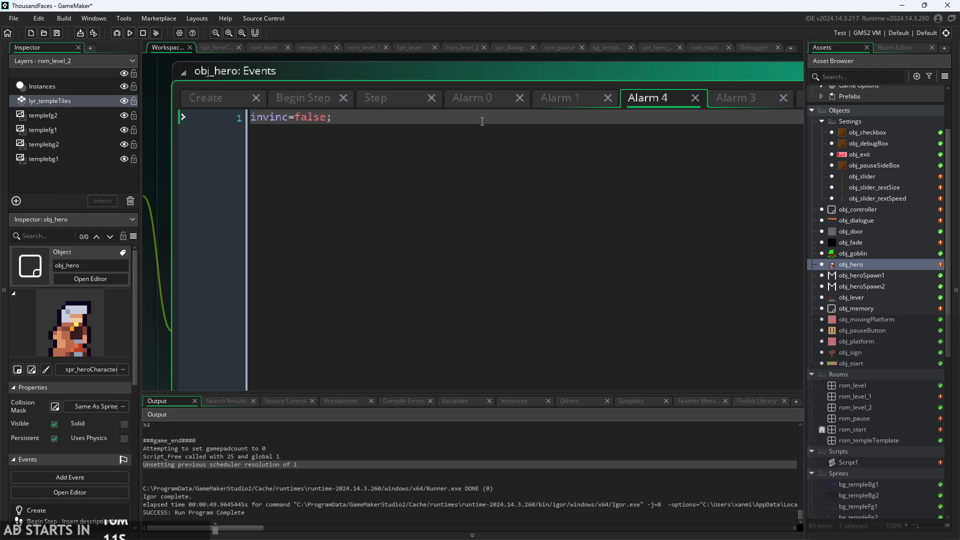
left_click(382, 103)
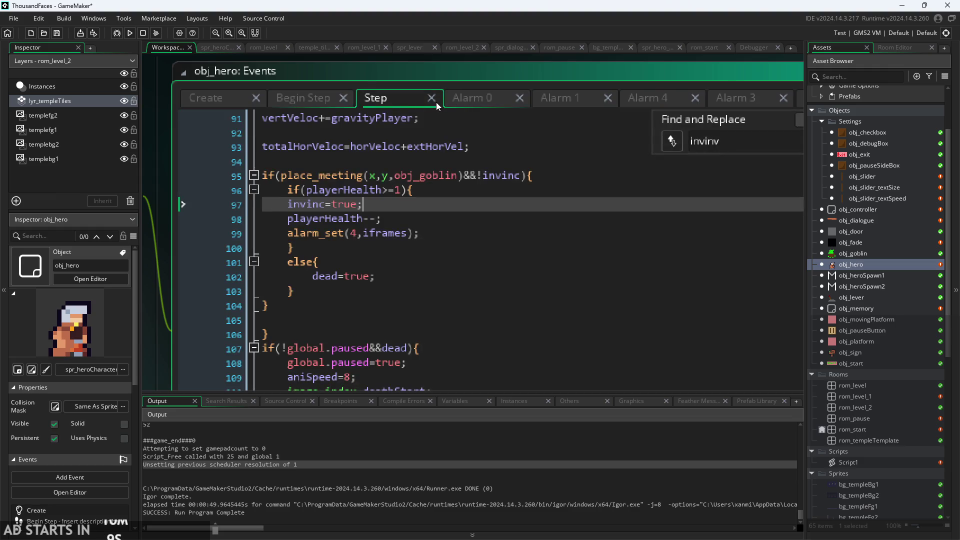
mouse_move(170, 242)
left_mouse_down()
mouse_move(343, 240)
mouse_move(244, 257)
left_mouse_up()
left_click(253, 135)
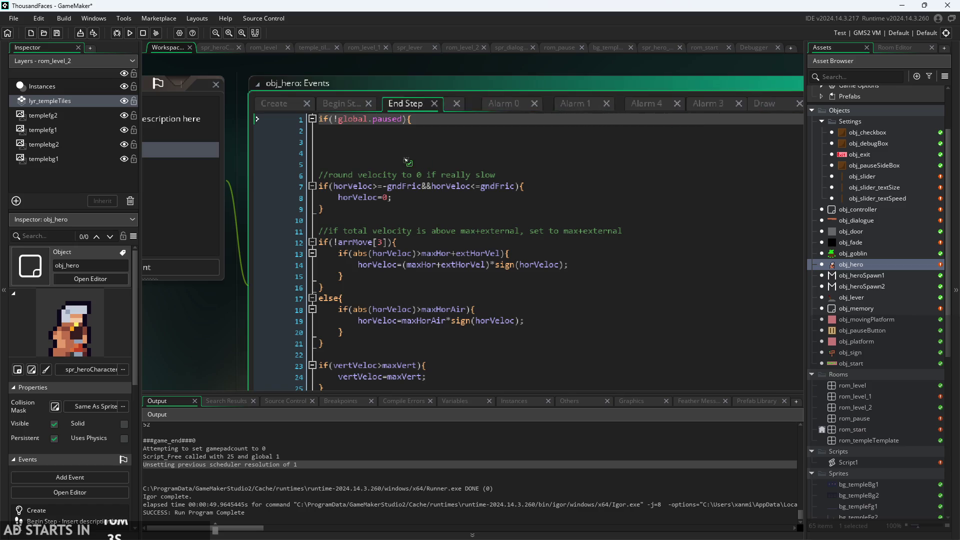
left_click(430, 151)
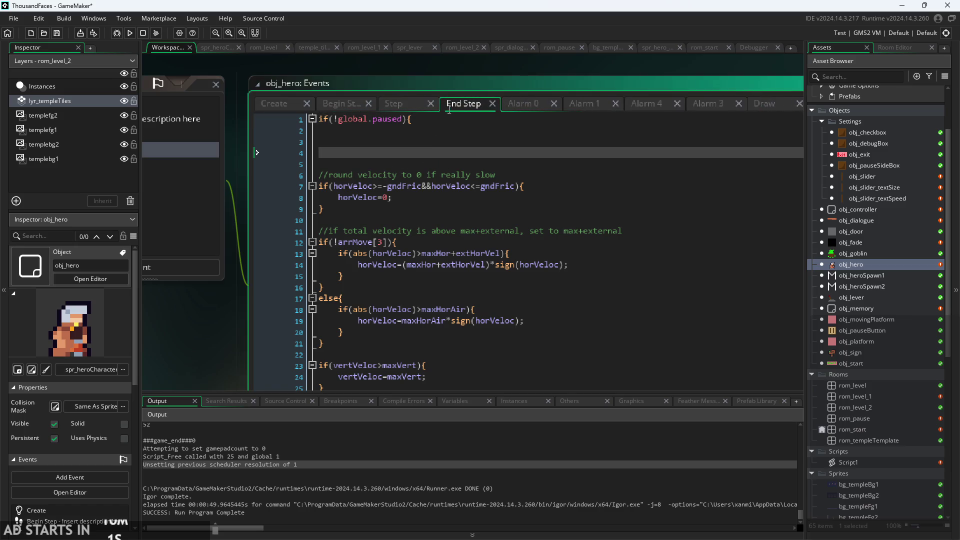
left_click(404, 99)
scroll(458, 189, "up", 2)
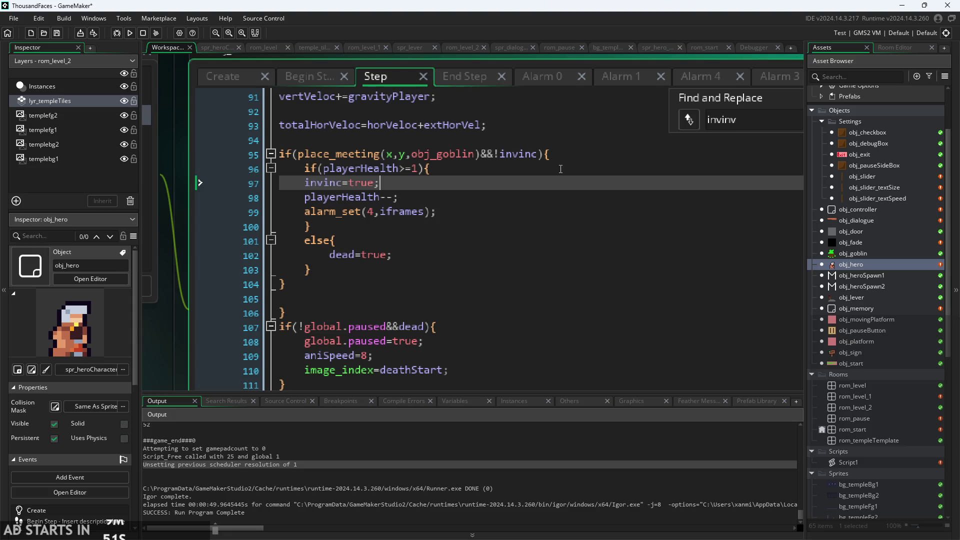
- Replace alarm_set(4,iframes); on line 99 of the Step code with 'if('
key("Down")
key("Down")
left_click_drag(438, 211, 310, 215)
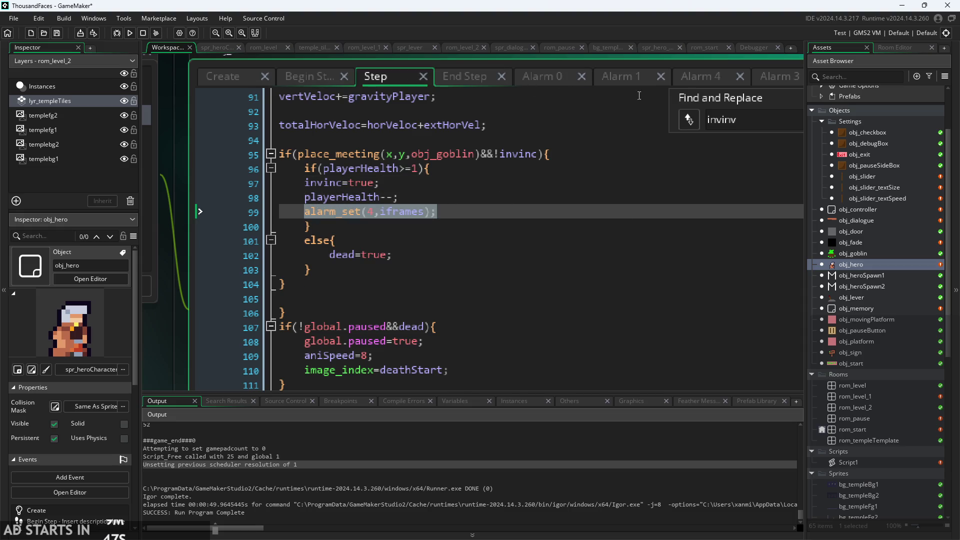
left_click(703, 76)
left_click(368, 74)
key("BackSpace")
type("if(")
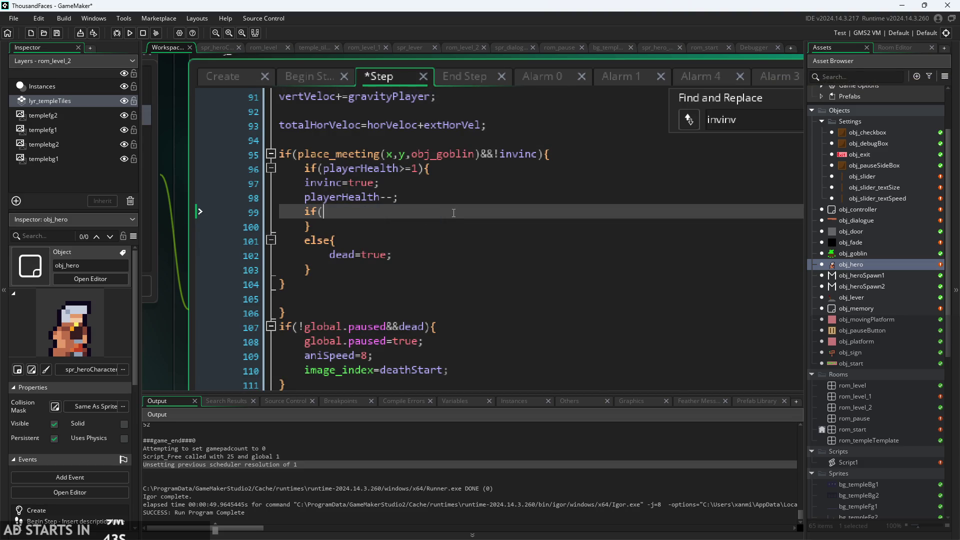
- Add itime=-1; on a new line after iframes=10 in the Create event
left_click(229, 75)
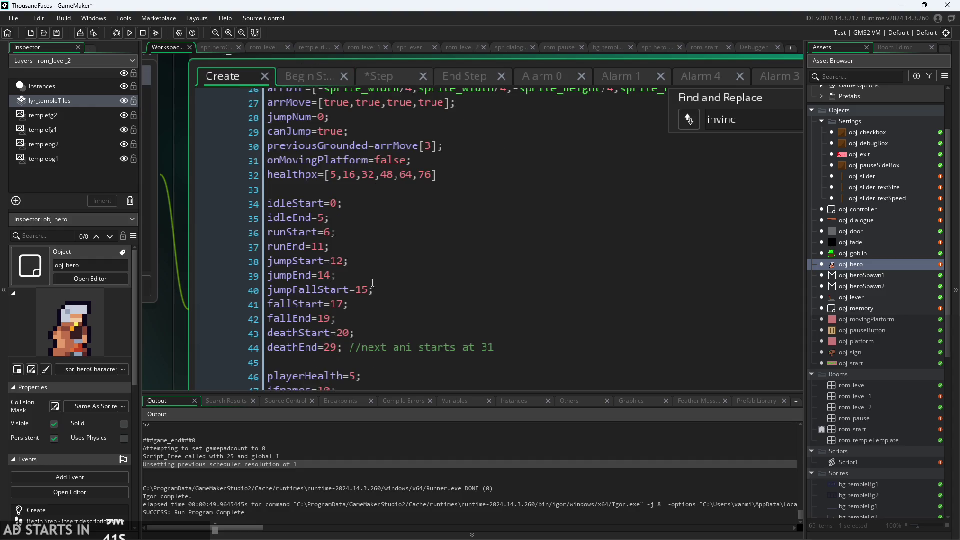
scroll(364, 299, "down", 3)
left_click(365, 313)
left_click(392, 282)
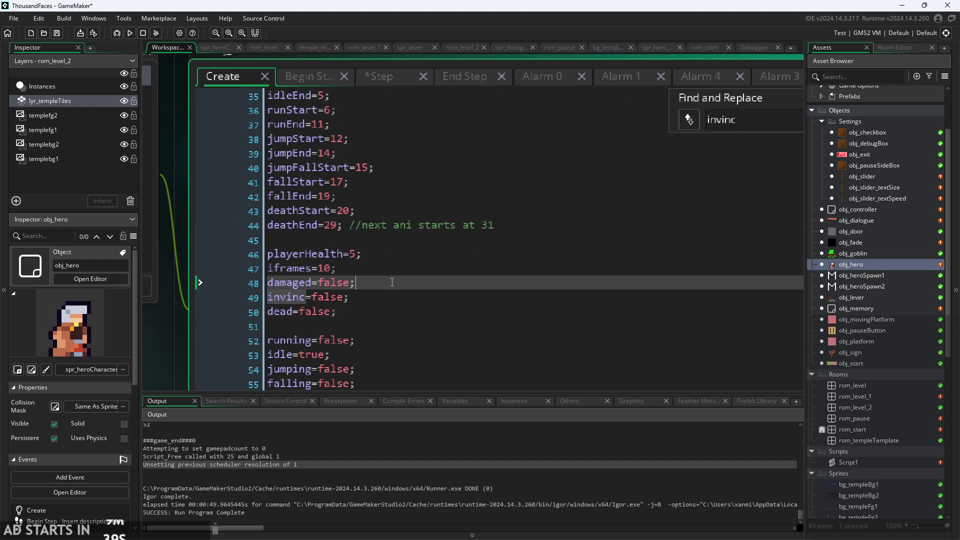
key("Up")
key("Return")
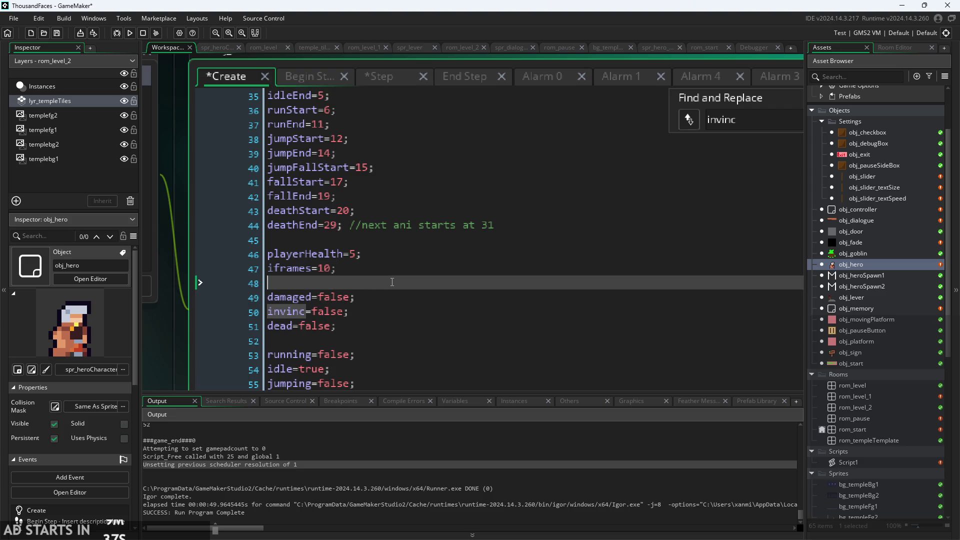
type("itime=")
type("10;")
key("BackSpace")
key("BackSpace")
type("-1")
left_click(445, 76)
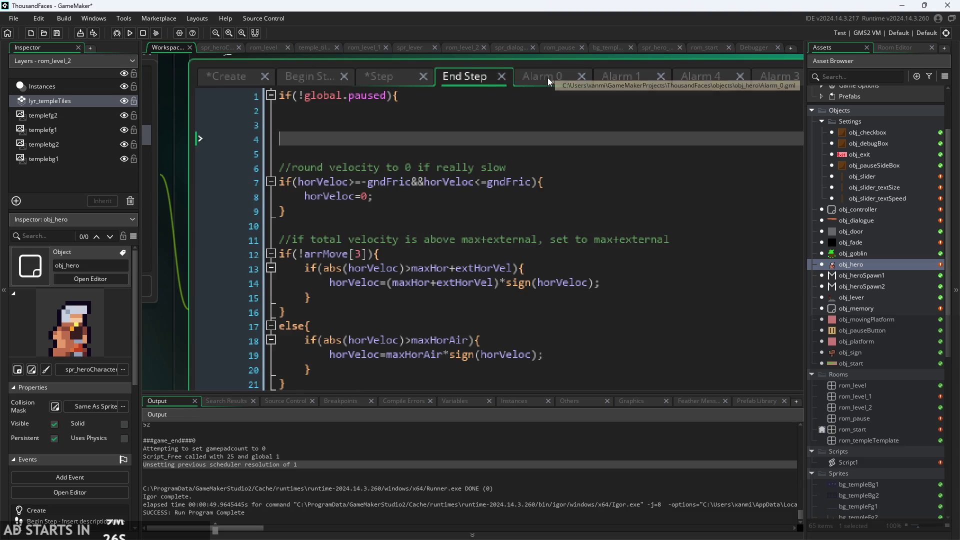
left_click(380, 77)
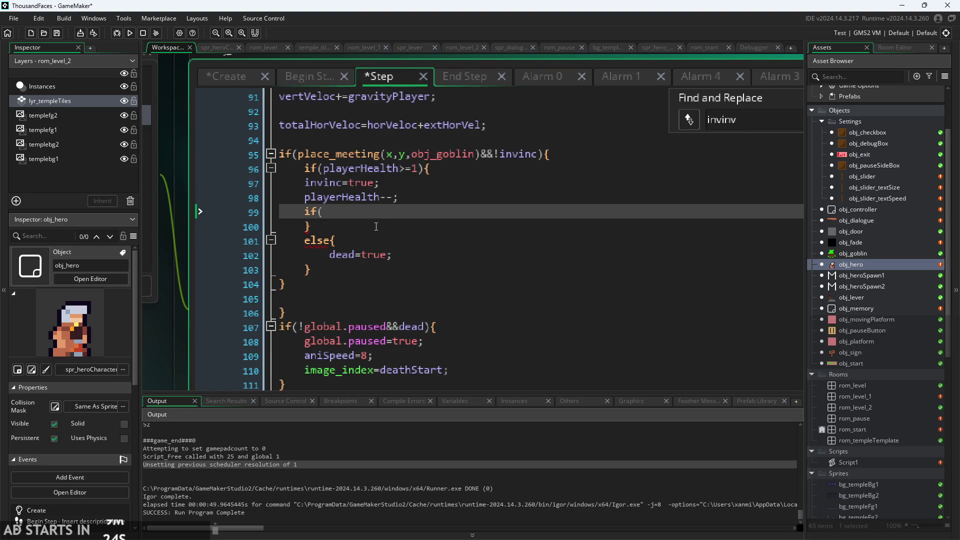
- Complete the if on itime=0 to set invinc=false, with else{itime--;}
type("itime=")
type("0;)")
type("{")
key("Return")
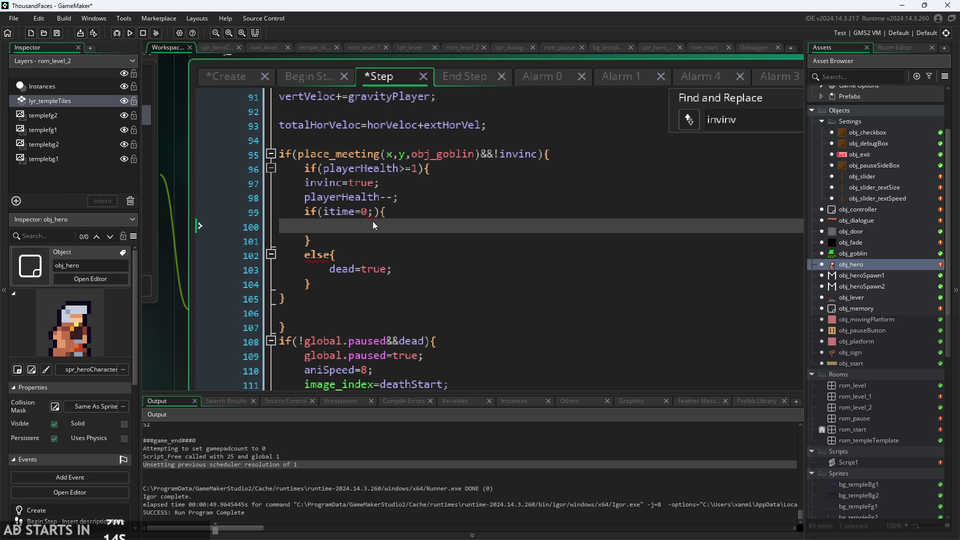
type("invinc")
type("=false;")
key("Return")
type("}")
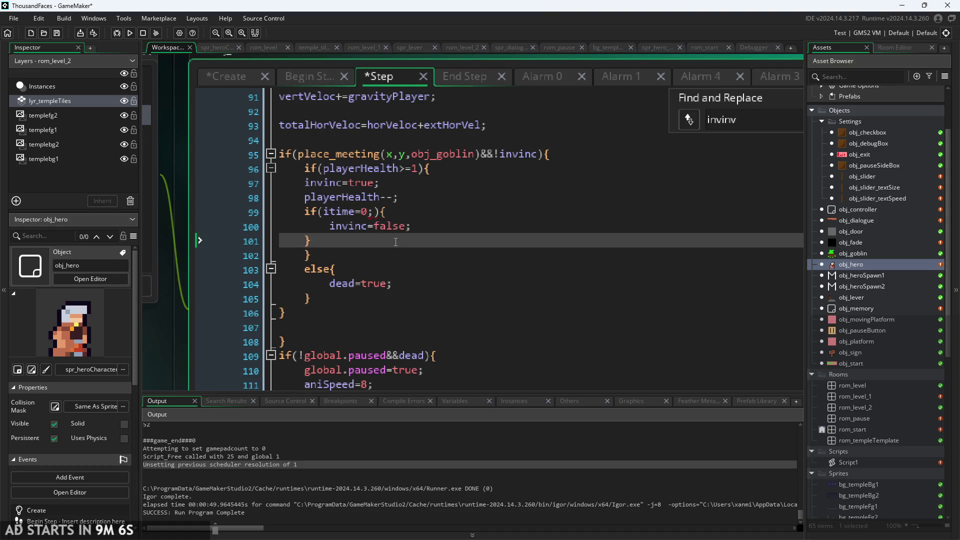
key("Return")
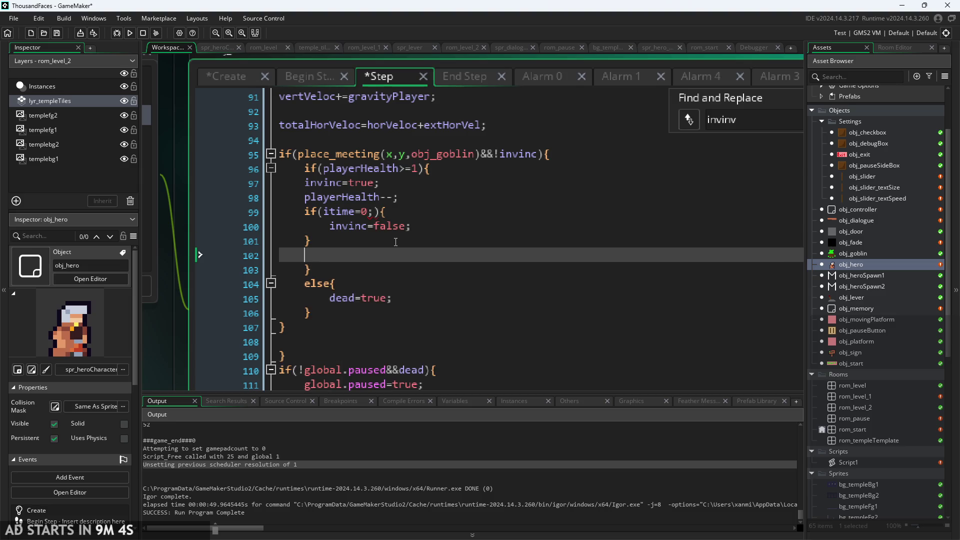
type("else{")
type("itime")
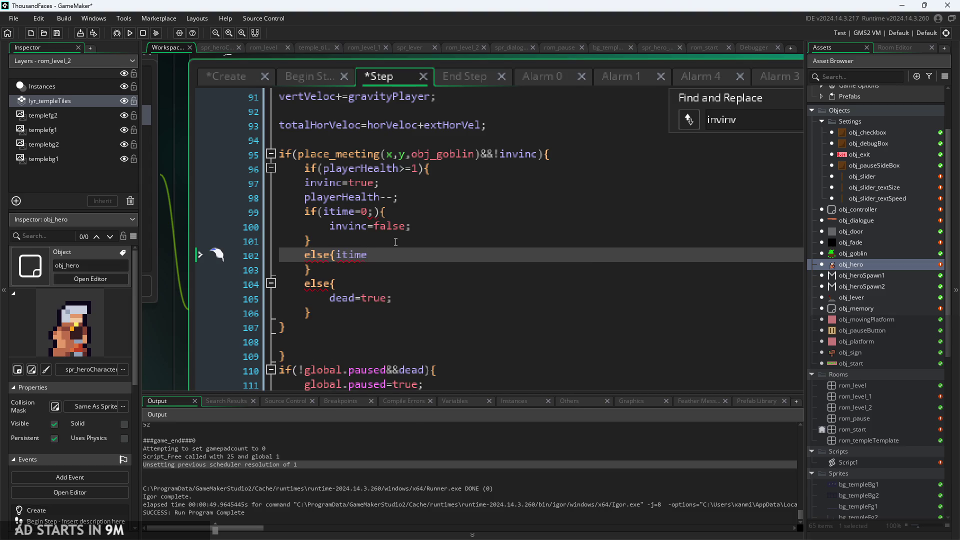
type("--;)")
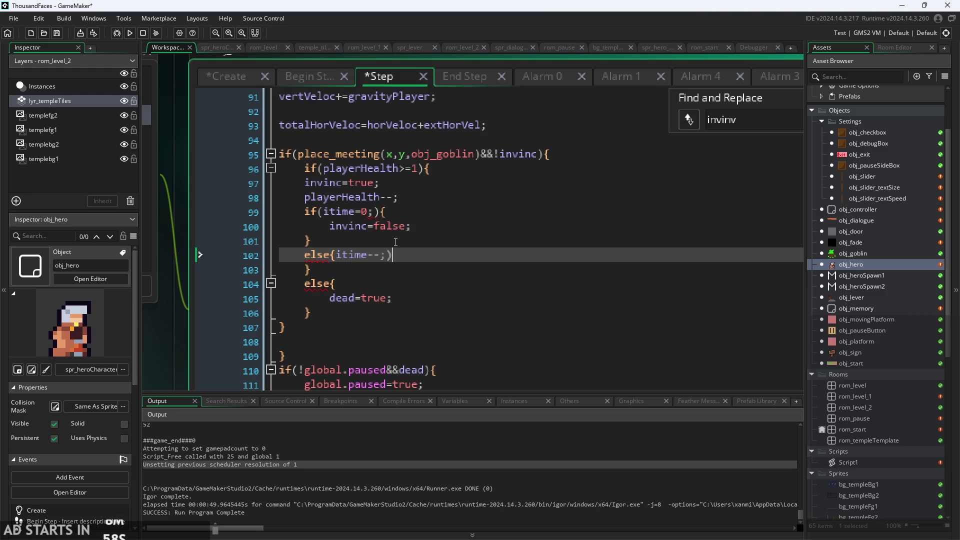
key("BackSpace")
type("}")
- Remove the stray semicolon from line 99's if condition
key("Up")
key("Up")
key("Up")
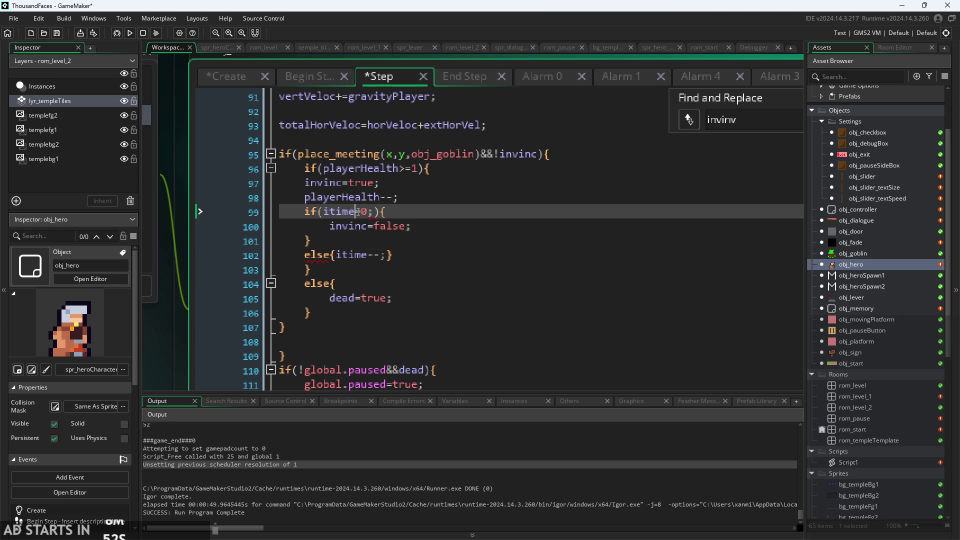
key("Down")
key("Down")
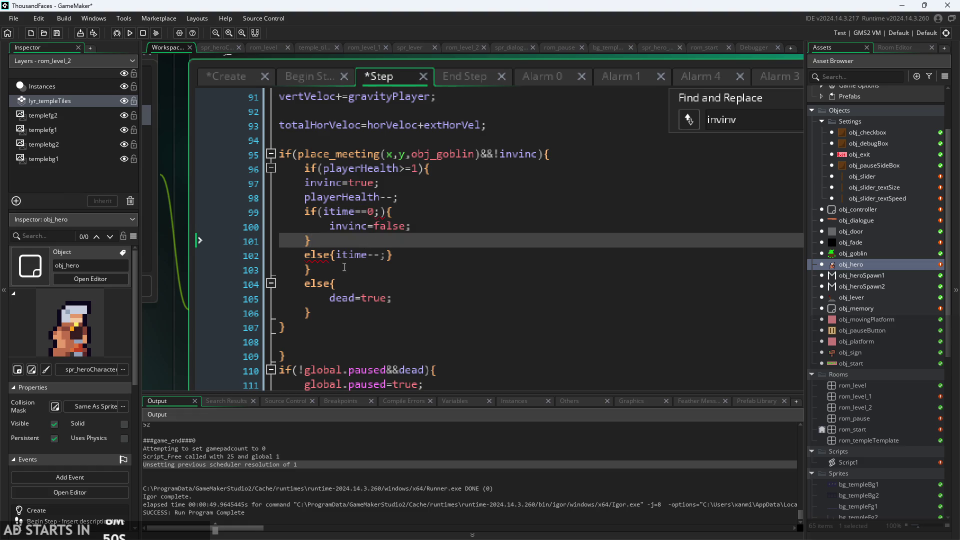
left_click(390, 212)
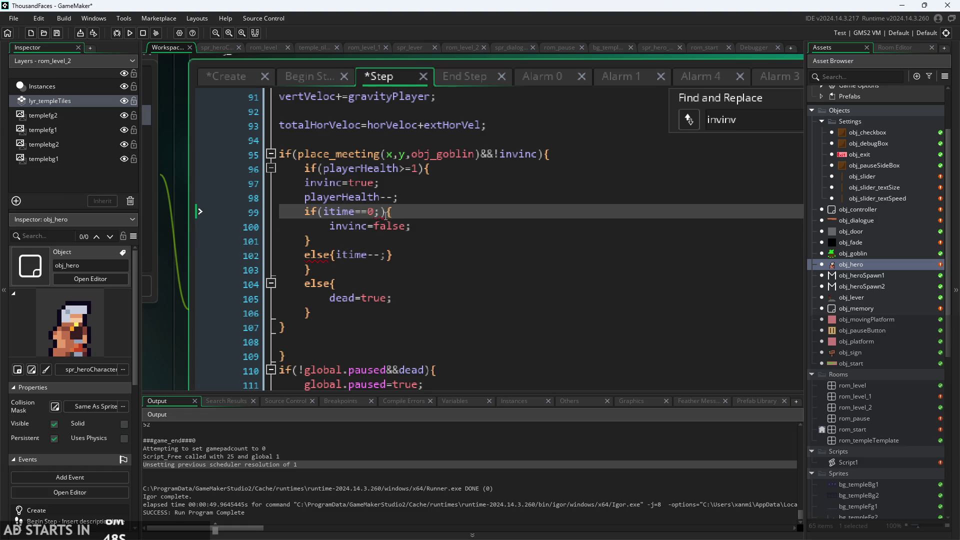
key("BackSpace")
left_click(241, 76)
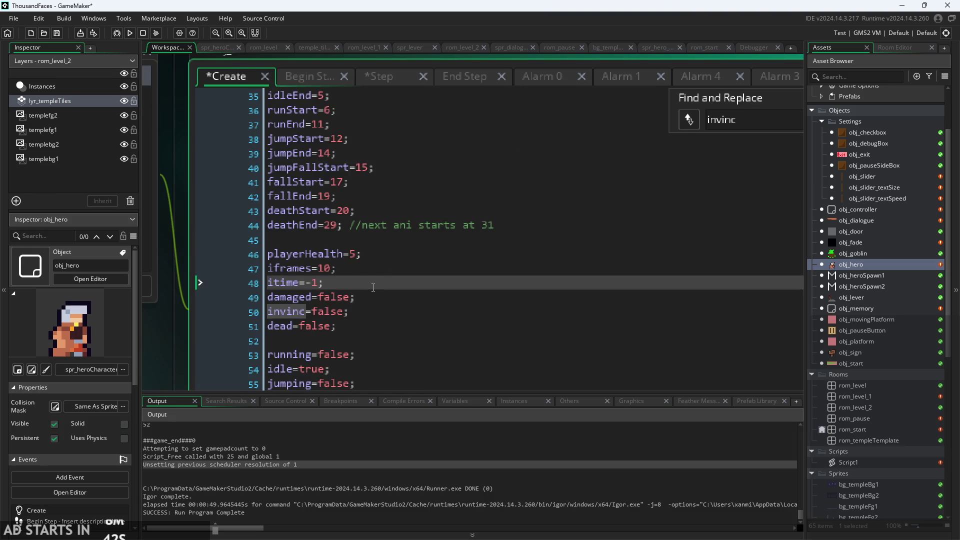
- Make line 99's comparison itime==0 after briefly trying >=, and check the block braces
left_click(313, 84)
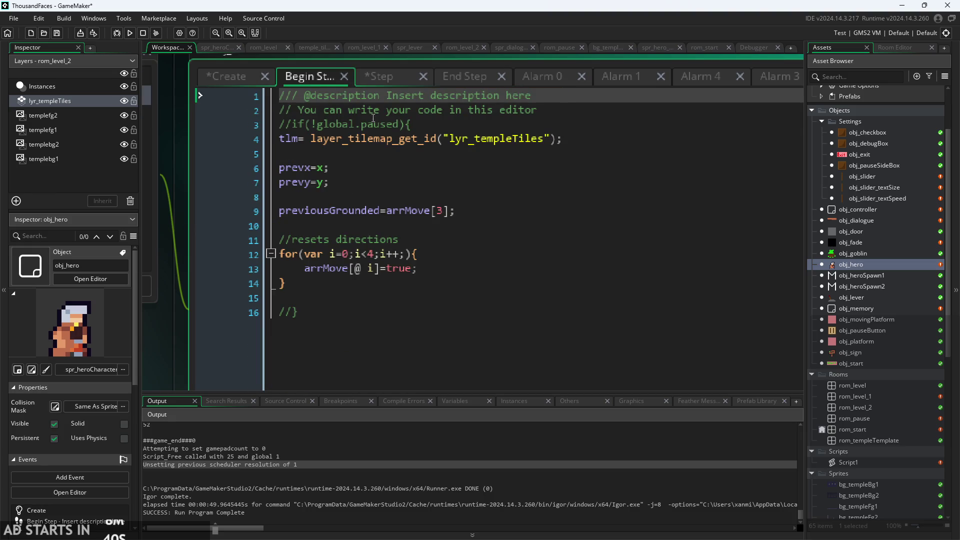
left_click(382, 79)
left_click(374, 211)
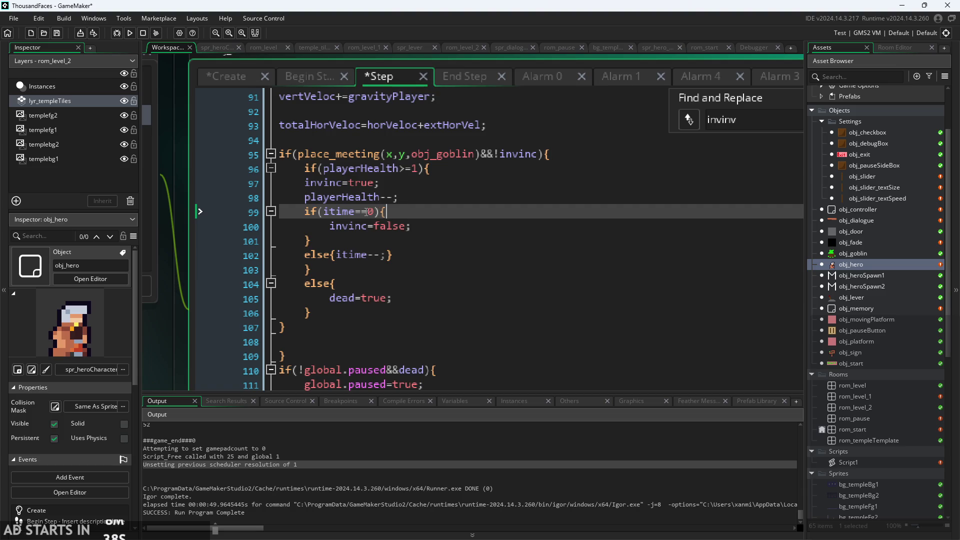
key("Left")
key("BackSpace")
key("BackSpace")
type(">=")
key("BackSpace")
key("BackSpace")
type("==")
left_click(420, 227)
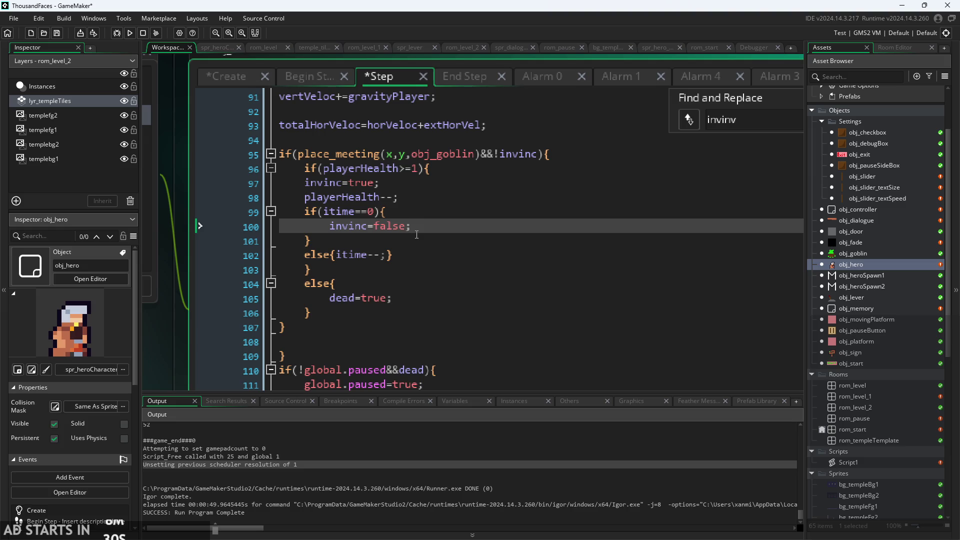
left_click(400, 240)
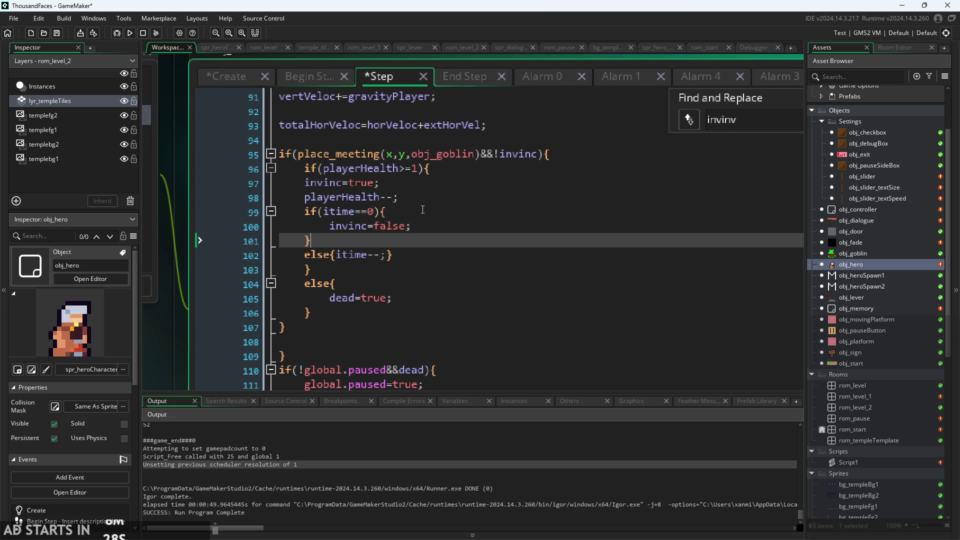
left_click(390, 256)
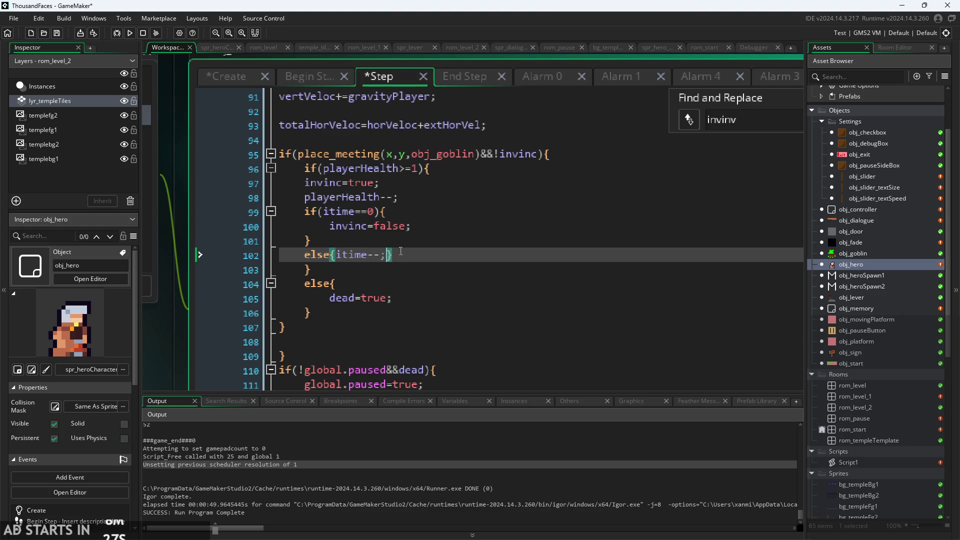
left_click(456, 240)
key("Down")
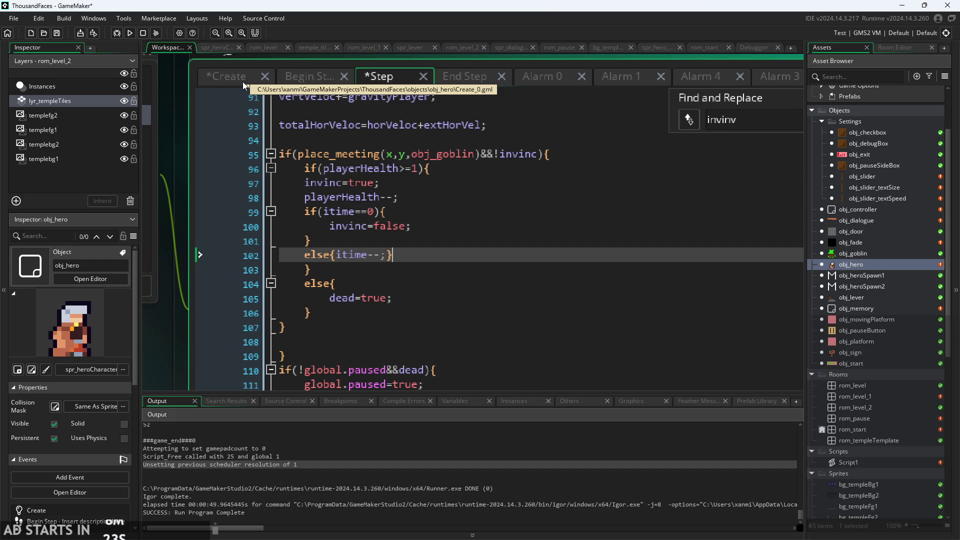
- Change itime's starting value in the Create event from -1 to 0
left_click(223, 75)
type("c")
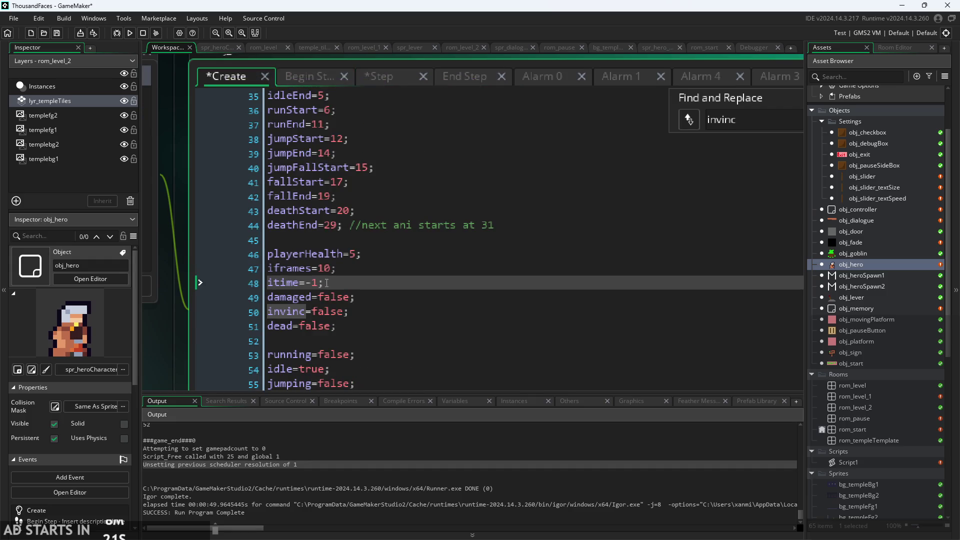
left_click(315, 282)
key("BackSpace")
key("BackSpace")
type("0")
- Add itime=iframes; on a new line after invinc=true in the Step goblin-hit code
left_click(383, 77)
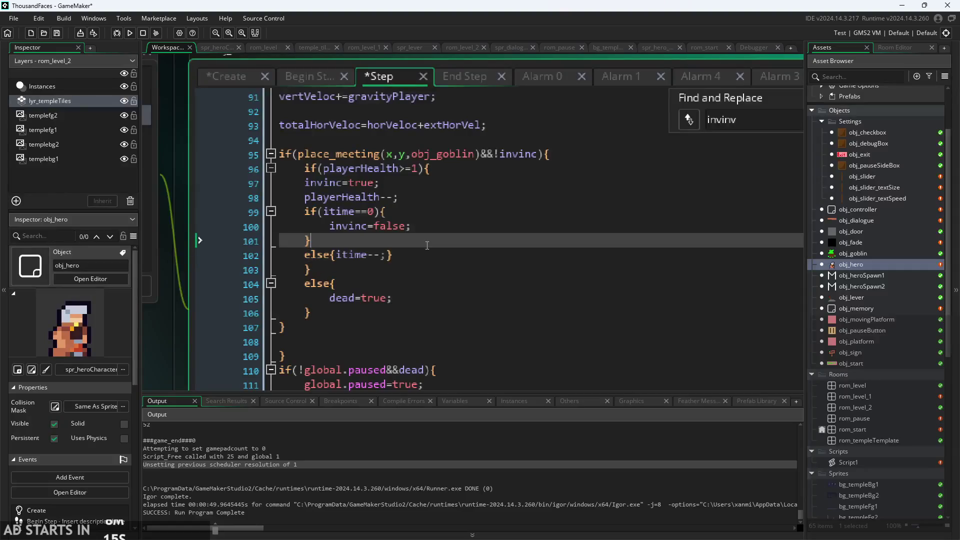
left_click(426, 211)
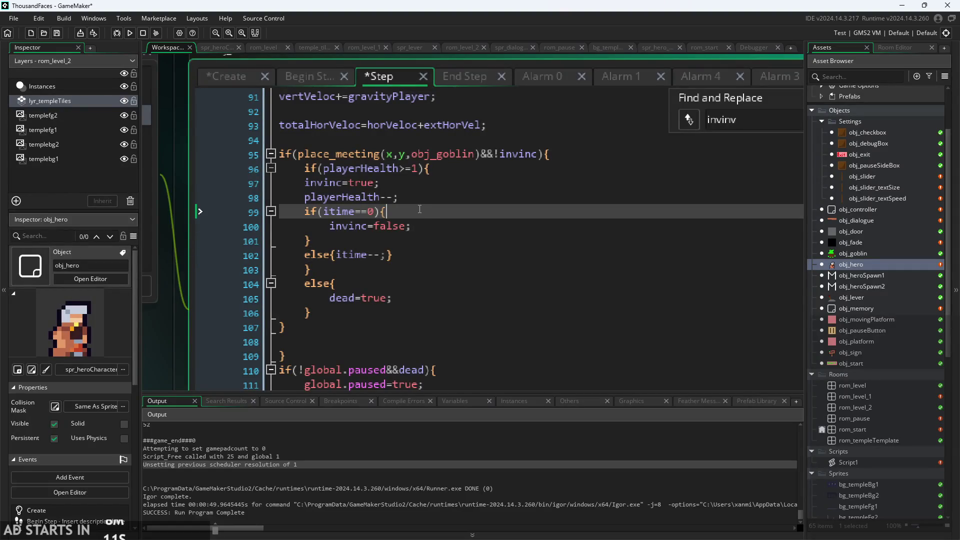
left_click(425, 227)
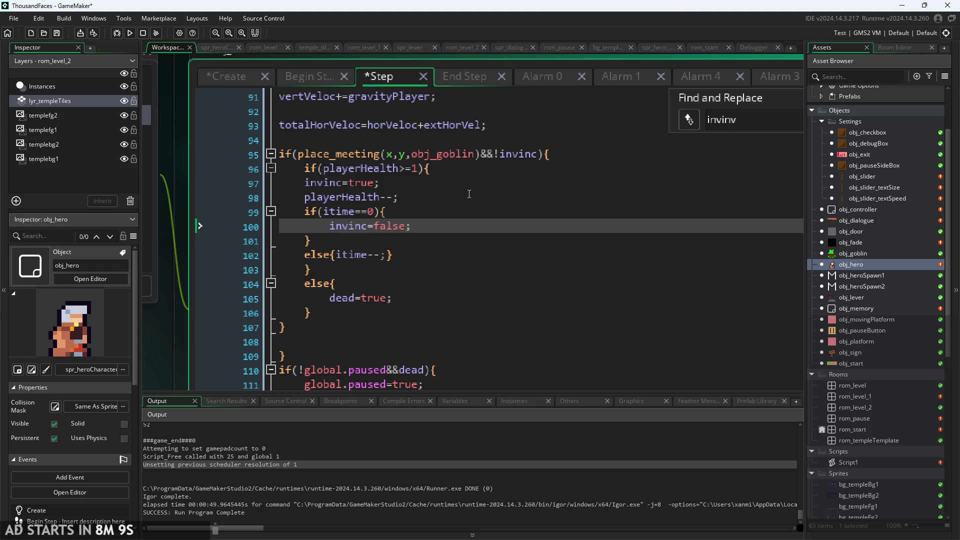
key("Up")
key("Up")
key("Down")
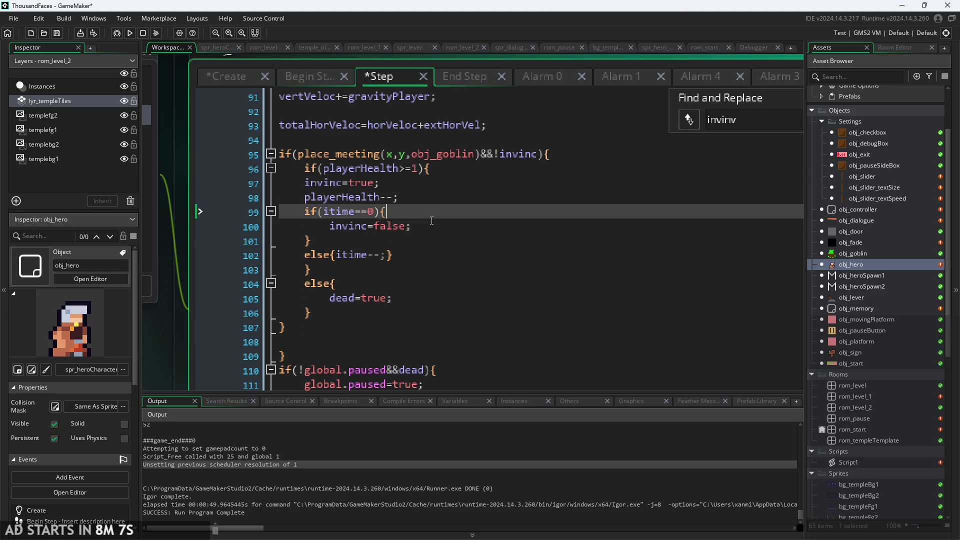
key("Down")
mouse_move(314, 158)
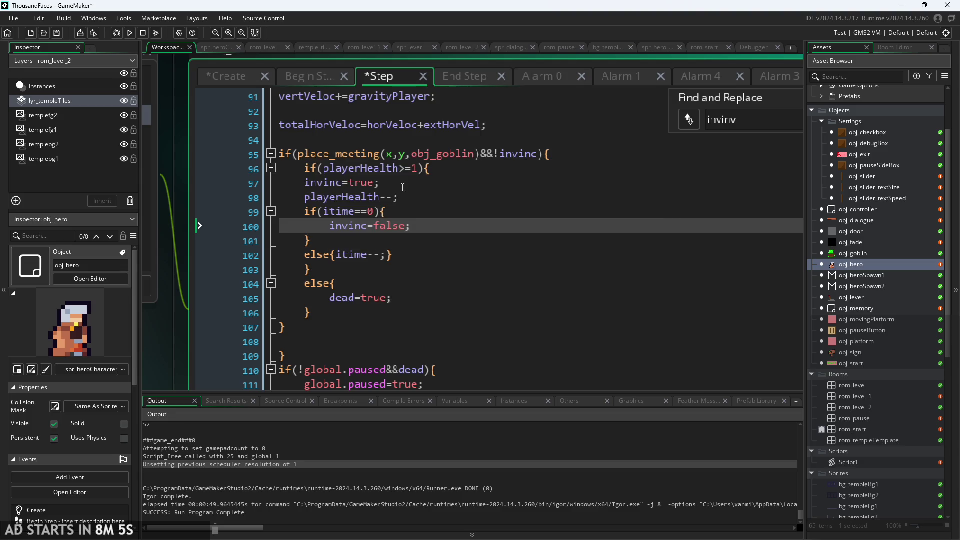
left_click(402, 188)
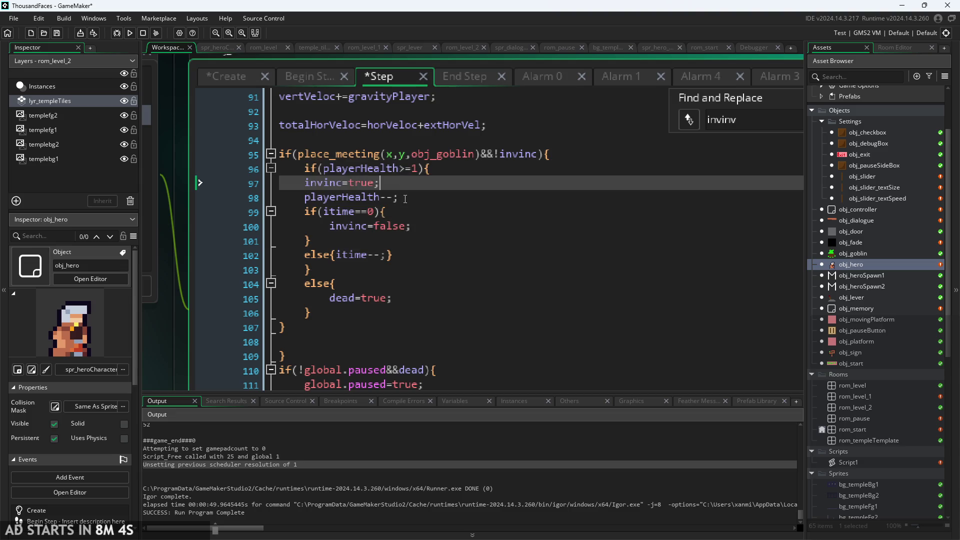
left_click(438, 198)
left_click(436, 186)
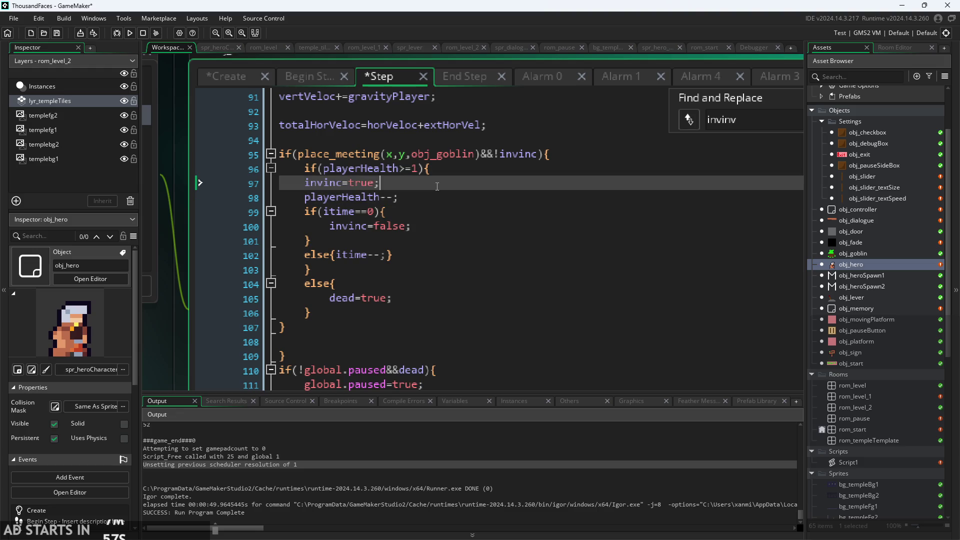
key("Return")
type("itime=")
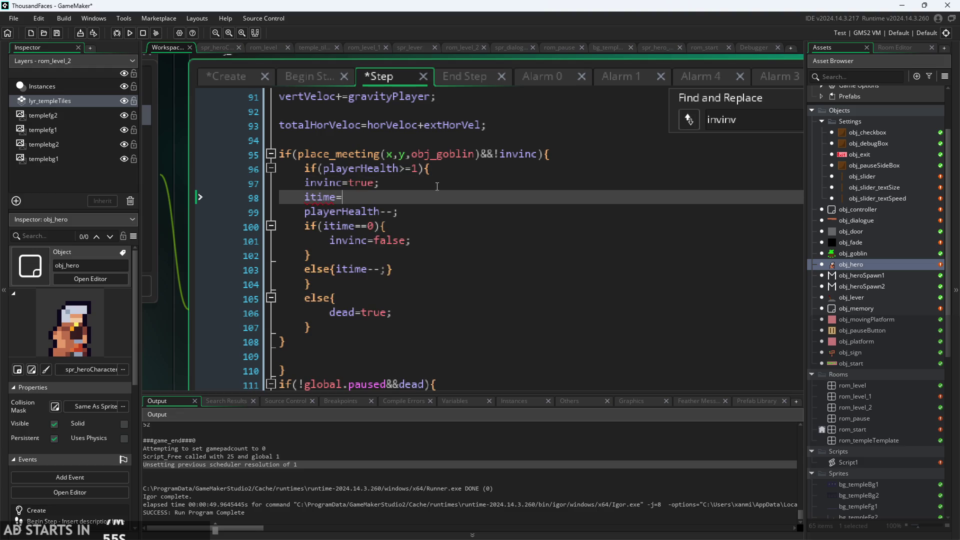
type("iframes;")
- Shift the workspace view and bring up obj_hero's Draw event code
mouse_move(327, 150)
left_click_drag(160, 214, 214, 220)
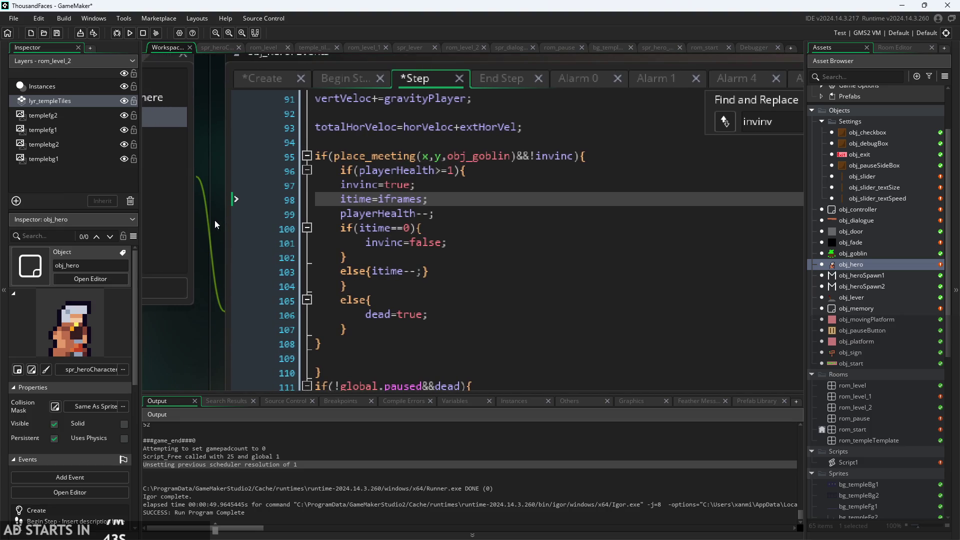
scroll(215, 224, "down", 1)
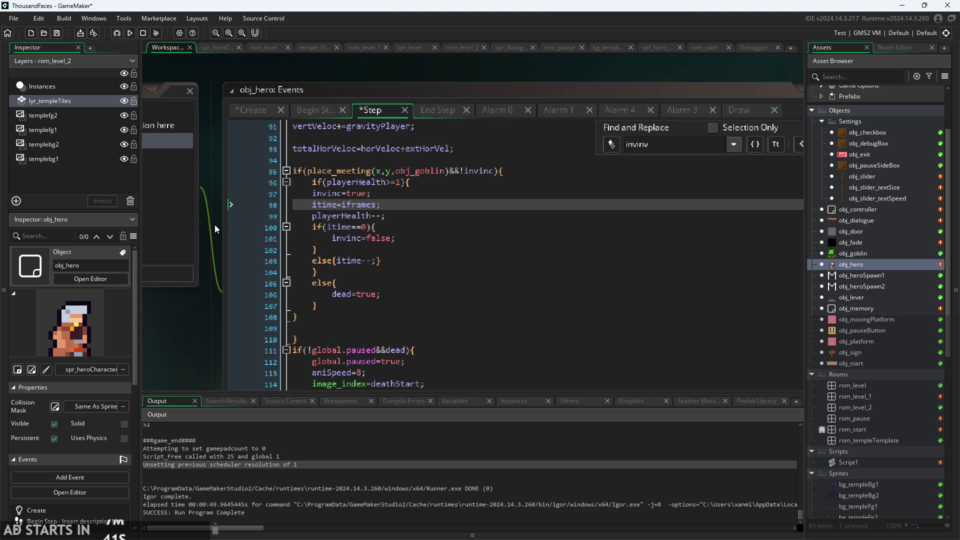
left_click(740, 109)
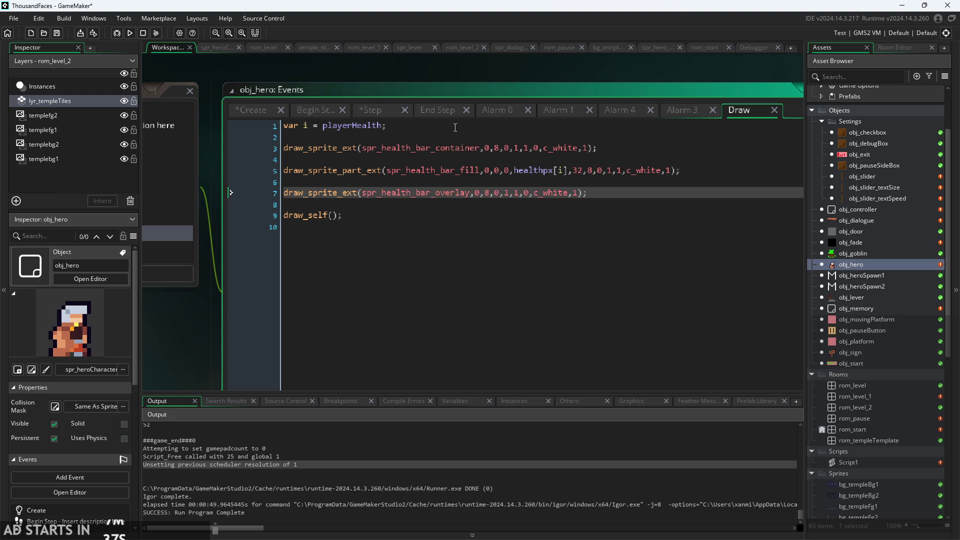
- Wrap draw_self() in an if(iframes%3!=0){ } block in the Draw event
left_click(540, 218)
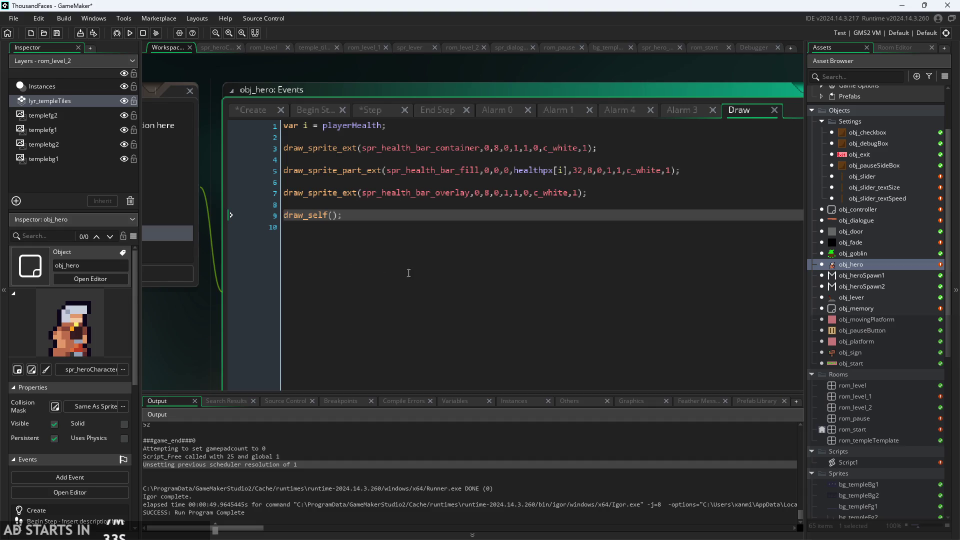
type("if(")
key("Return")
key("Tab")
key("Up")
type("i")
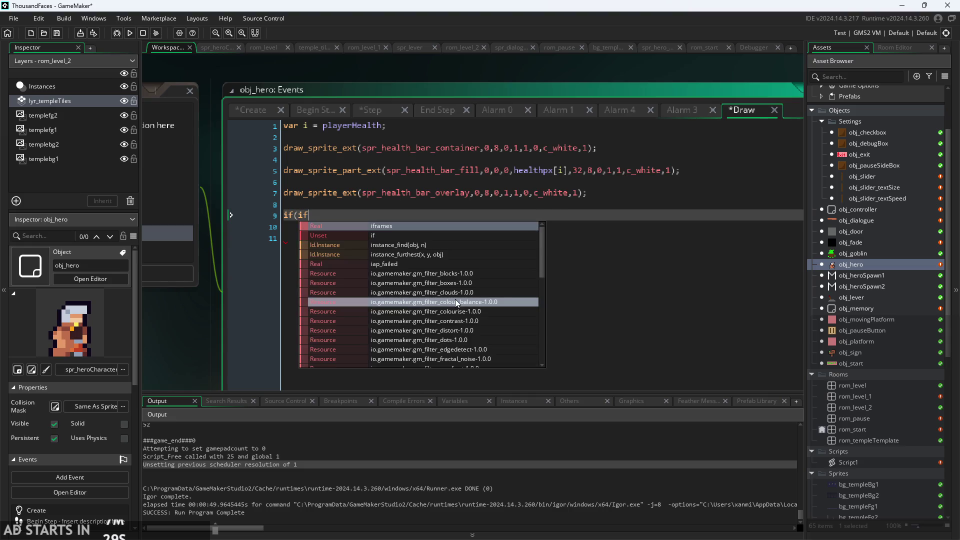
key("Return")
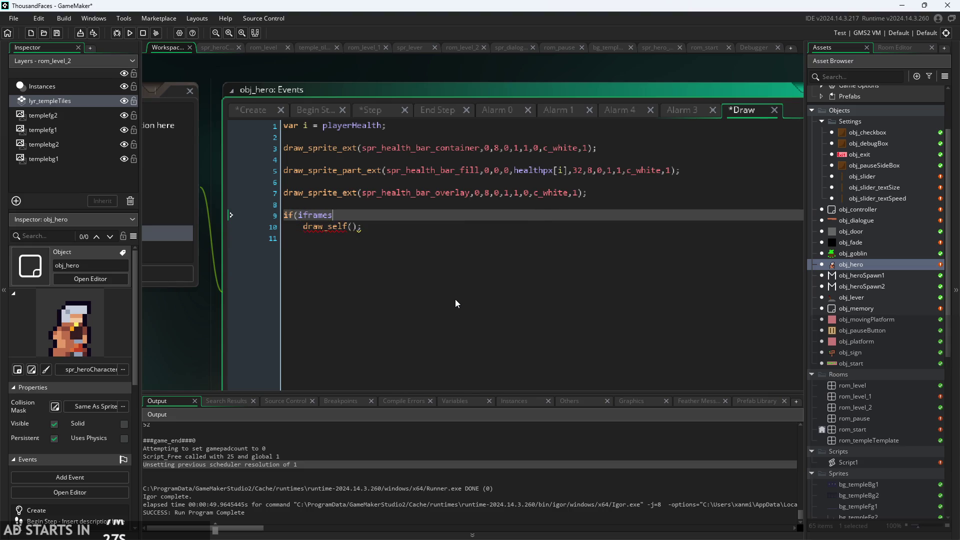
type("%")
type("3")
type("!=0")
key("Return")
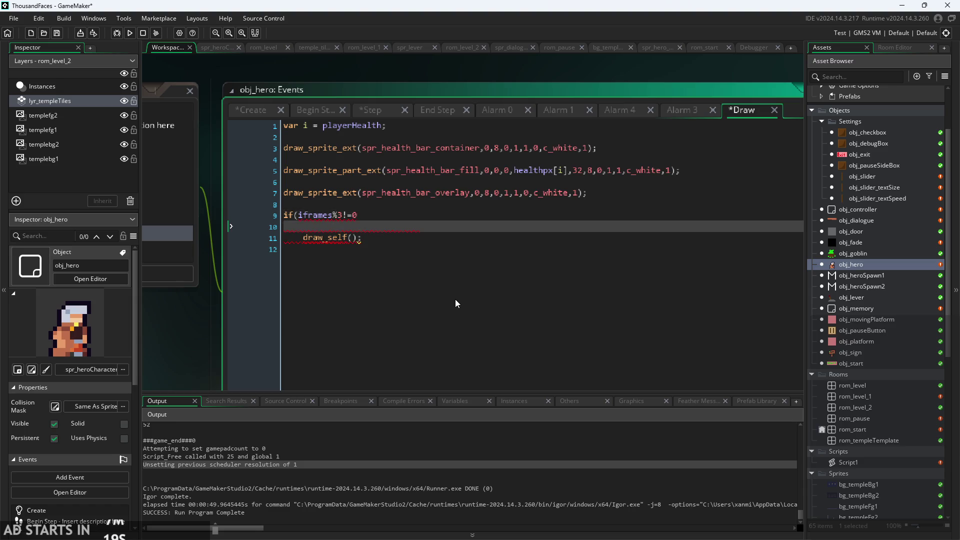
key("BackSpace")
type("){")
key("Down")
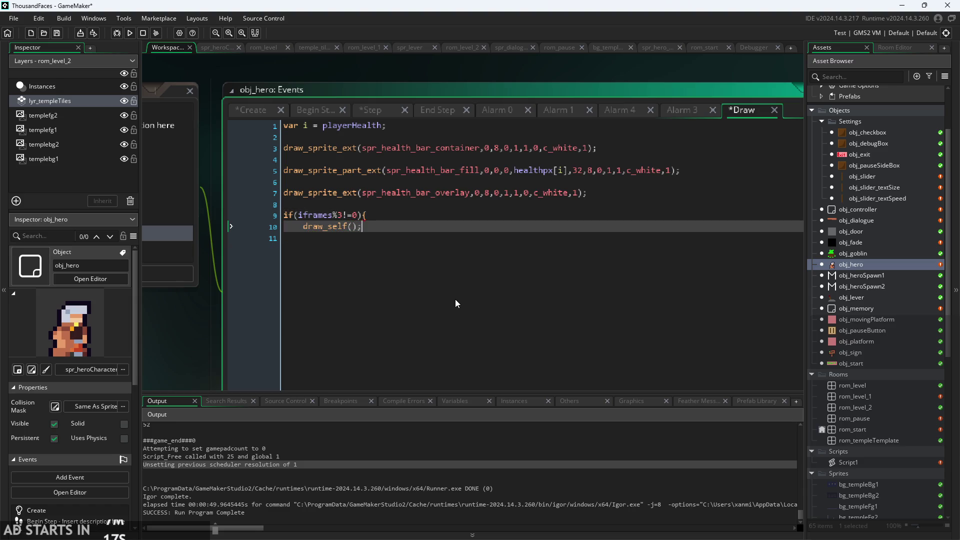
key("Return")
type("}")
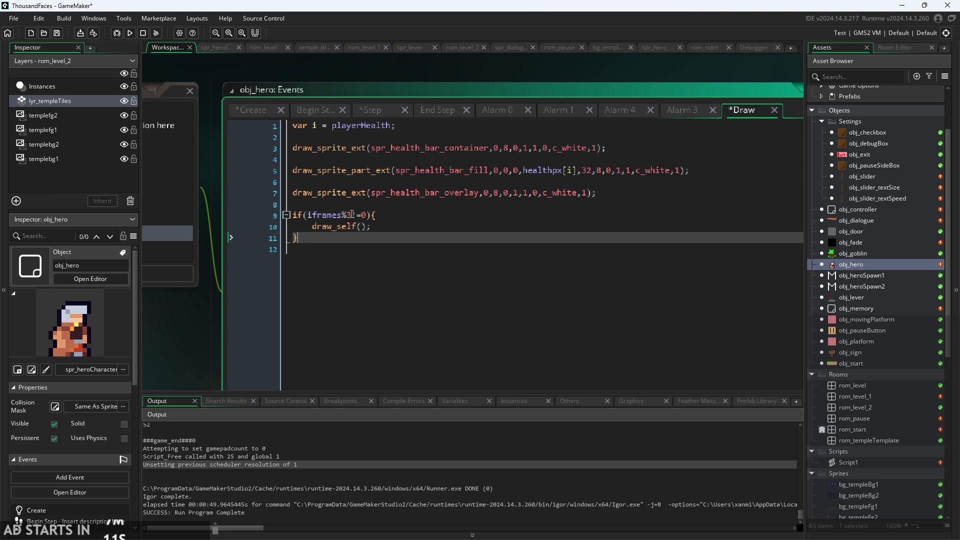
- Change the condition to itime%3!=1 after checking the Step event's itime==0 check
double_click(316, 218)
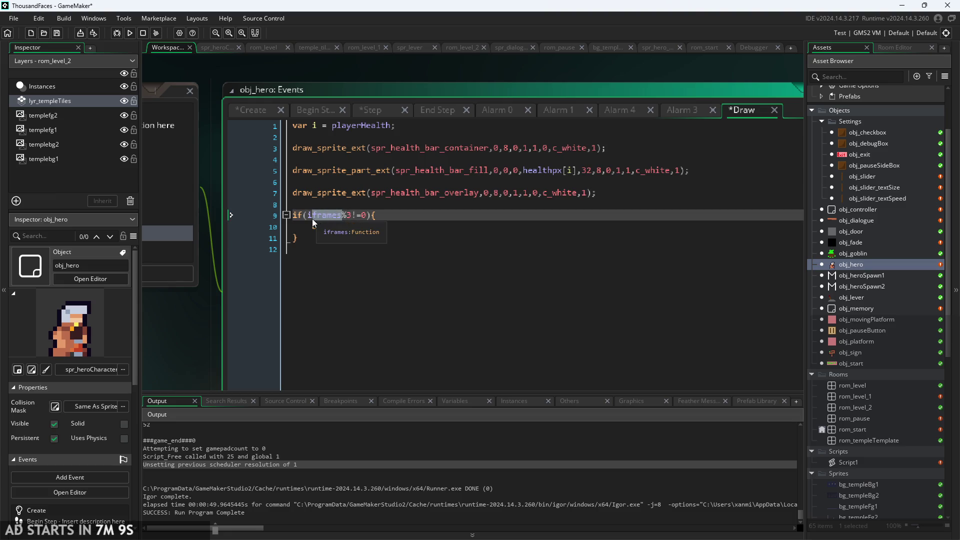
type("itime")
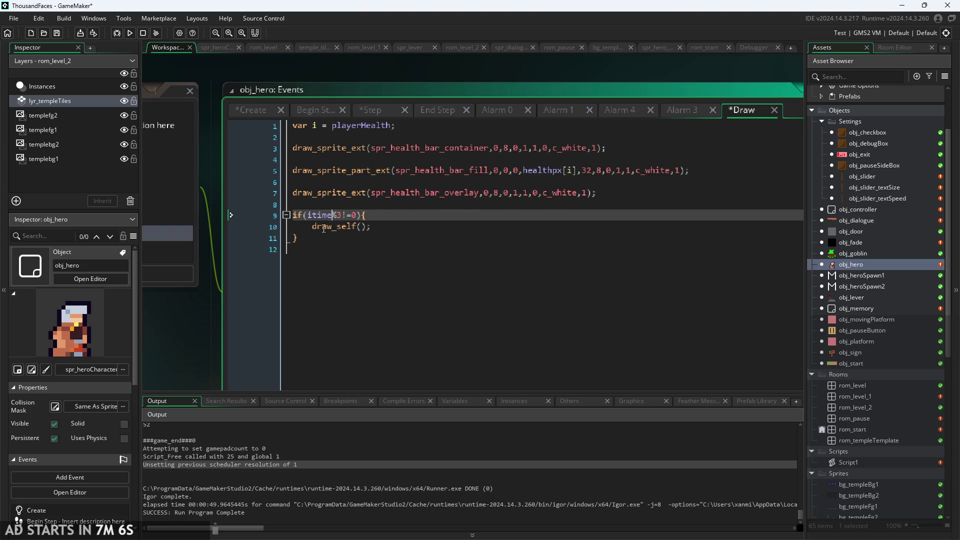
left_click(312, 108)
left_click(367, 111)
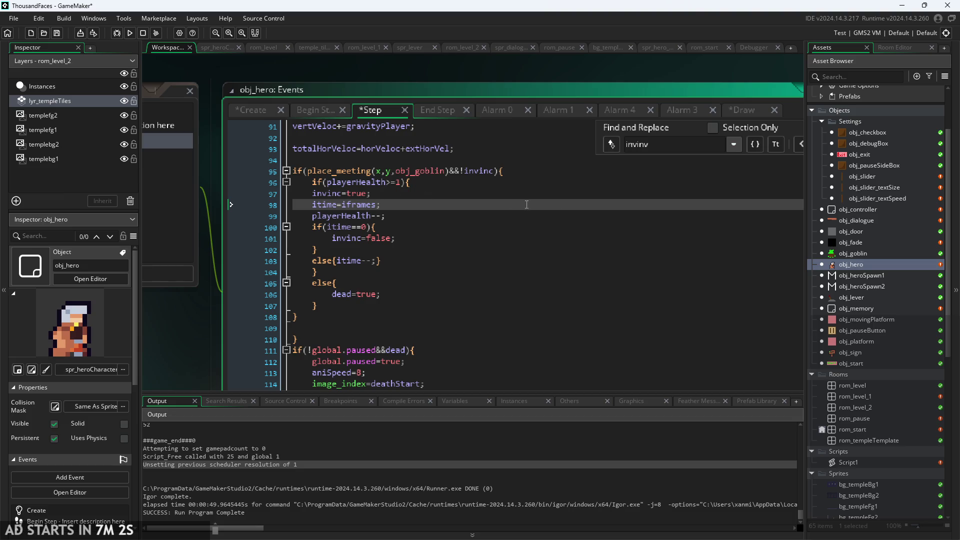
left_click(372, 228)
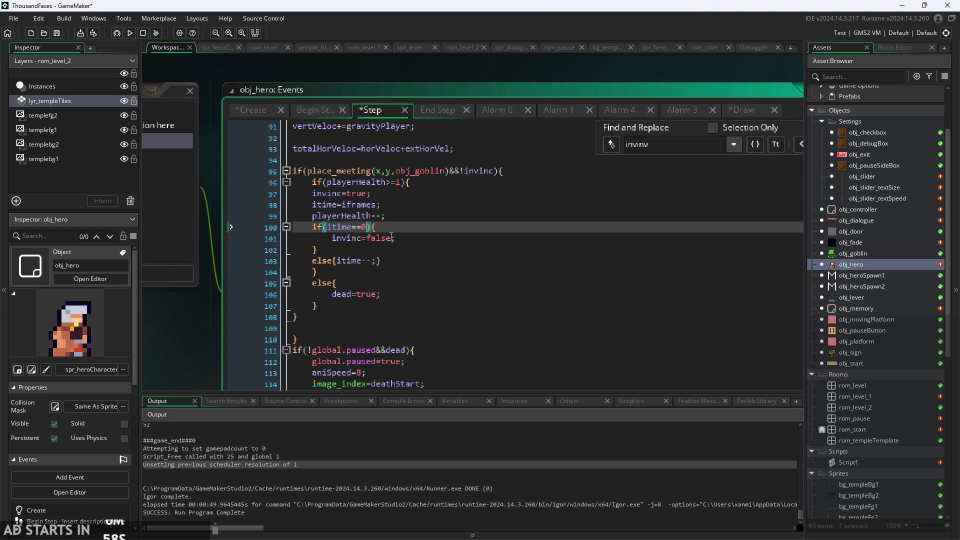
left_click(740, 110)
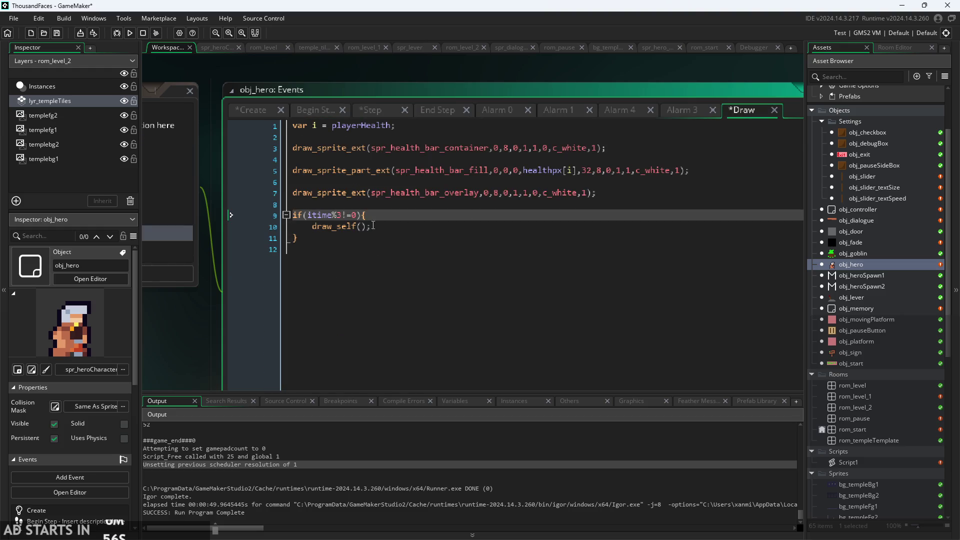
left_click(359, 215)
key("BackSpace")
type("1")
- Save the project, run the game and start it from the title screen
key("ctrl+s")
left_click(130, 33)
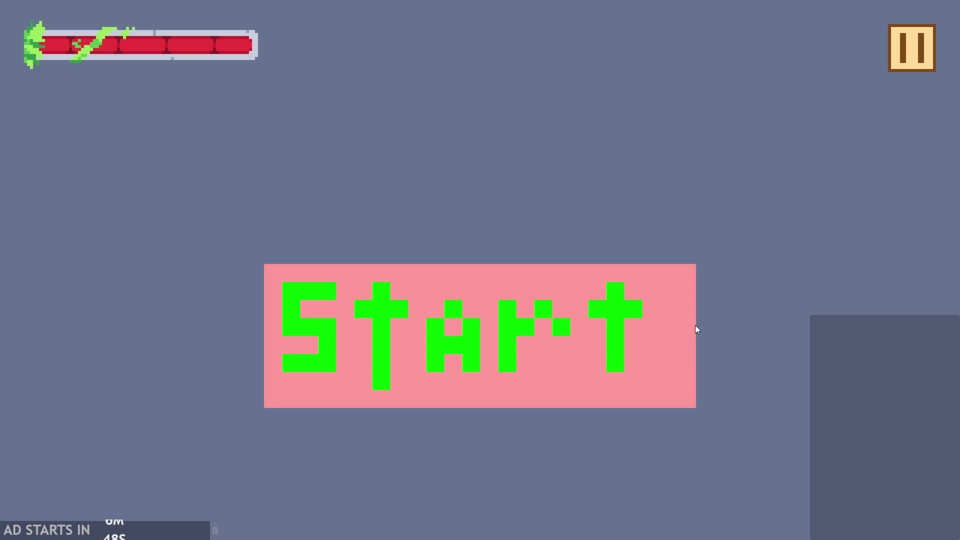
left_click(693, 321)
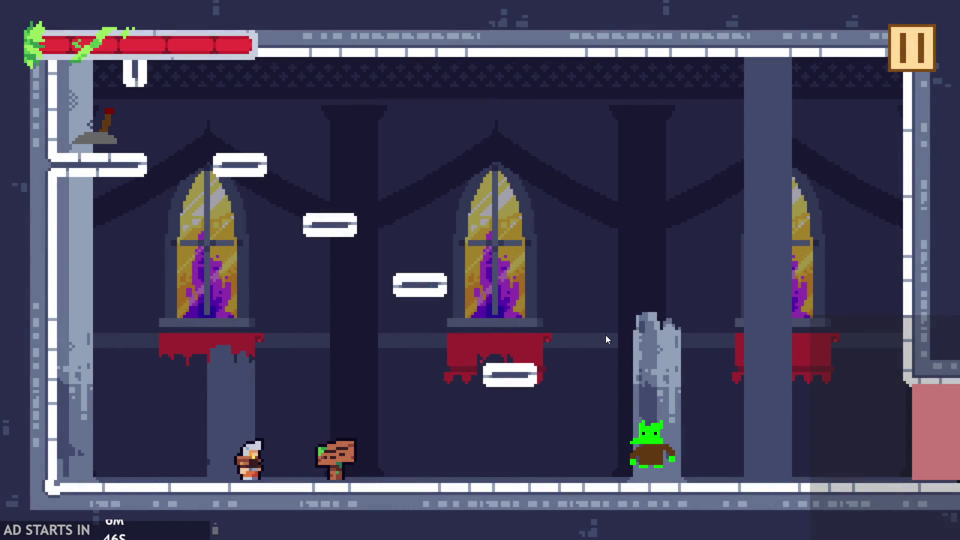
- Walk the hero right into the goblin, quit the game, and return to obj_hero's Step code
key("Right")
key("Right")
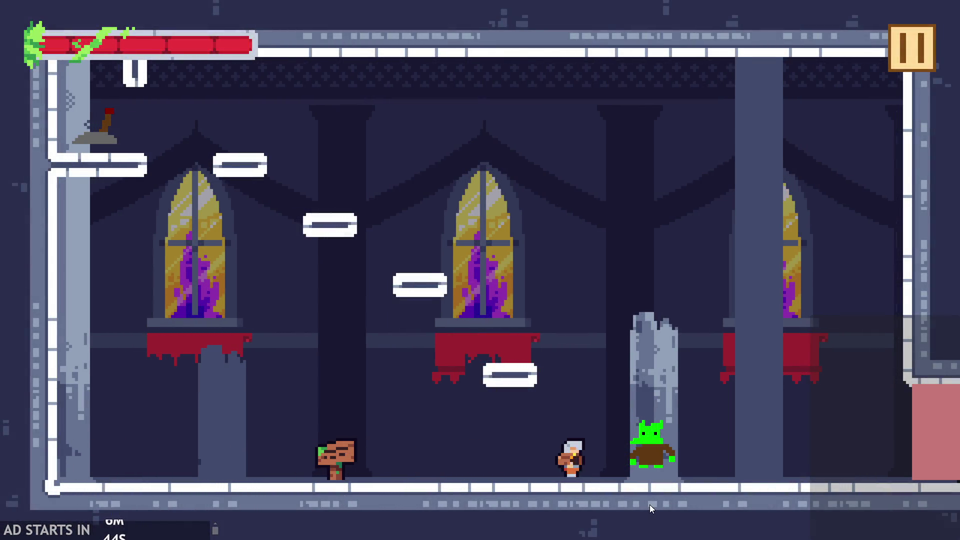
key("Right")
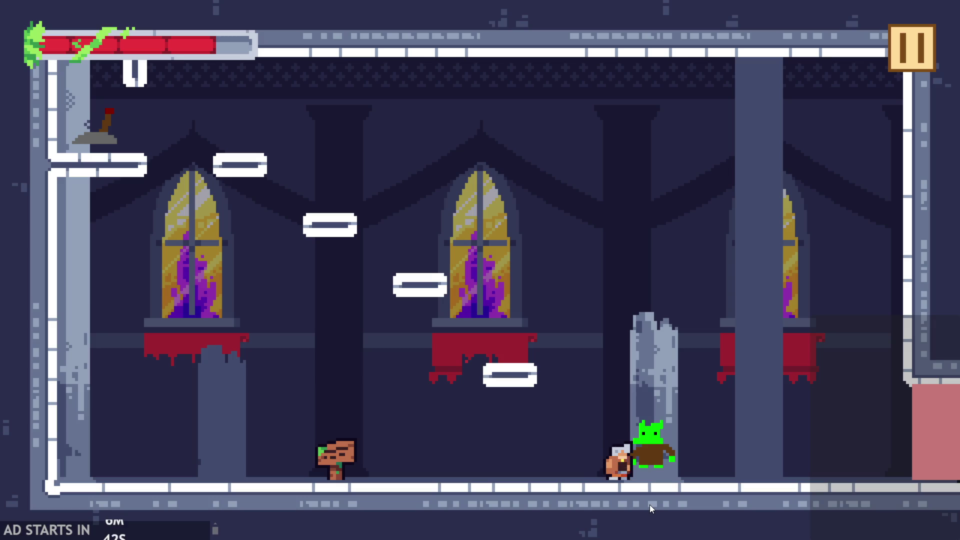
key("Right")
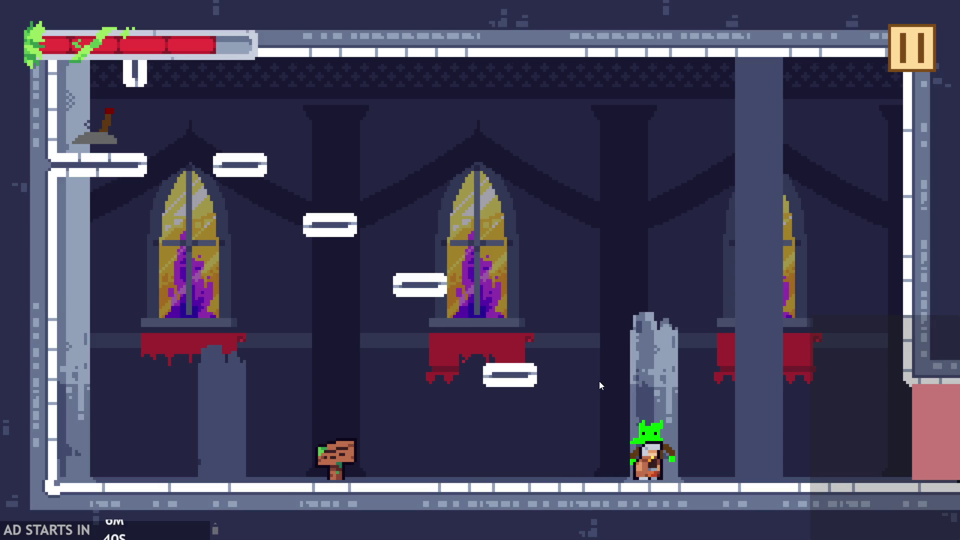
key("Right")
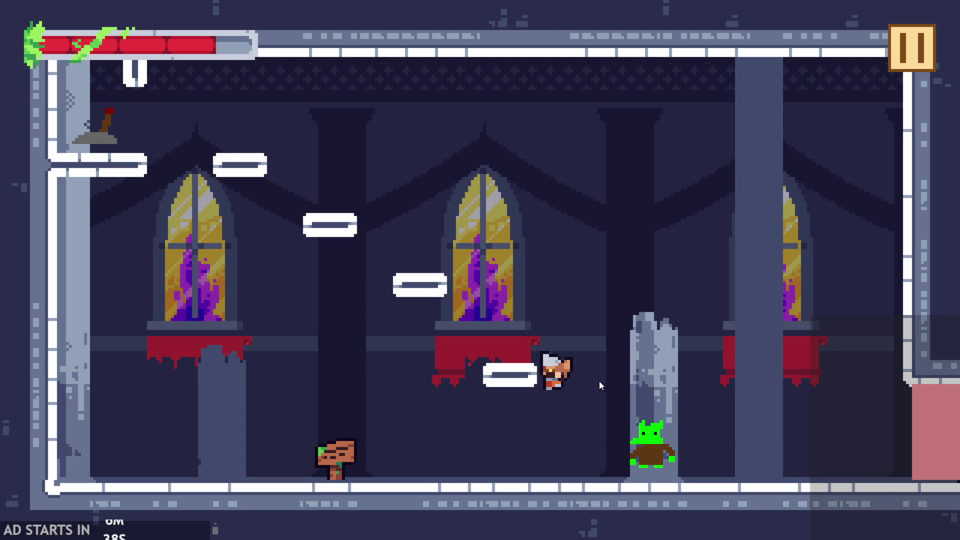
key("Escape")
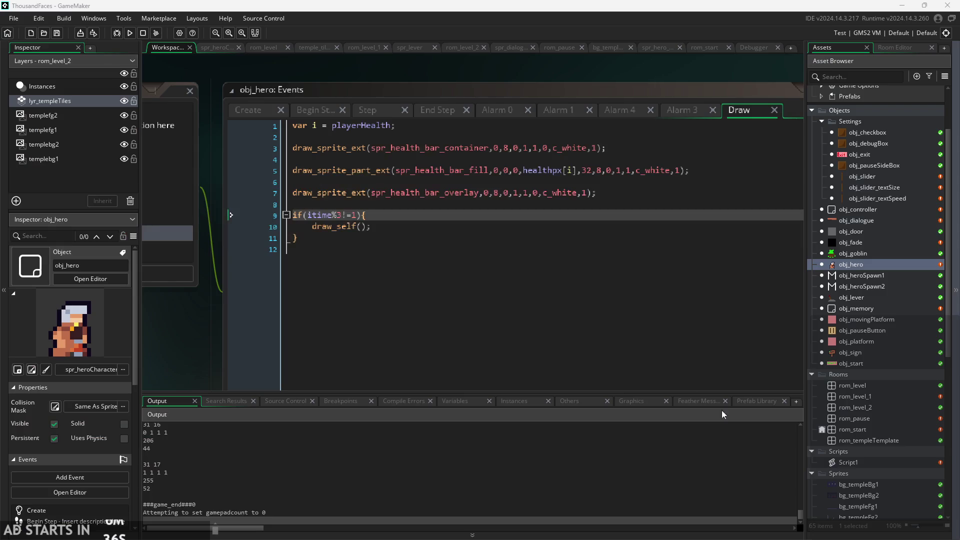
left_click(327, 112)
- Review the itime check lines around line 100 in obj_hero's Step event
left_click(377, 112)
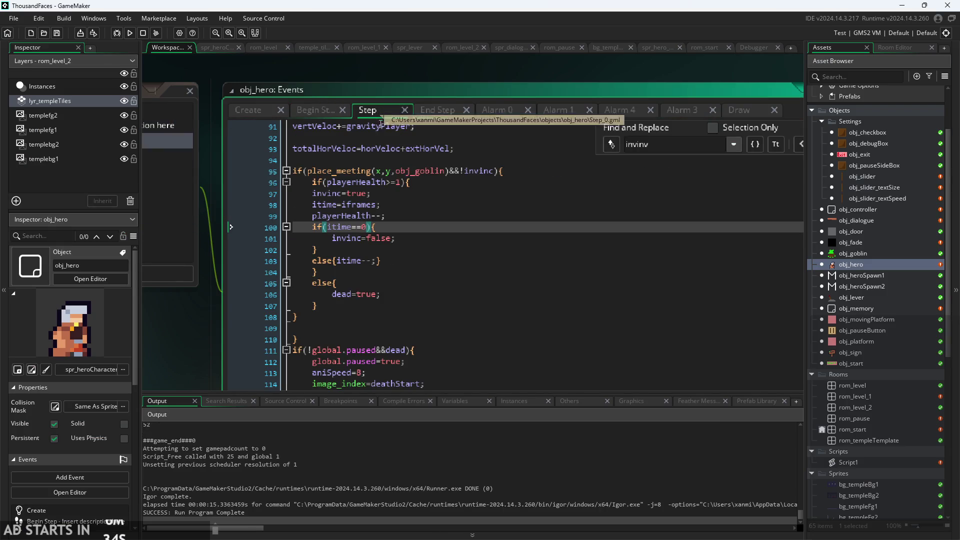
left_click(440, 192)
left_click(391, 231)
left_click(405, 251)
left_click(397, 230)
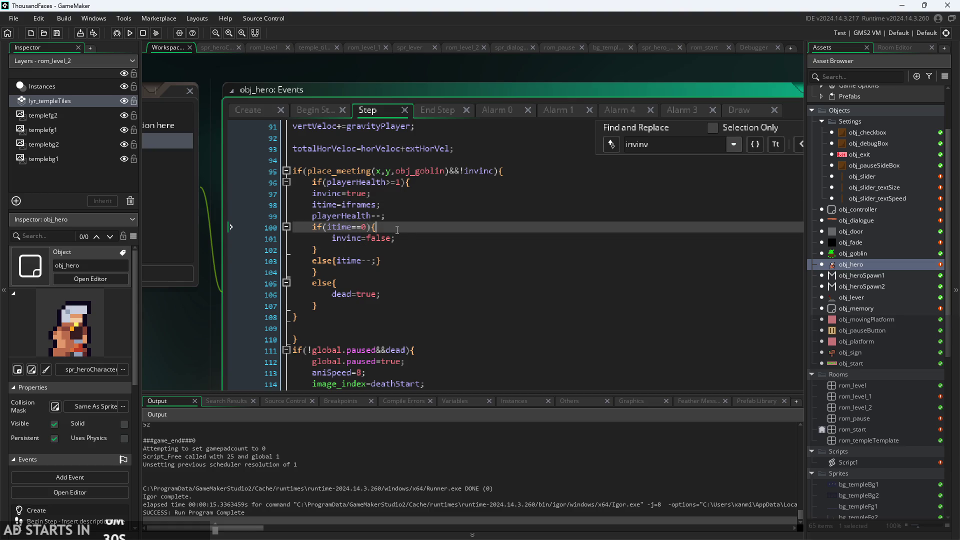
- Check itime and invinc starting values in Create, revisit Step, then open obj_controller's events
left_click(248, 111)
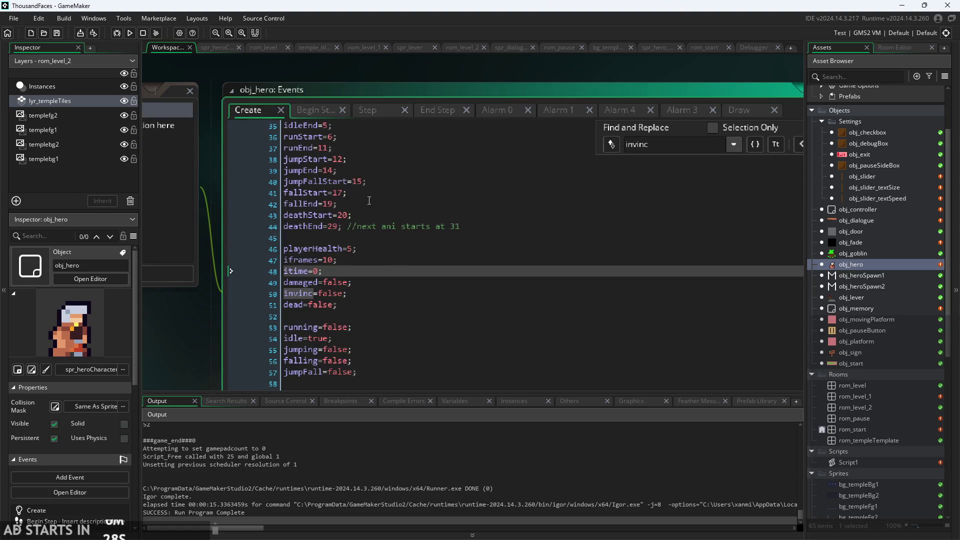
left_click(367, 111)
left_click(405, 205)
left_click(405, 228)
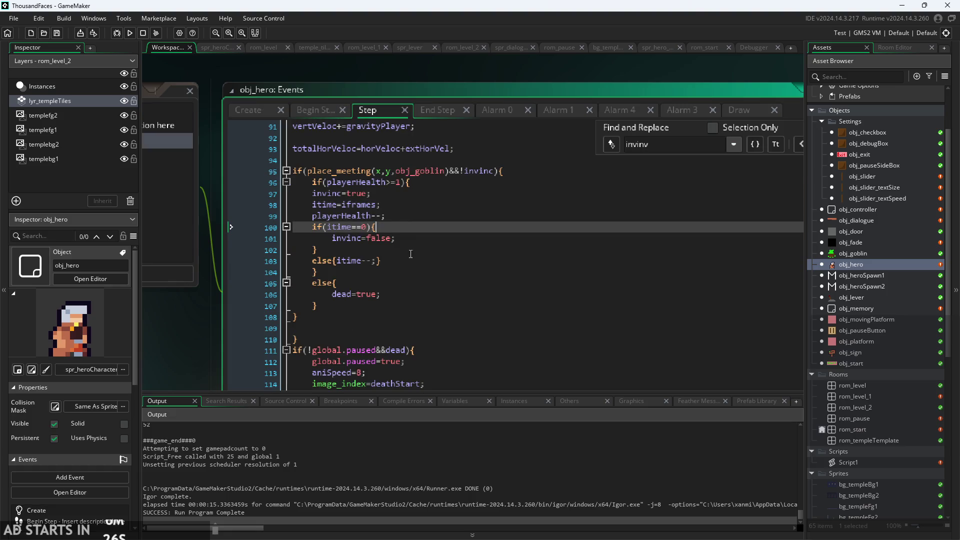
left_click(410, 250)
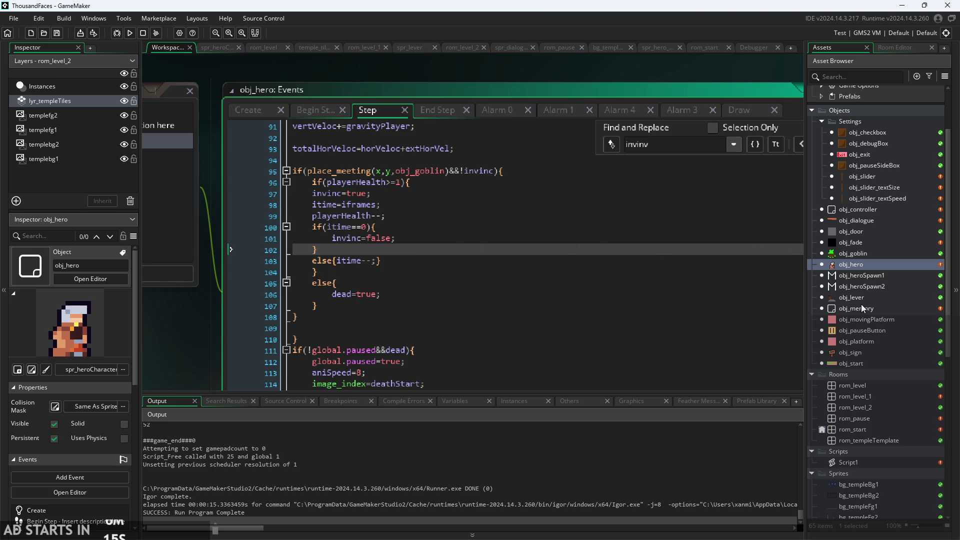
double_click(871, 210)
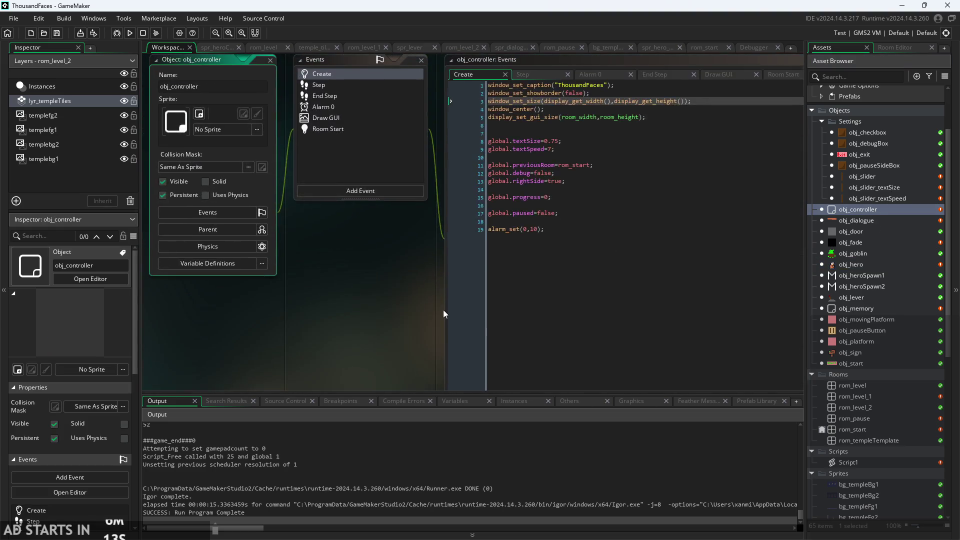
- Duplicate the paused debug line 32 of obj_controller's Draw GUI onto new line 33
left_click(553, 85)
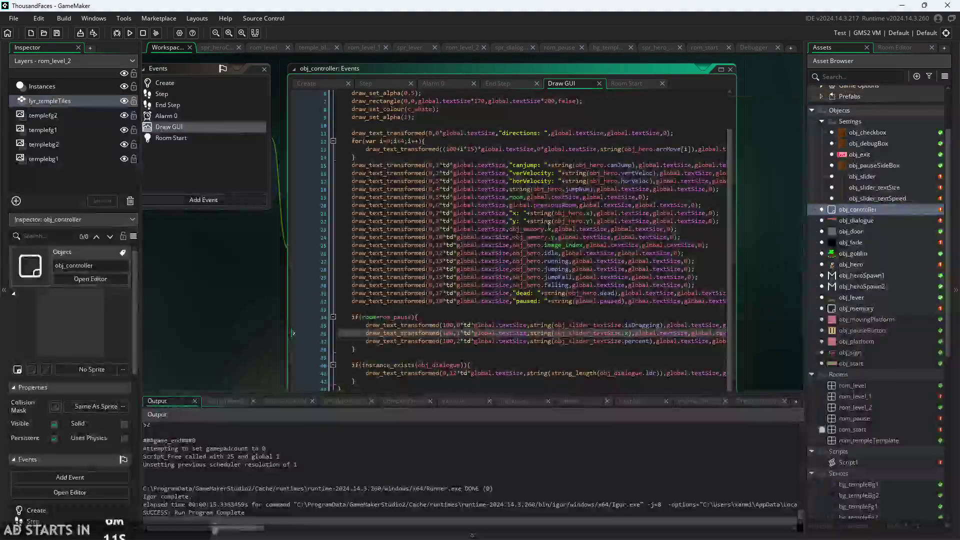
scroll(450, 225, "down", 3)
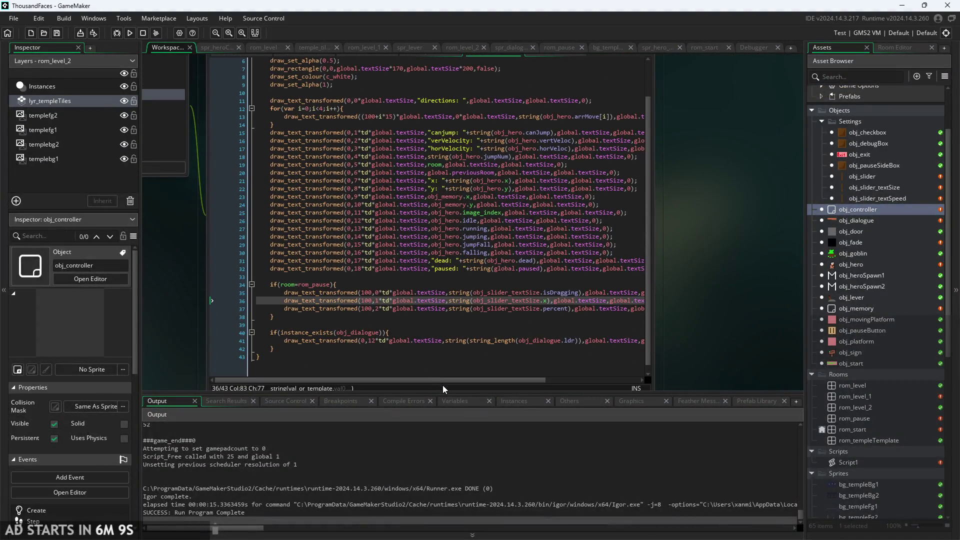
left_click_drag(447, 382, 538, 381)
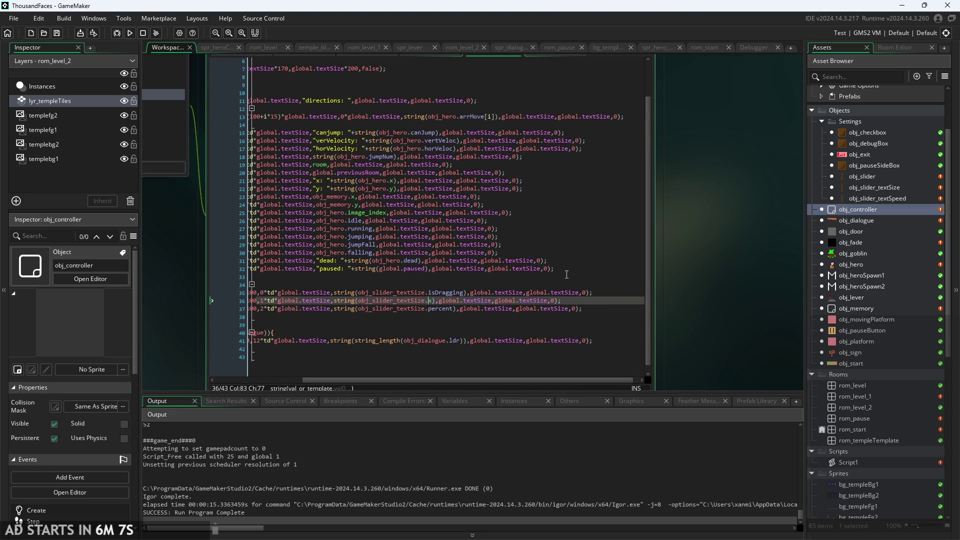
mouse_move(566, 275)
left_mouse_down()
mouse_move(260, 272)
mouse_move(274, 273)
left_mouse_up()
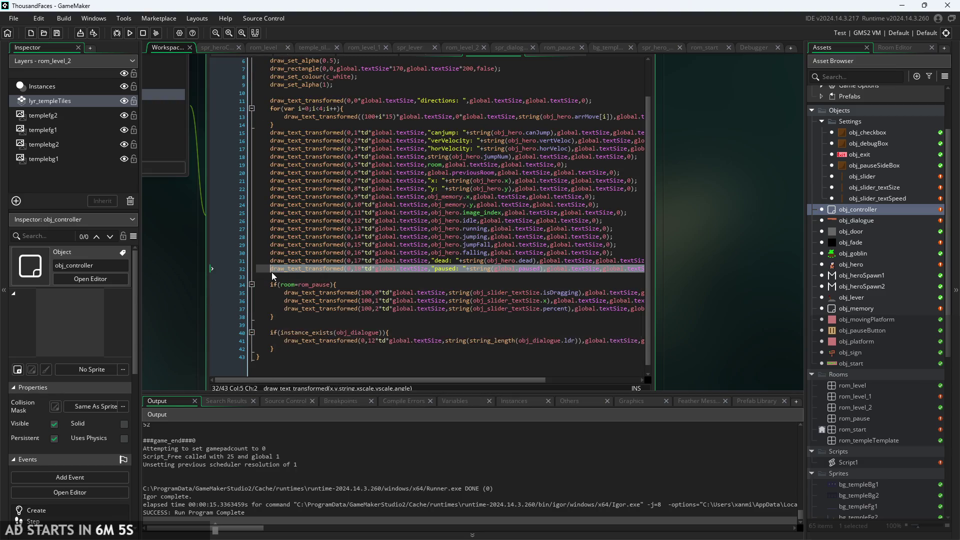
left_click(290, 278)
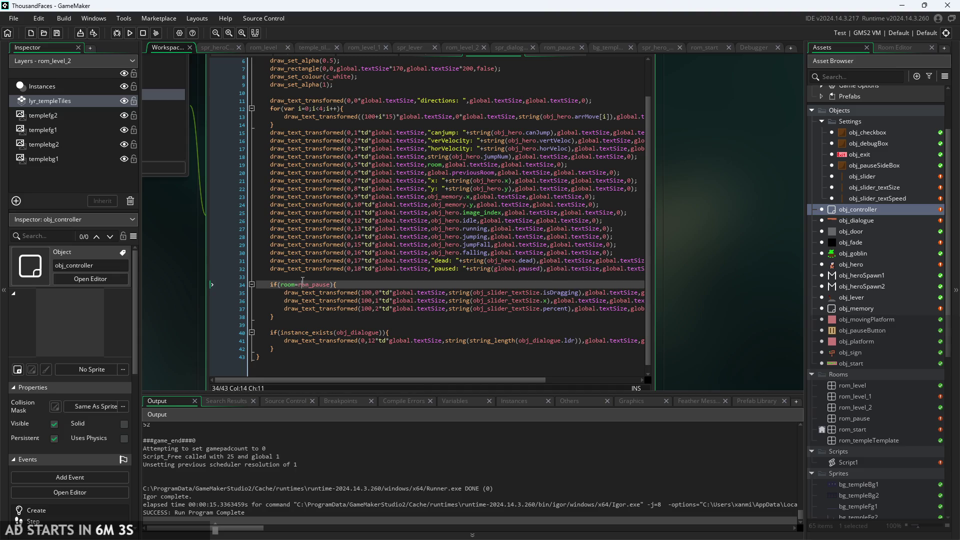
key("Tab")
key("Return")
left_click(291, 279)
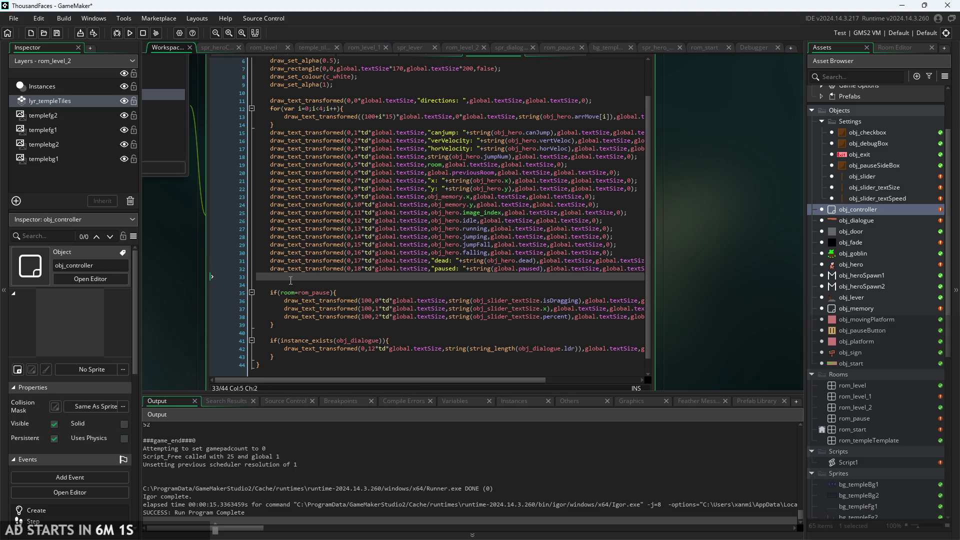
type("draw_text_transformed(0,18*td*global.textSize,\"paused: \"+string(global.paused),global.textSize,global.textSize,0);")
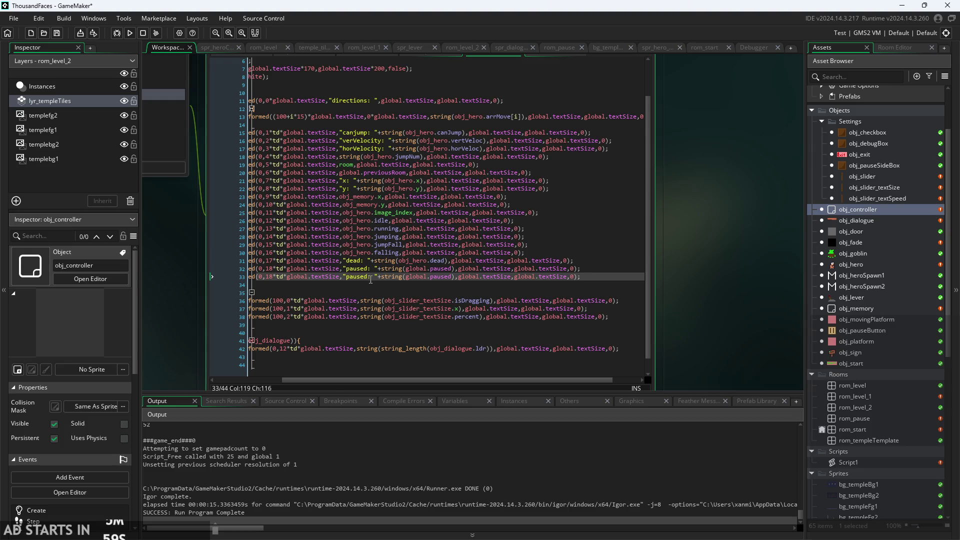
- Change line 33's label to itime and its value to obj_hero.itime
left_click(368, 278)
double_click(346, 278)
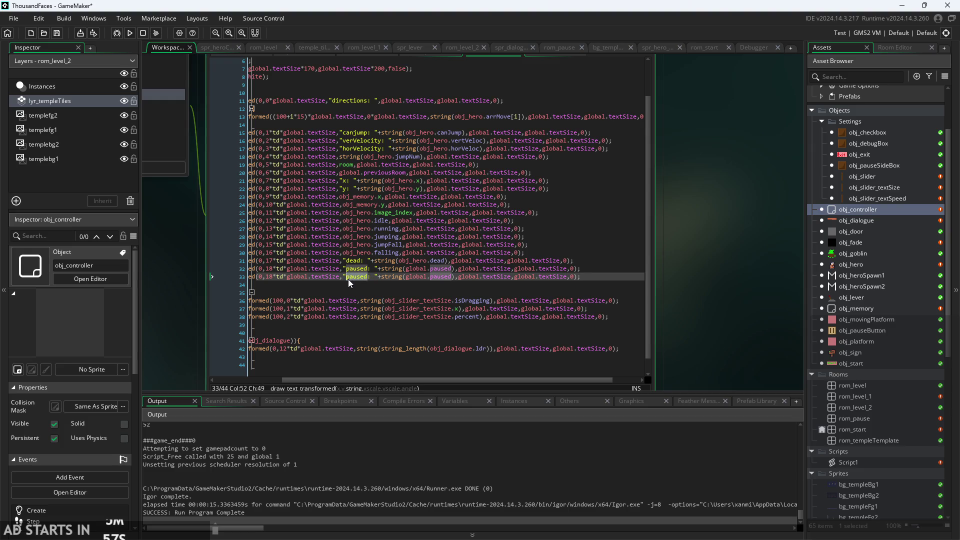
type("itime")
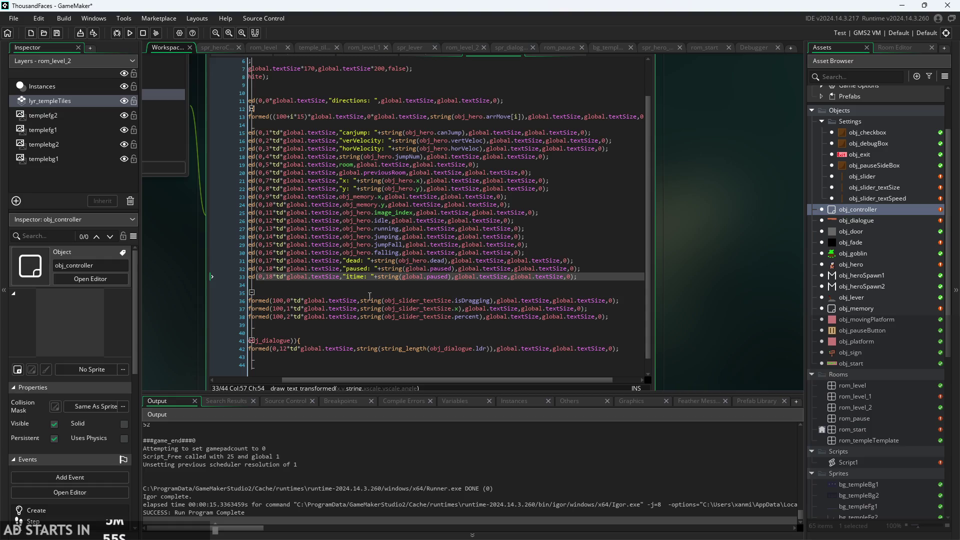
scroll(369, 296, "up", 2)
double_click(424, 269)
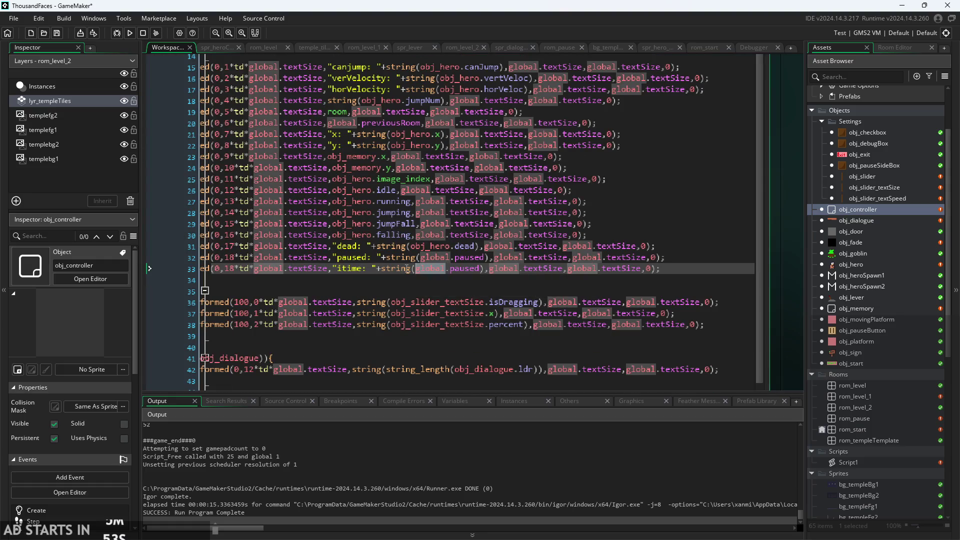
type("hero")
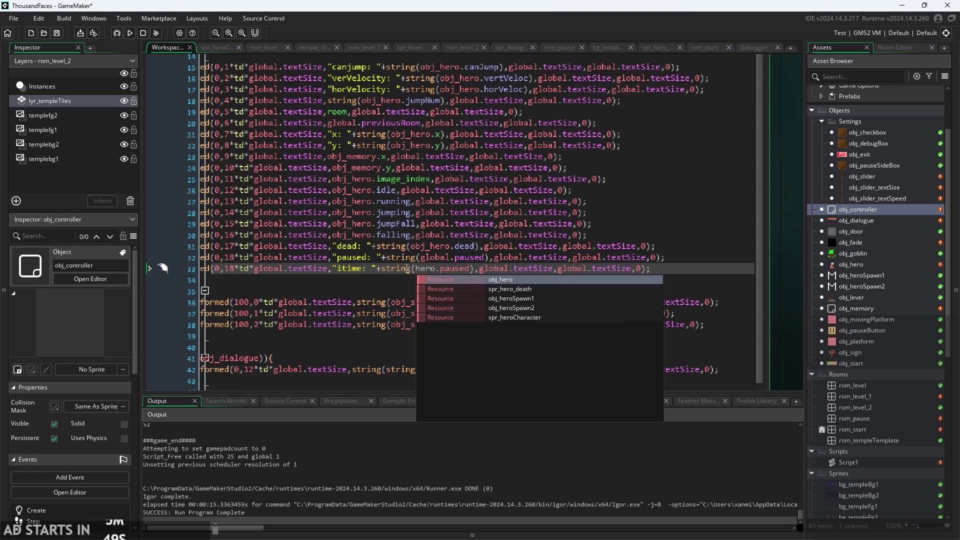
key("ctrl+Left")
type("obj_")
key("Right")
key("Right")
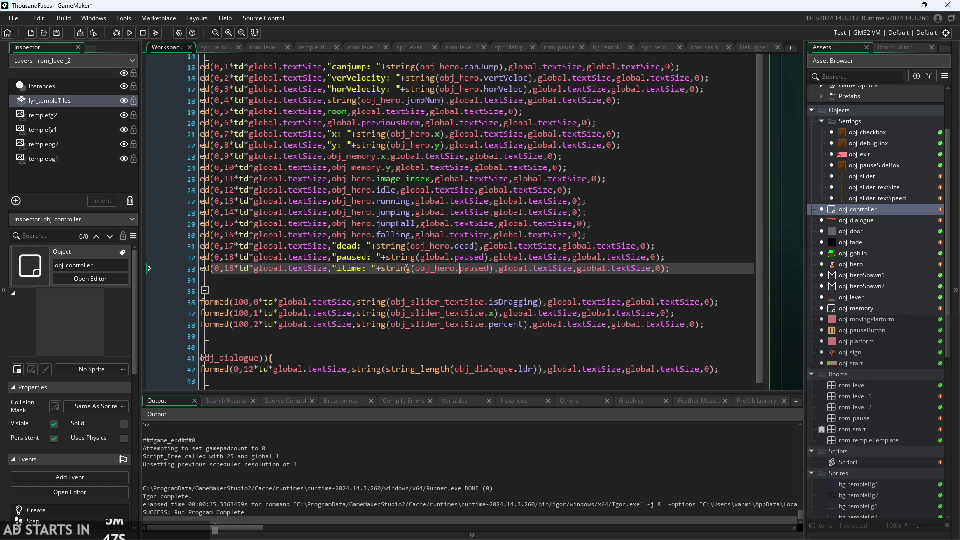
key("shift+Right")
key("shift+Right")
key("shift+Right")
type("itime")
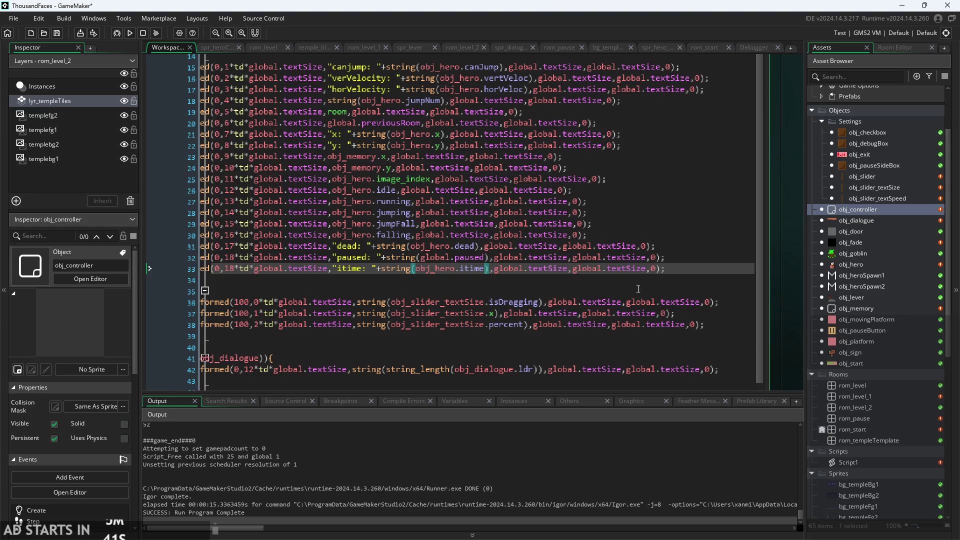
- Change line 33's row offset from 18 to 19
left_click(687, 276)
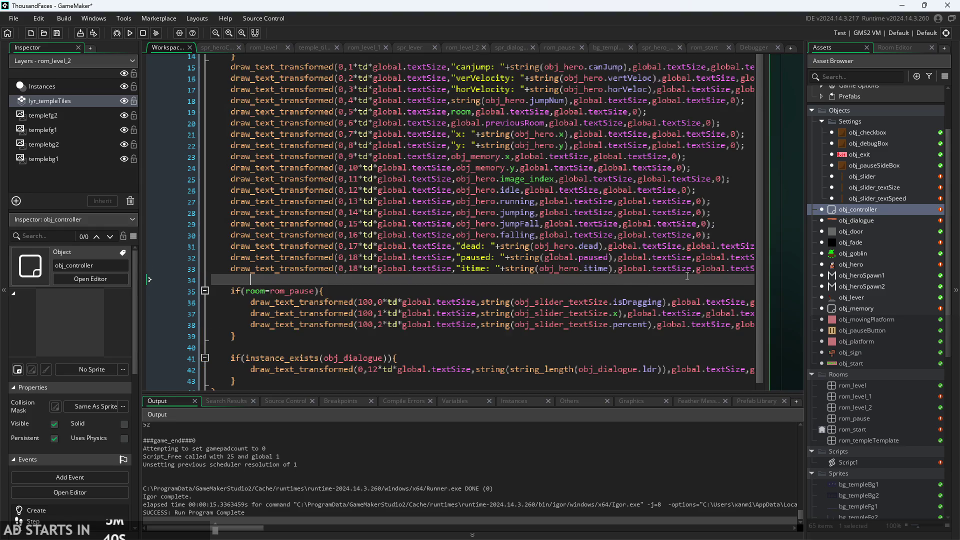
left_click(615, 268)
left_click(365, 268)
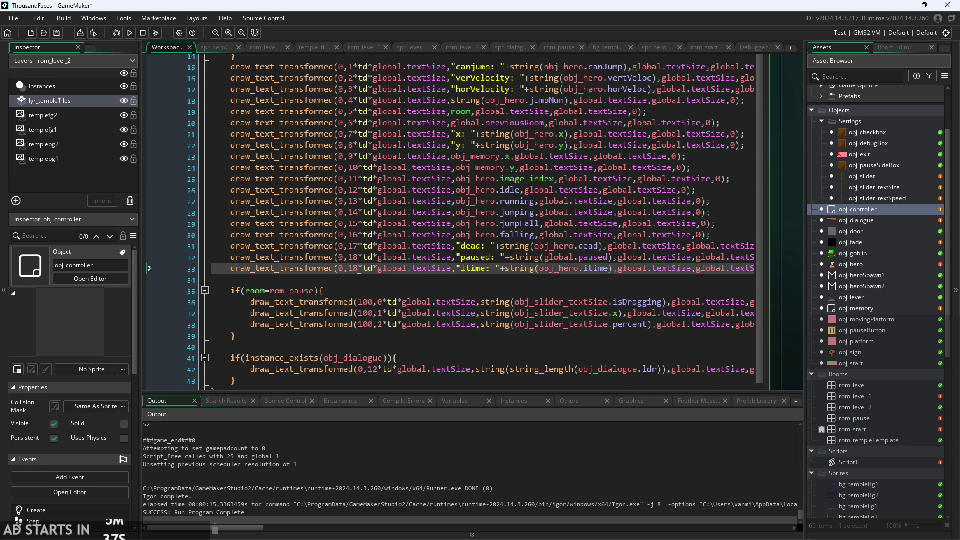
key("BackSpace")
type("9")
scroll(796, 316, "down", 2)
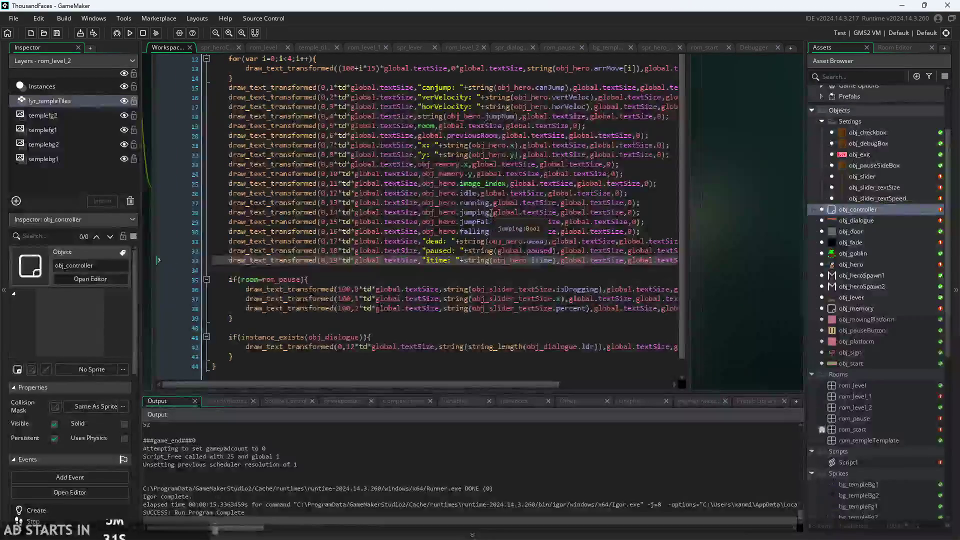
- Run the game and enable the Debug Stats overlay with minimum Text Size
left_click(133, 33)
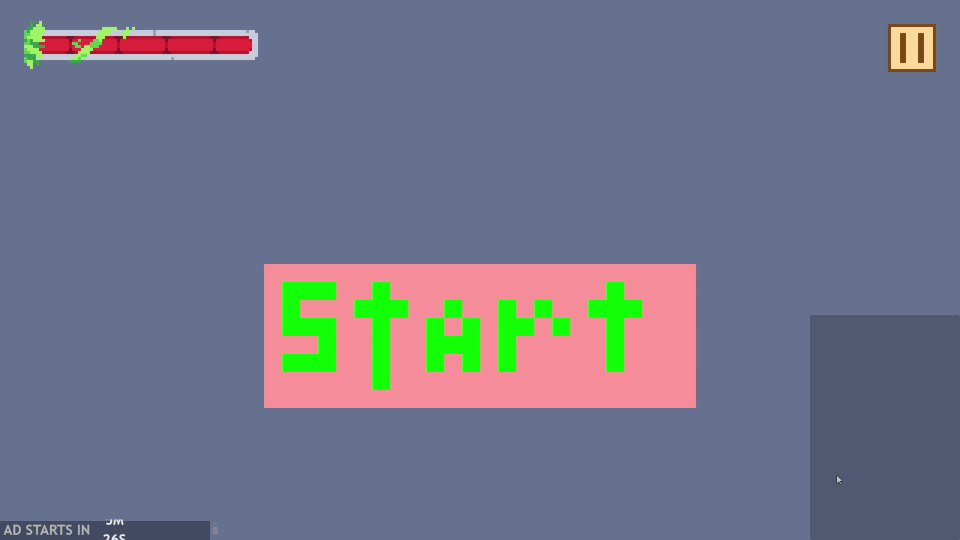
left_click(695, 268)
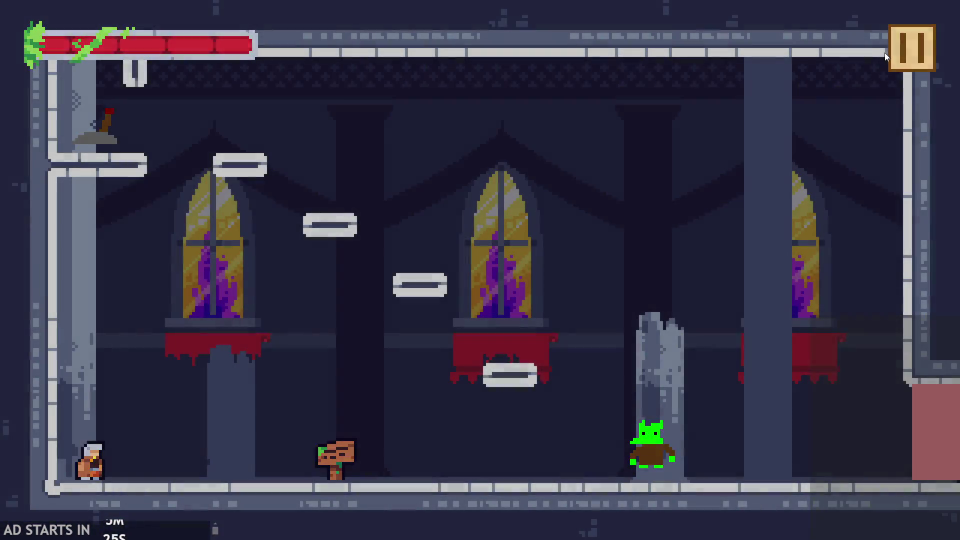
left_click(900, 50)
left_click(214, 140)
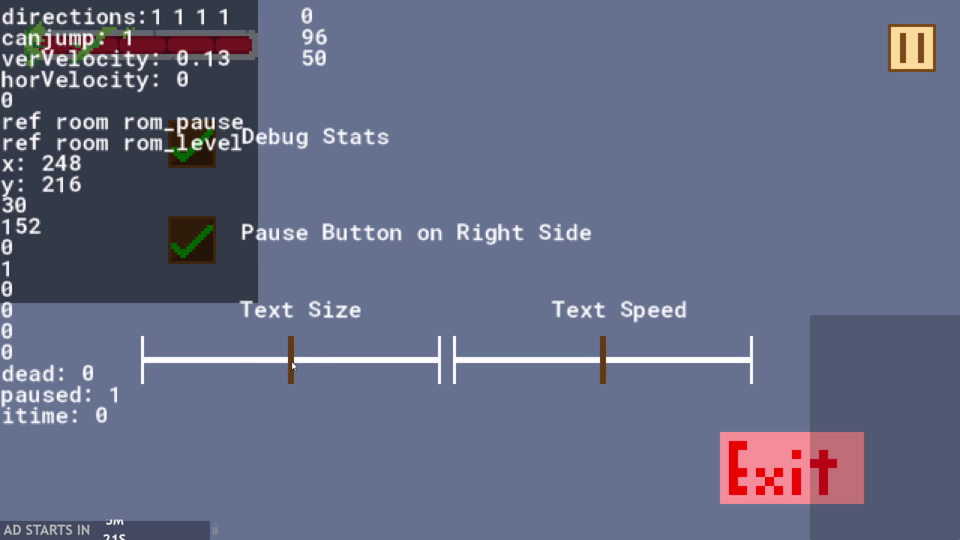
mouse_move(292, 362)
left_mouse_down()
mouse_move(193, 376)
mouse_move(125, 370)
left_mouse_up()
left_click(890, 56)
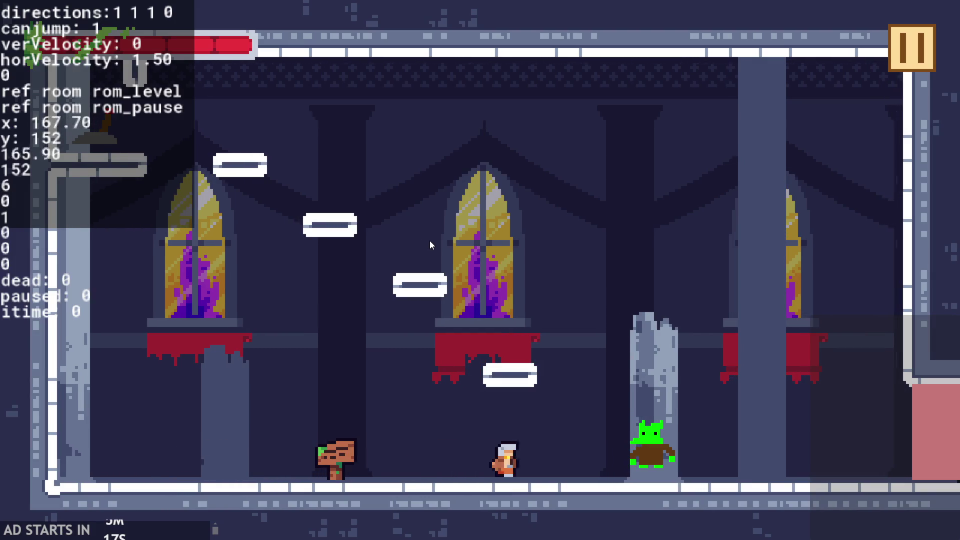
- Move and jump the hero near the goblin, then exit the game from the pause menu
key("space")
key("Left")
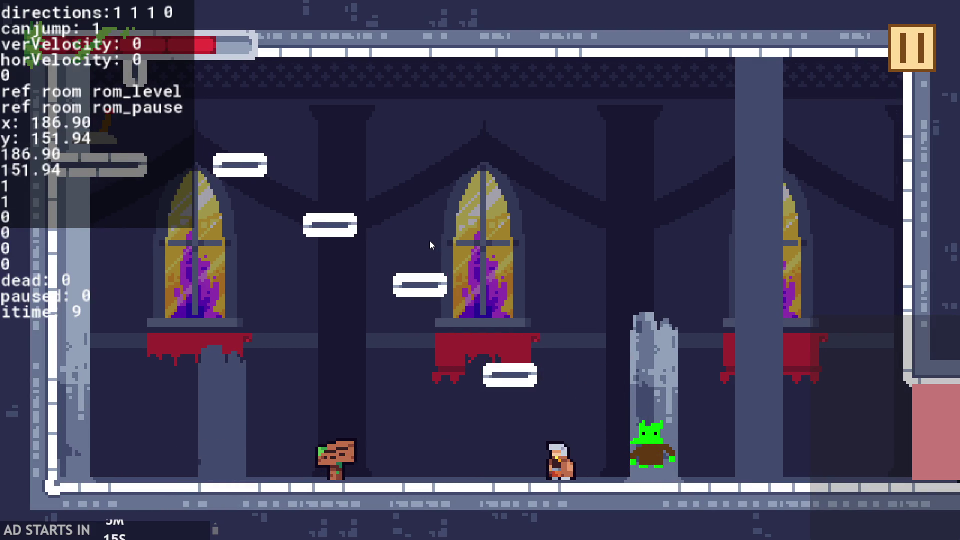
key("space")
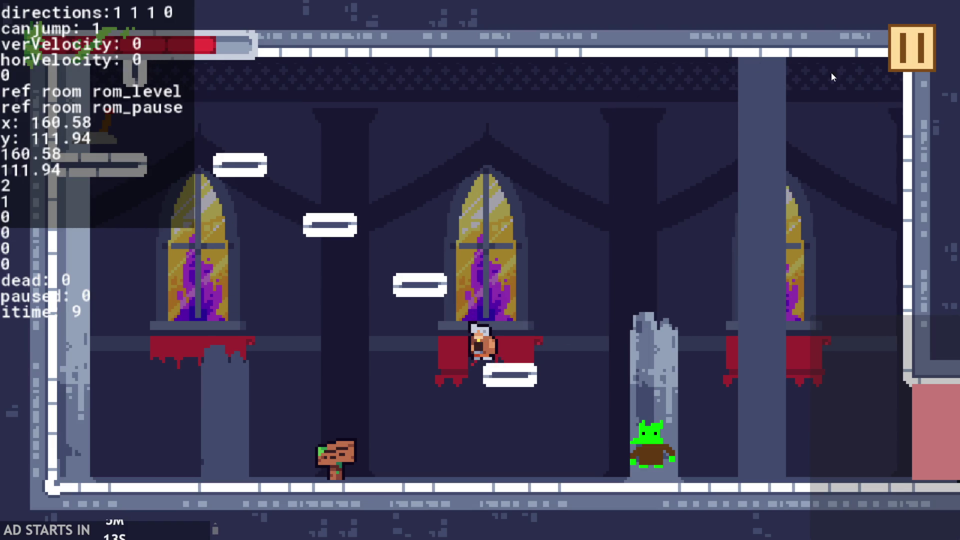
left_click(899, 55)
left_click(828, 490)
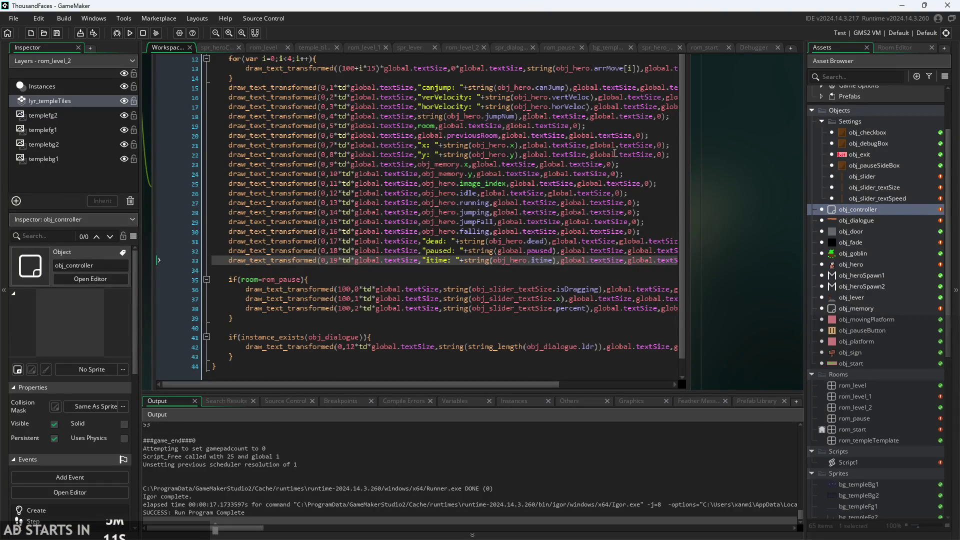
- Open obj_hero's Step event and inspect the goblin hit check and itime==0 lines
double_click(851, 264)
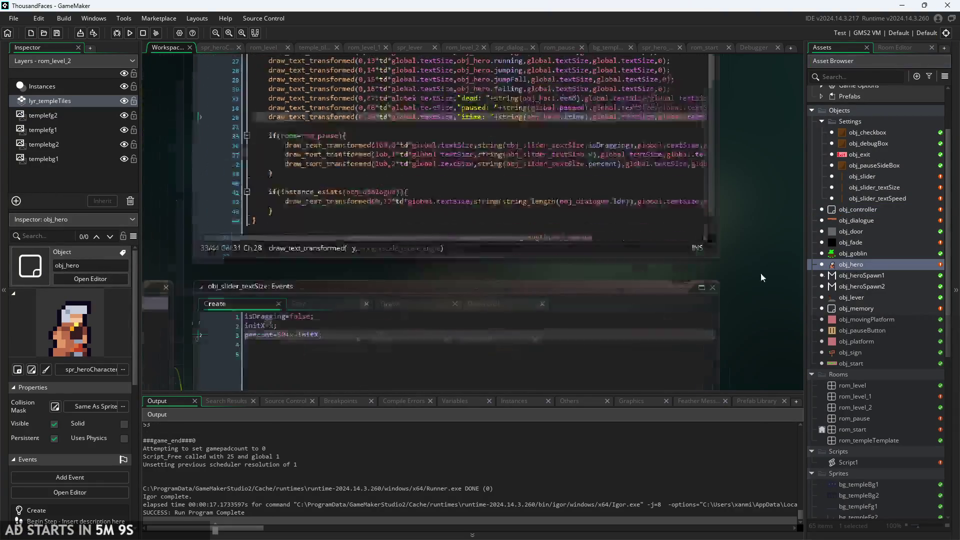
scroll(345, 309, "up", 3)
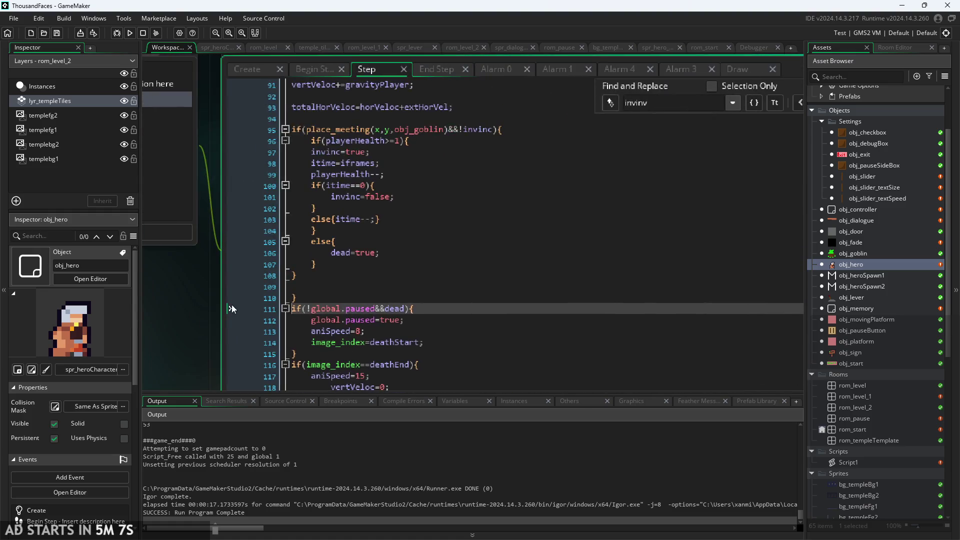
left_click(350, 252)
scroll(504, 183, "up", 2)
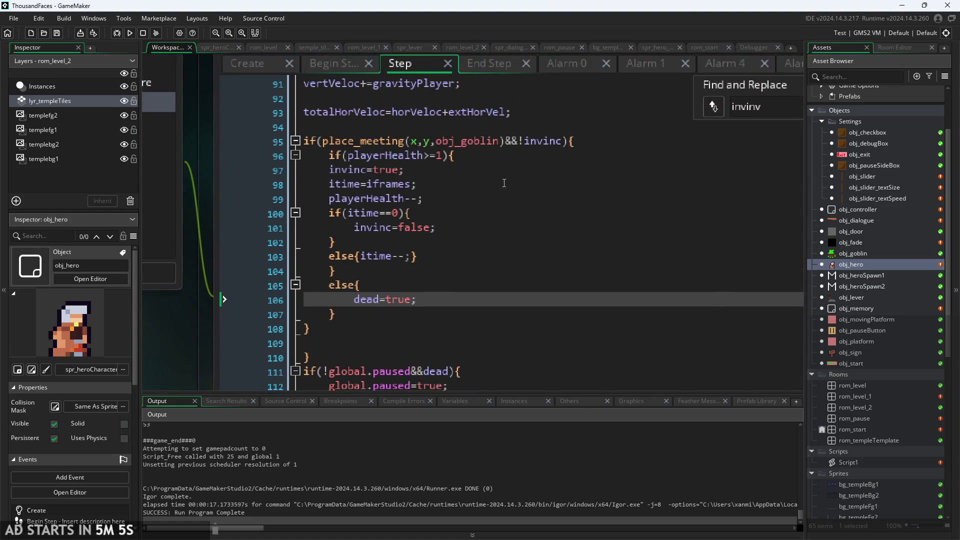
left_click(504, 183)
left_click(504, 141)
left_click(514, 129)
left_click(495, 184)
left_click(479, 212)
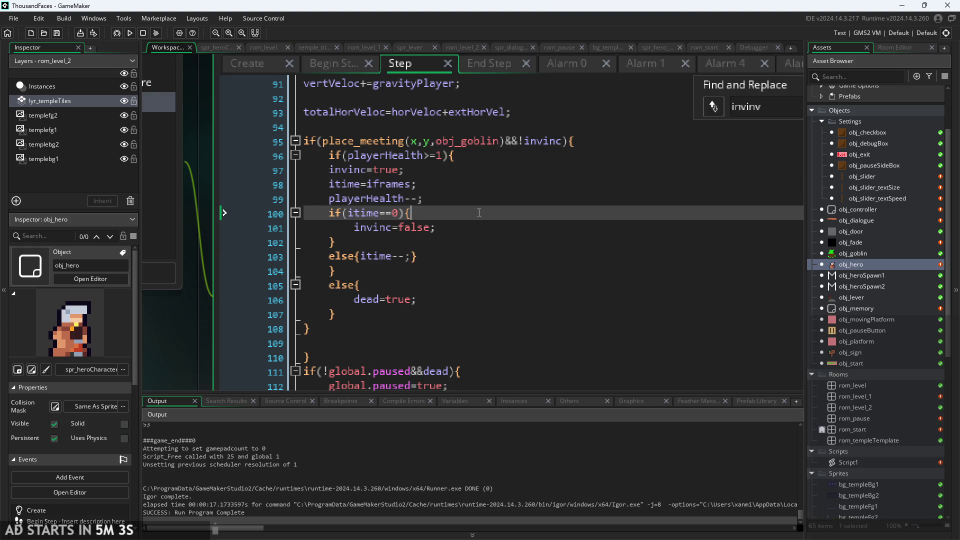
left_click(450, 242)
left_click(428, 256)
left_click(429, 242)
left_click(505, 170)
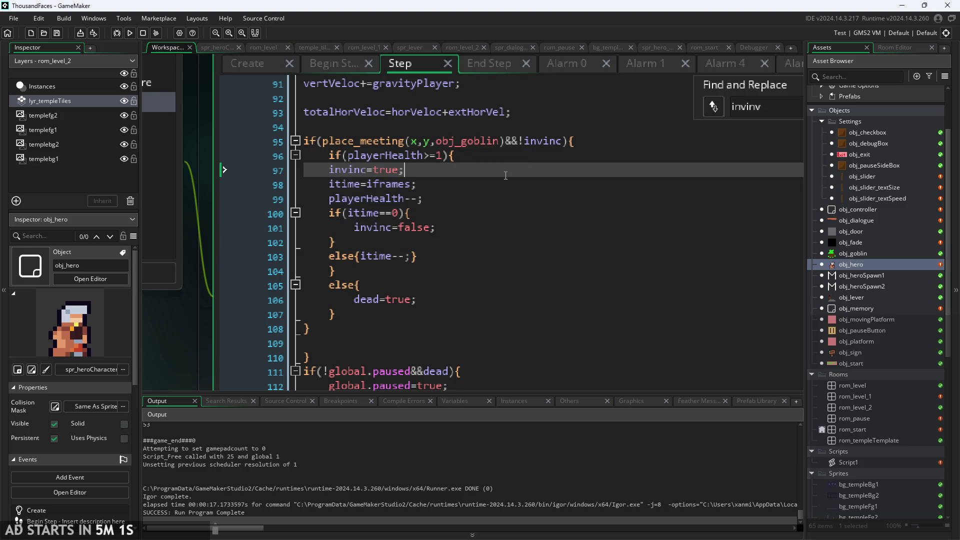
left_click(539, 155)
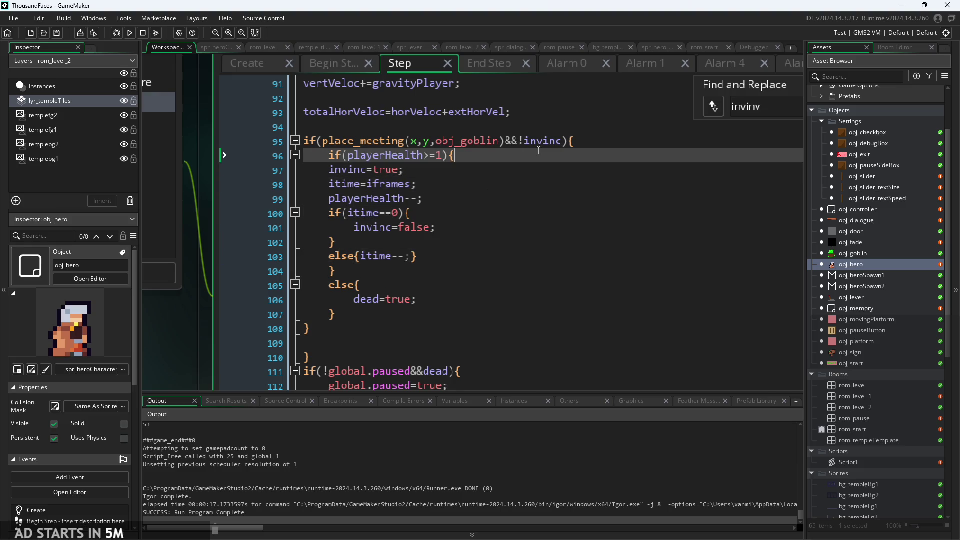
left_click(583, 145)
key("Down")
key("Down")
key("Up")
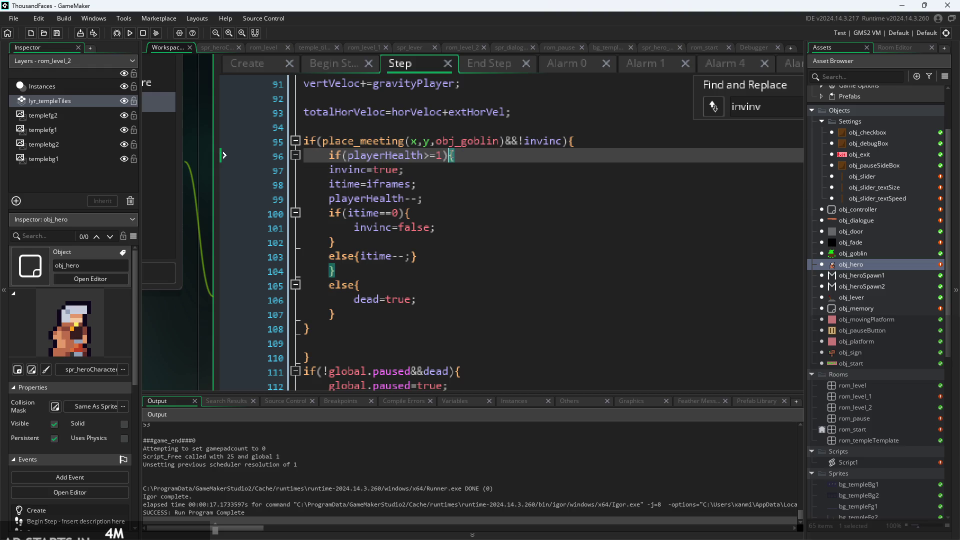
key("Up")
left_click(521, 175)
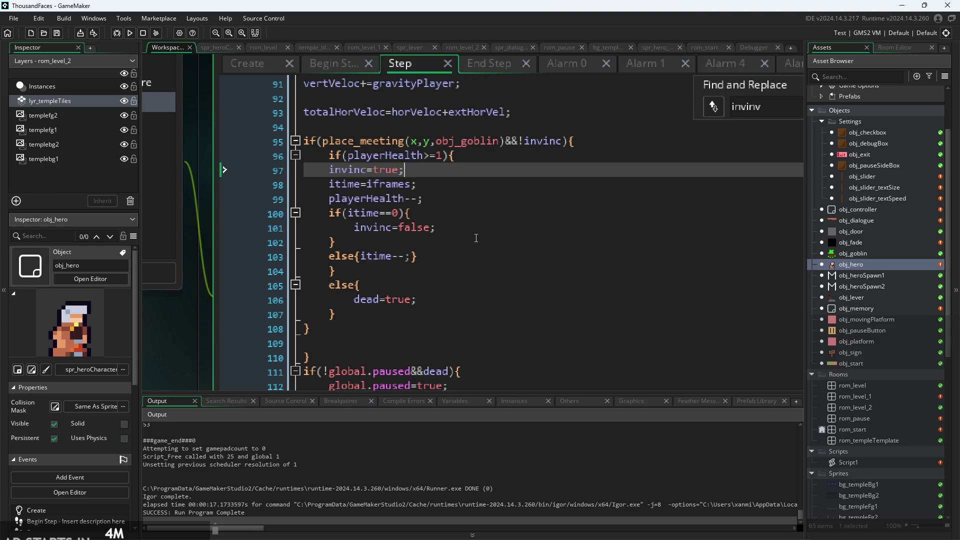
- Move the itime countdown block from the hit check to after the goblin collision block
left_click_drag(442, 257, 329, 214)
key("ctrl+c")
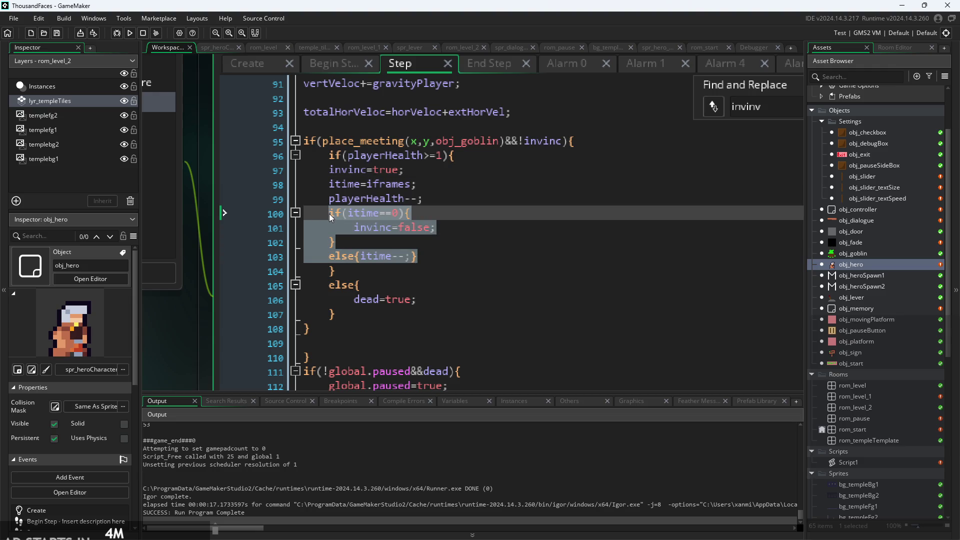
key("Delete")
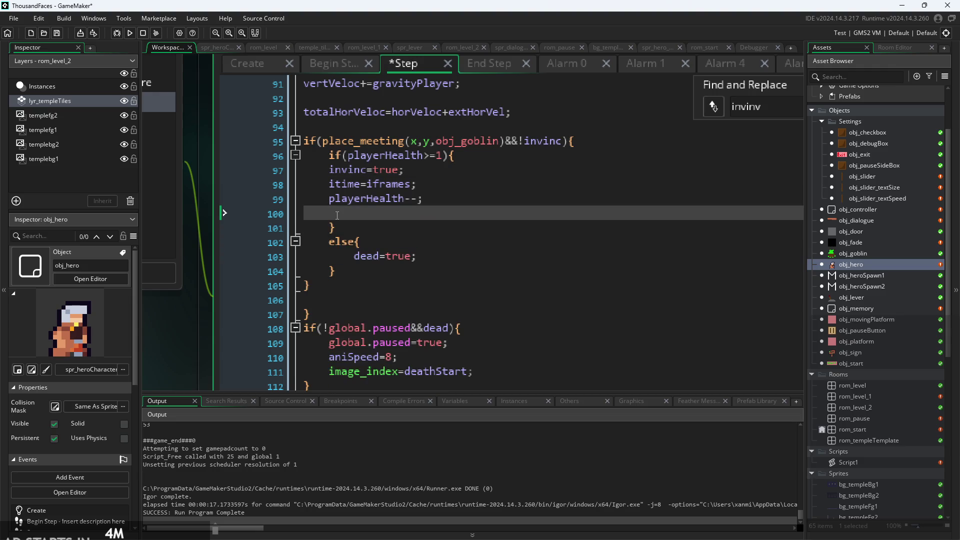
key("BackSpace")
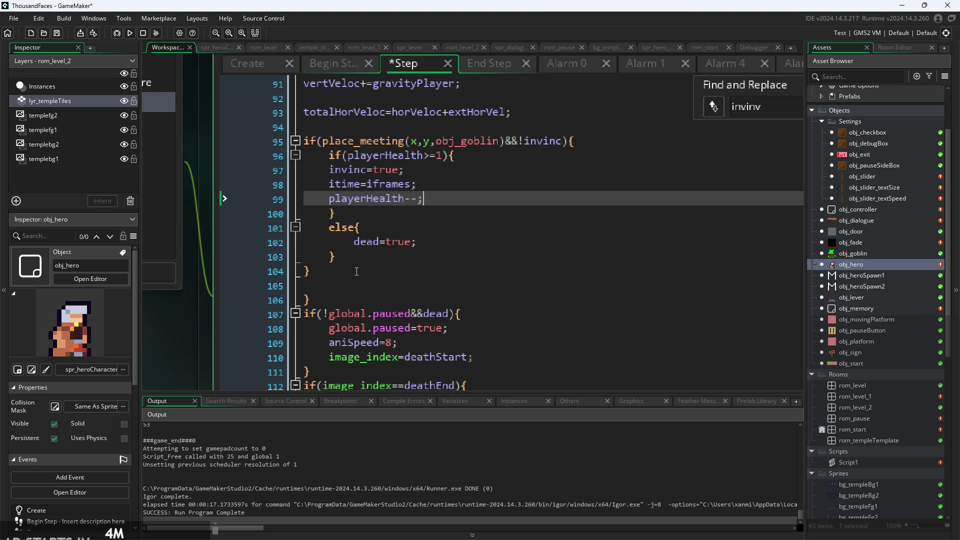
left_click(357, 272)
key("Return")
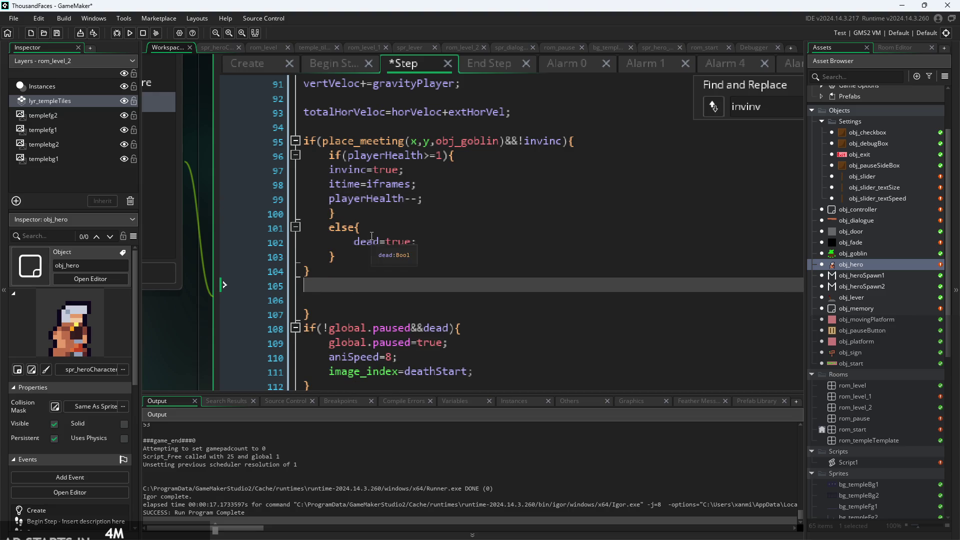
key("ctrl+v")
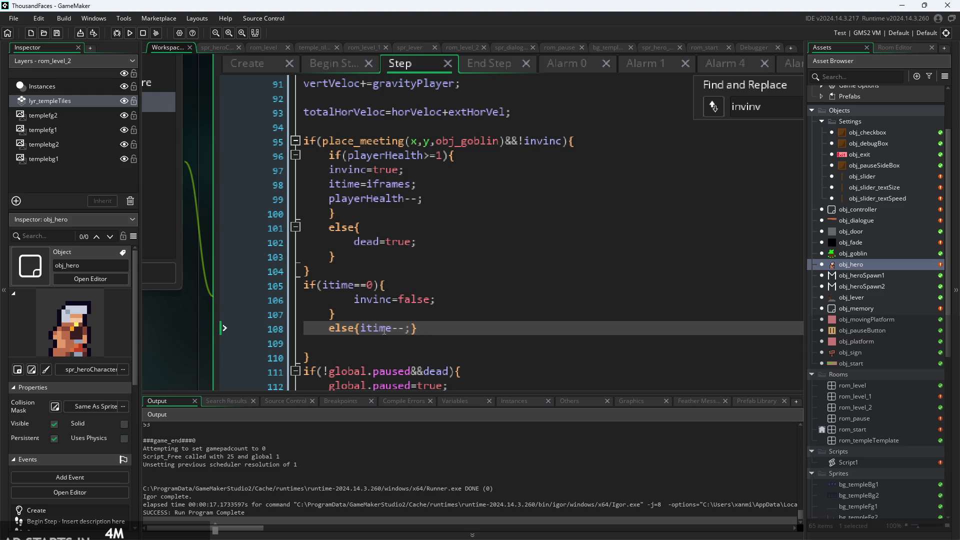
- Tidy the else branch and invinc=false indentation, save, and relaunch the game
left_click(329, 329)
key("BackSpace")
key("BackSpace")
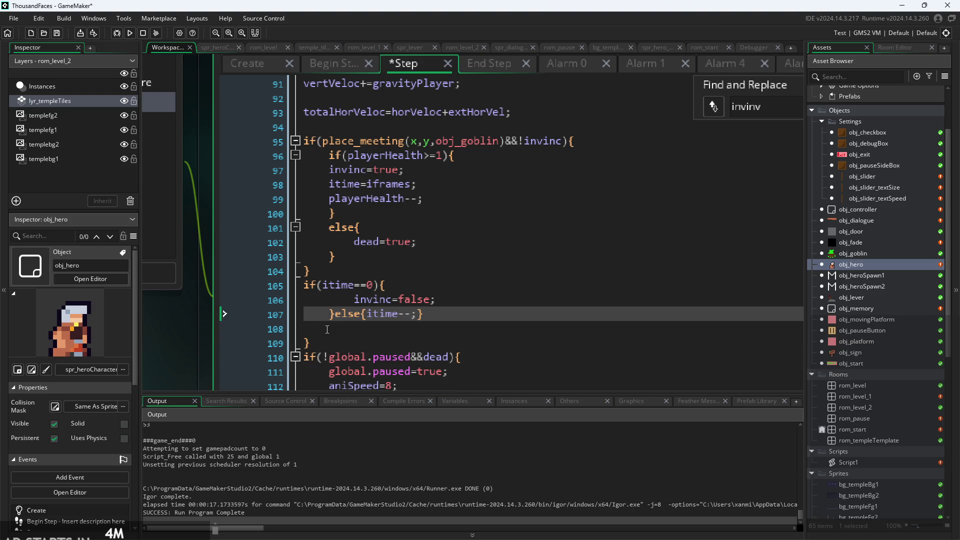
key("Return")
key("Up")
key("Delete")
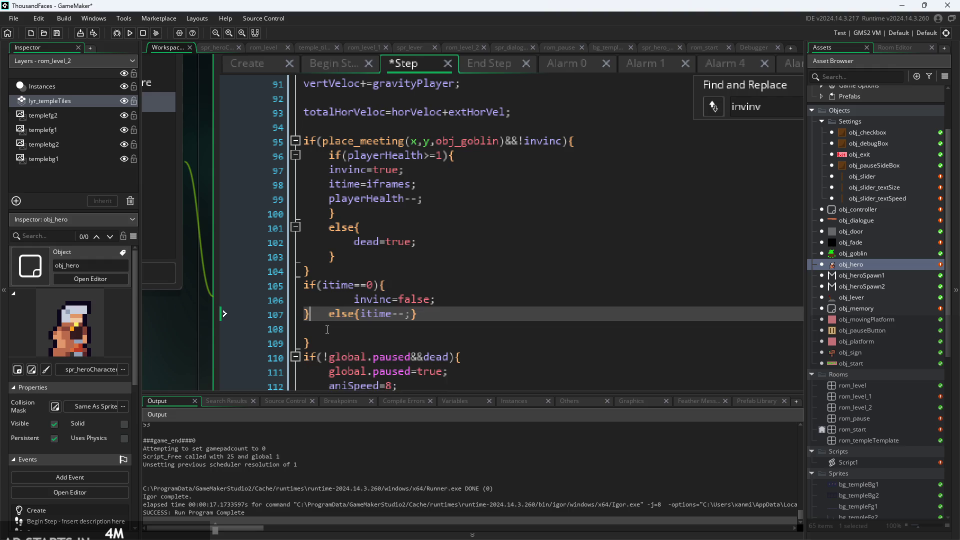
key("BackSpace")
key("Return")
key("Up")
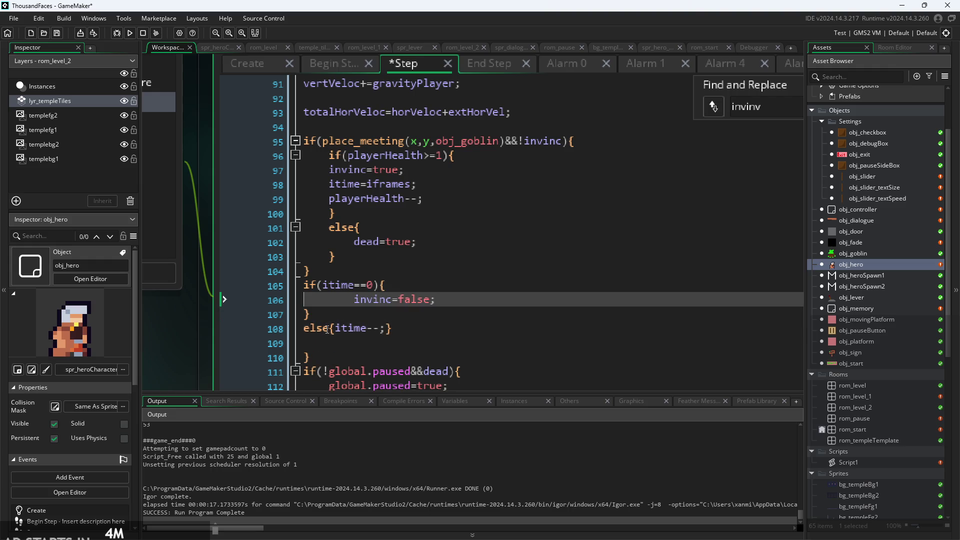
key("BackSpace")
key("ctrl+s")
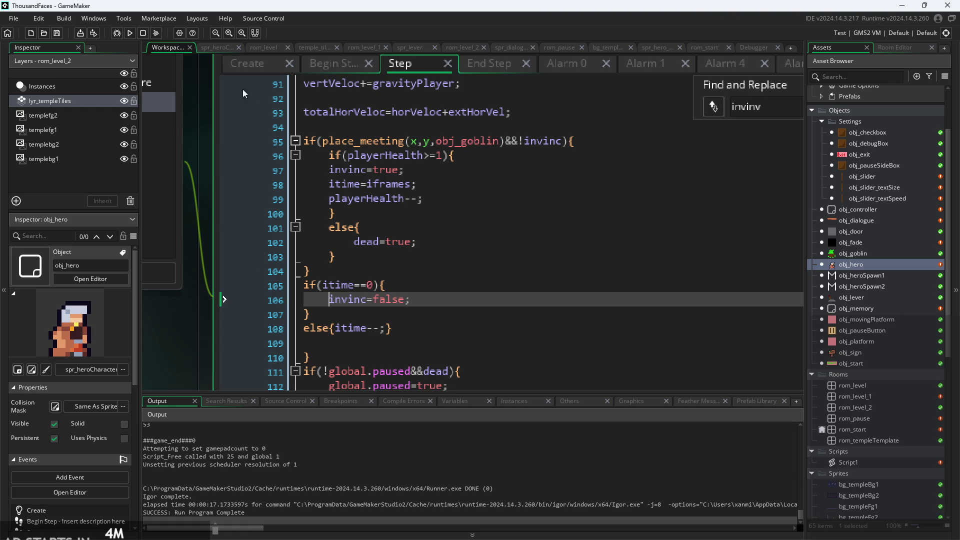
left_click(129, 34)
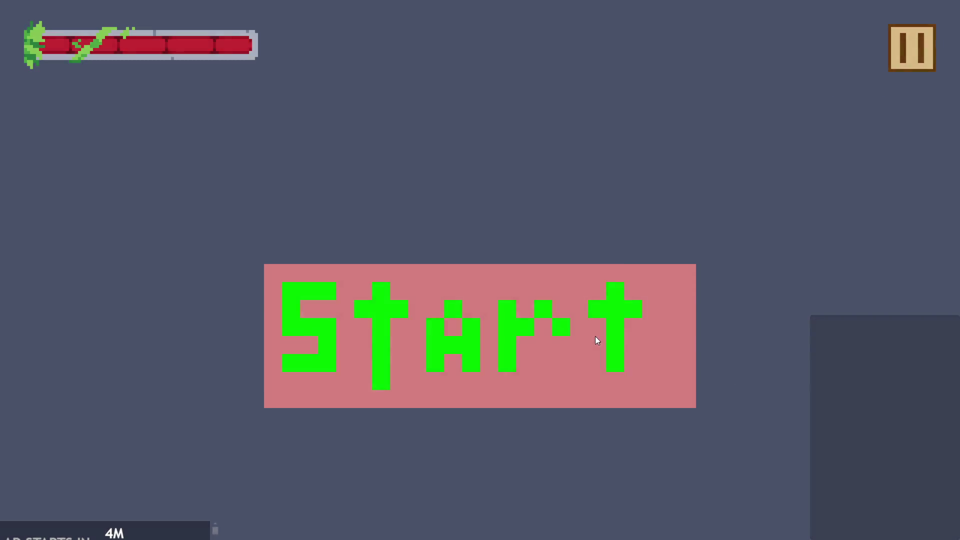
- Start the level and turn on the Debug Stats overlay from the pause settings
left_click(595, 336)
key("Right")
left_click(912, 47)
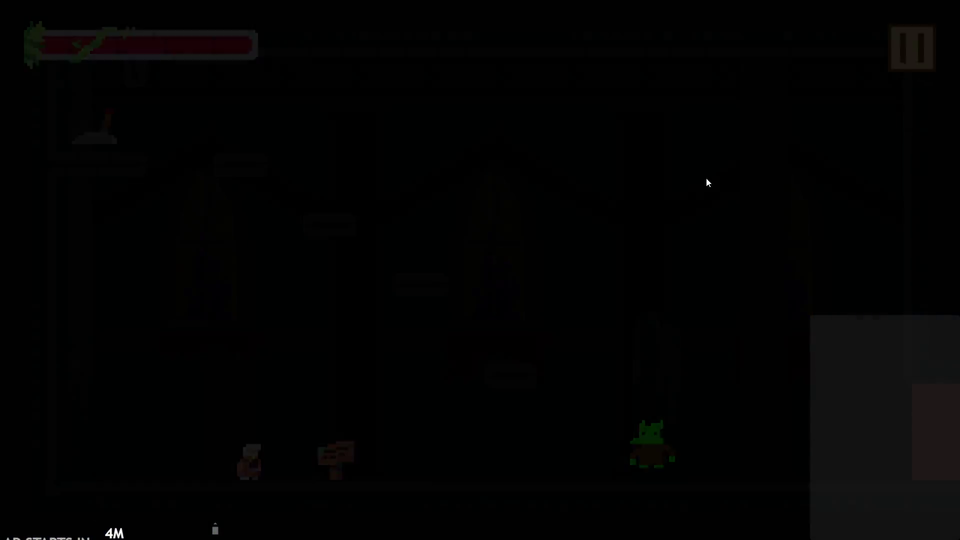
left_click(191, 128)
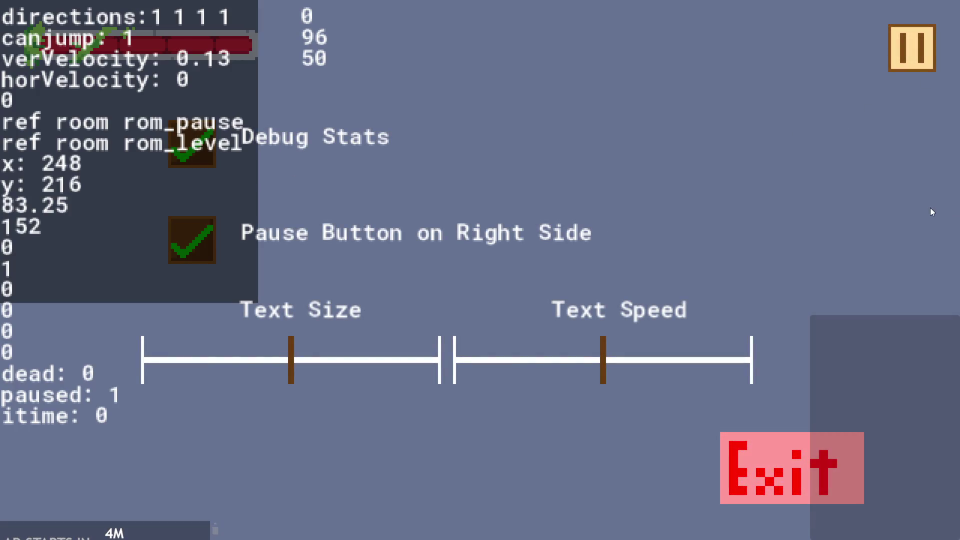
left_click(902, 57)
- Walk and jump the hero across the platforms toward the goblin
key("Escape")
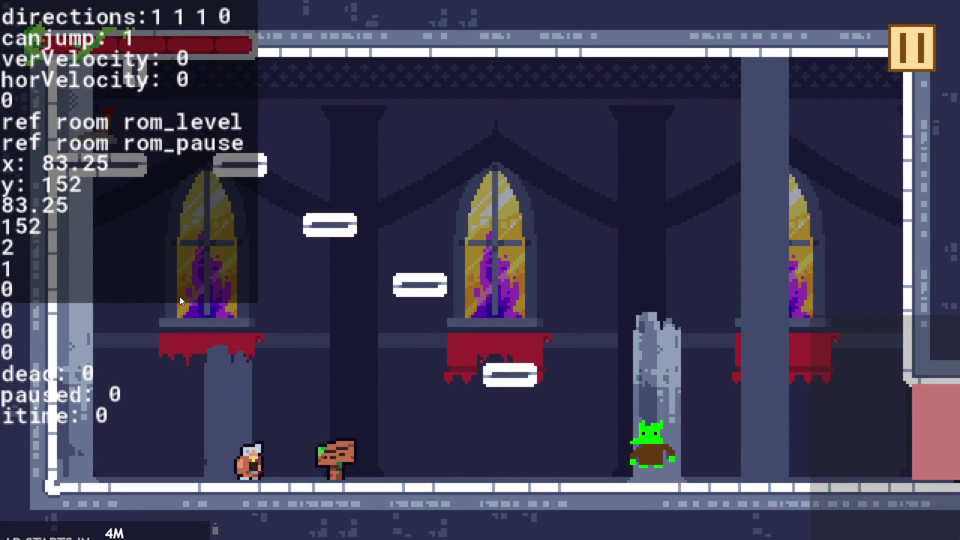
key("Right")
key("Left")
key("Up")
key("Right")
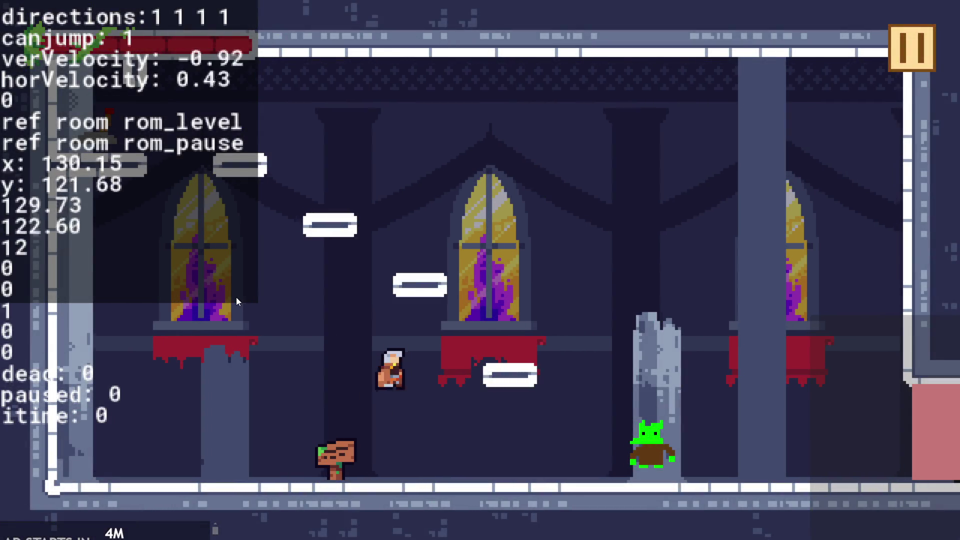
key("Up")
key("Left")
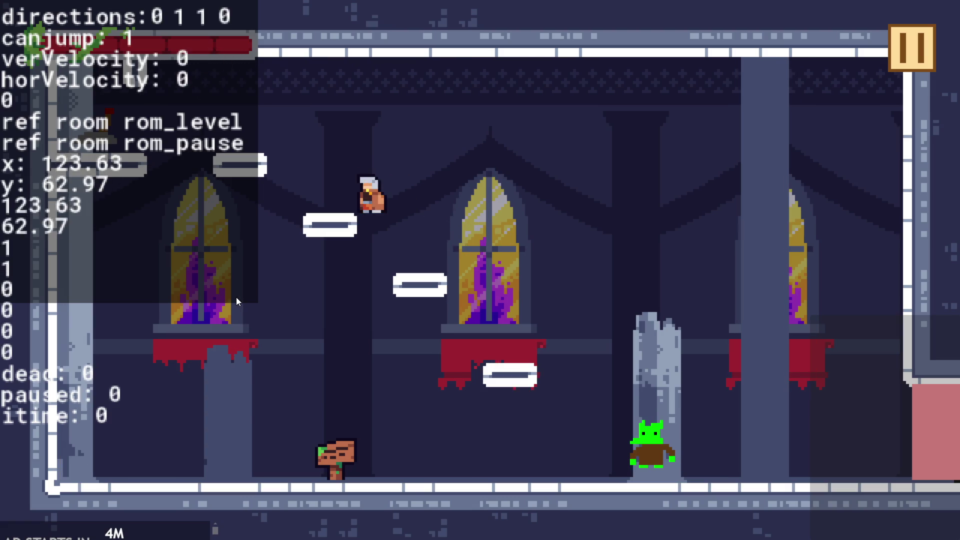
key("Up")
key("Right")
key("Up")
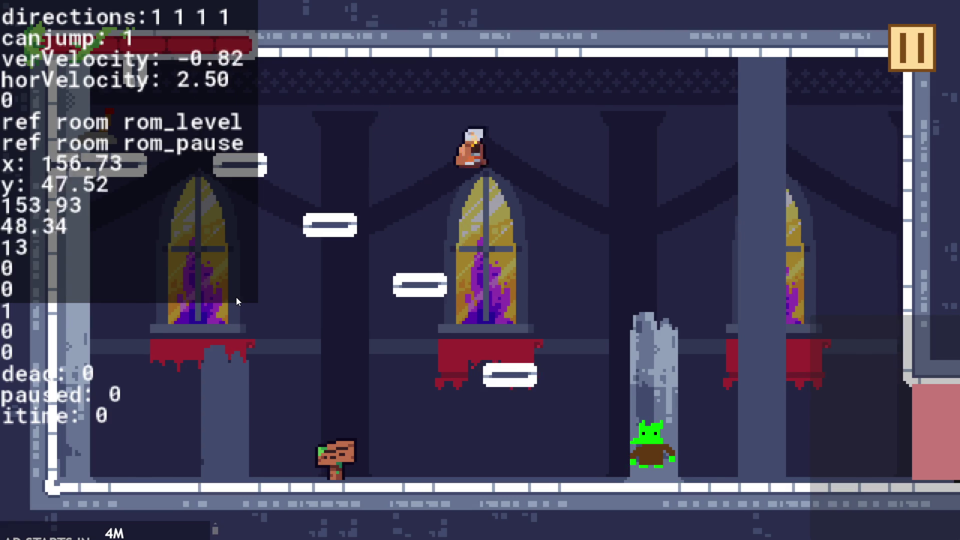
key("Left")
key("Up")
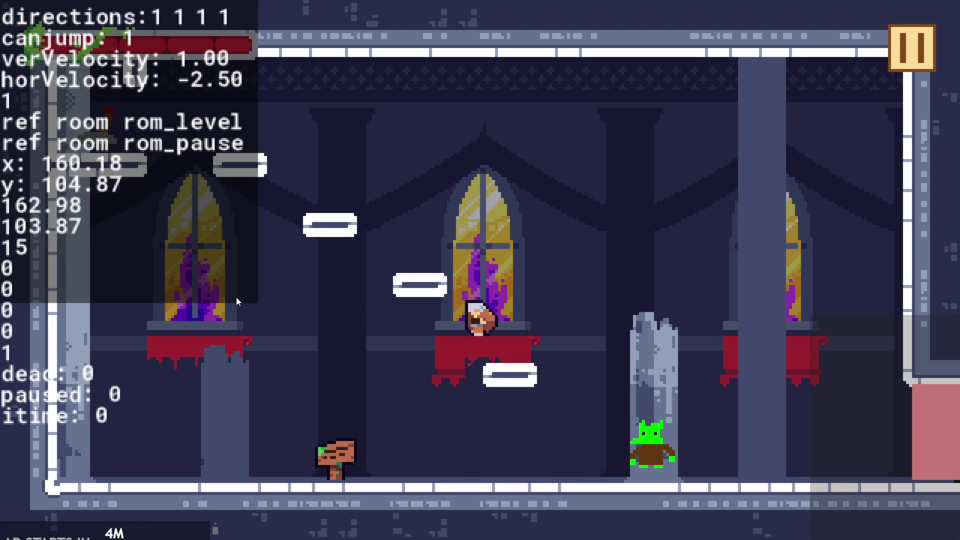
- Run the hero into the goblin until it dies and respawns, then exit to the editor
key("Right")
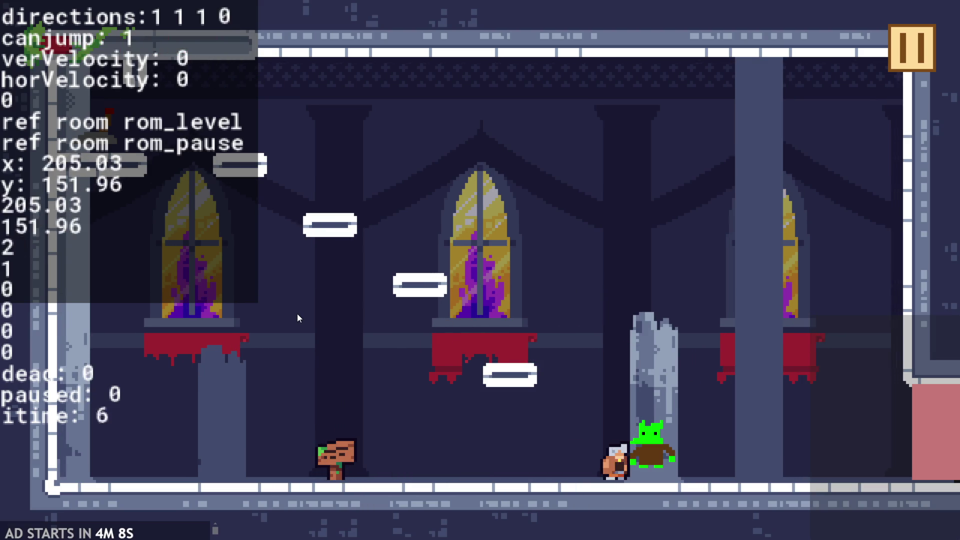
key("Left")
key("Right")
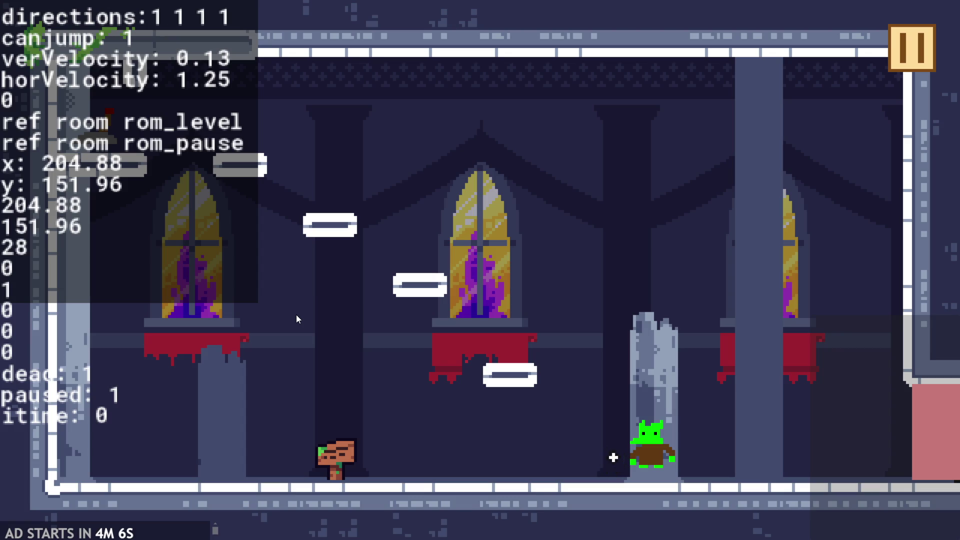
key("Right")
key("Right")
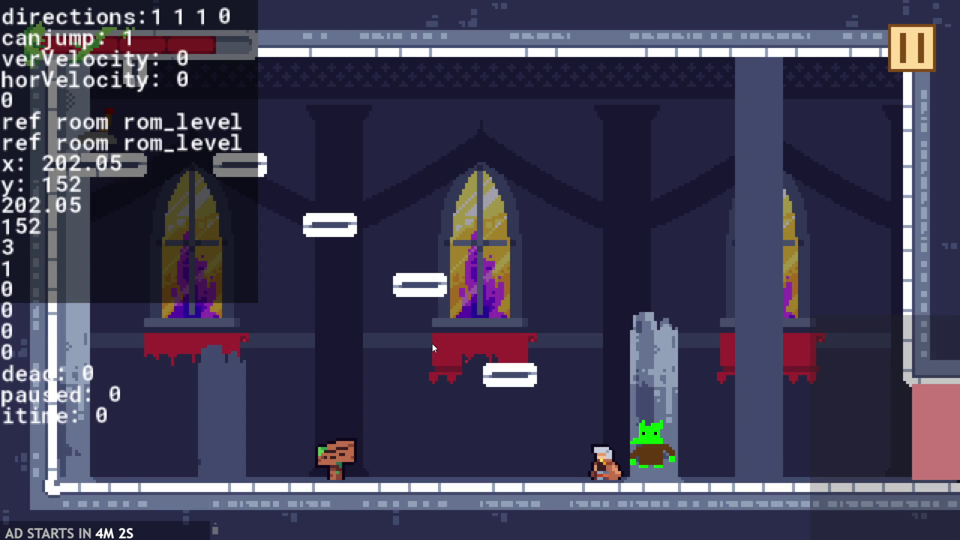
key("Left")
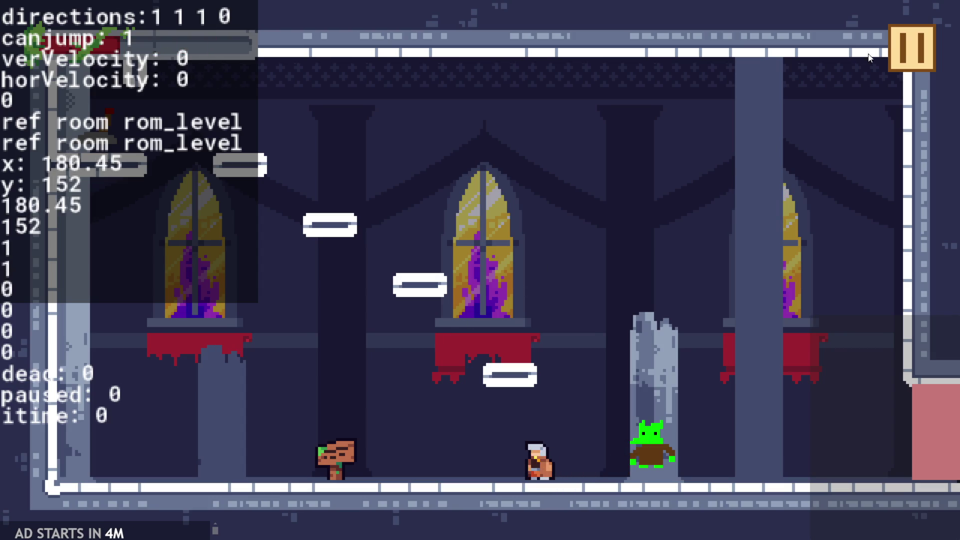
key("Right")
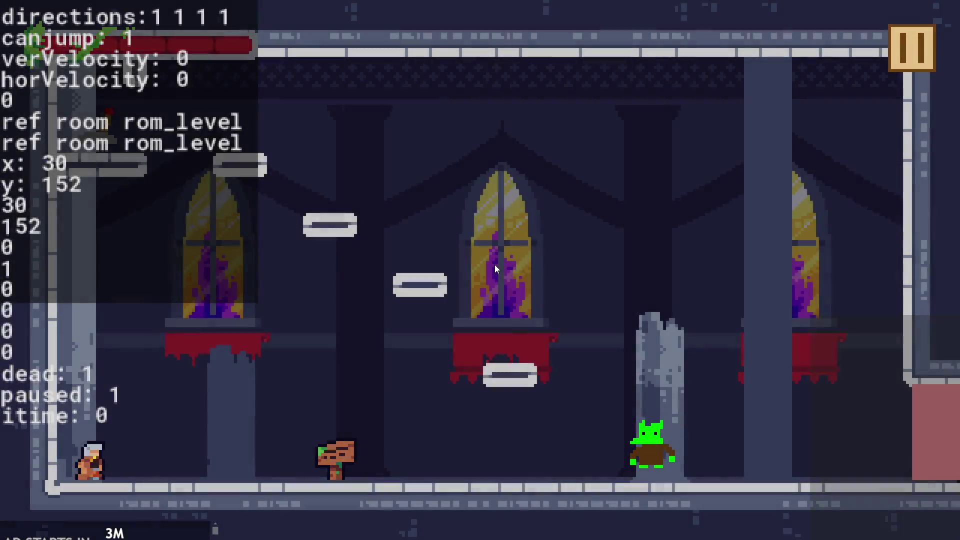
key("Right")
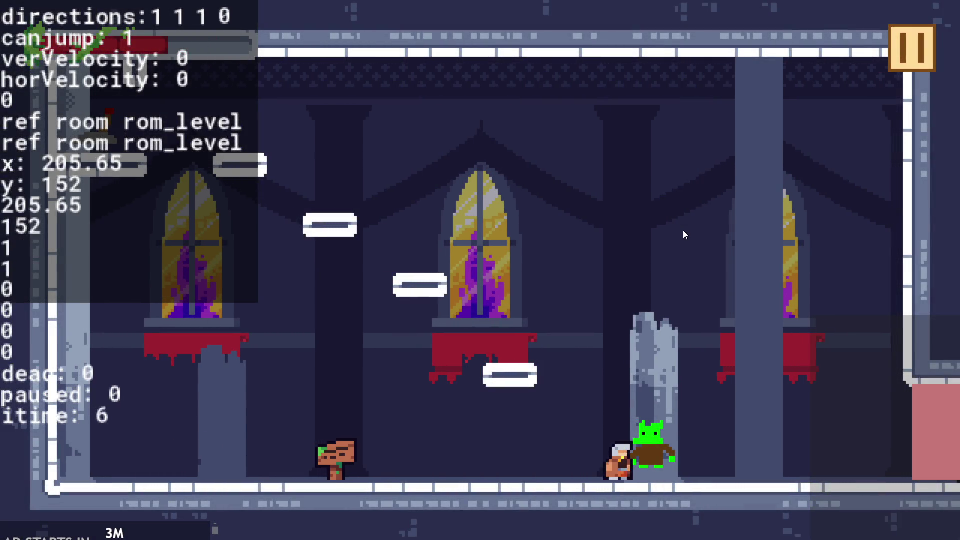
key("Left")
left_click(911, 48)
left_click(782, 489)
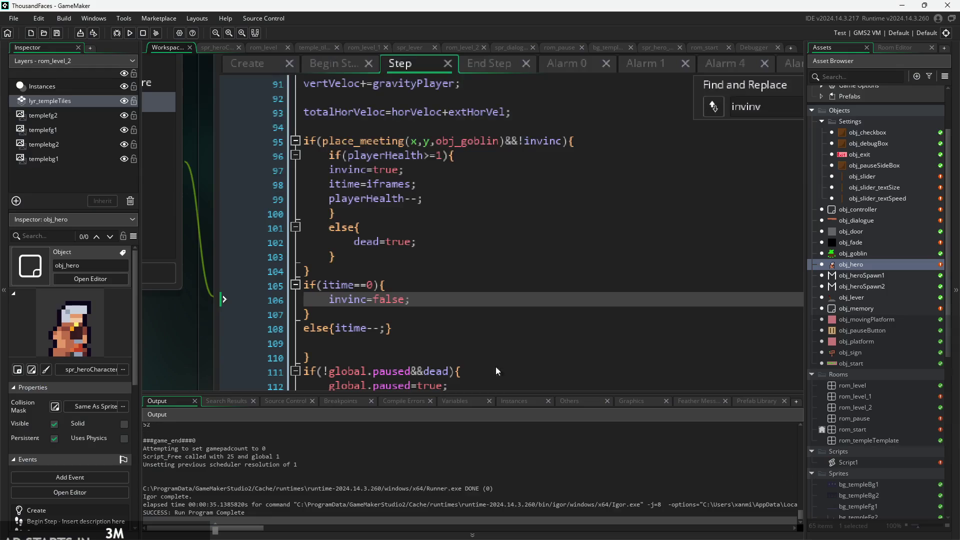
- Change line 47 of obj_hero's Create code to iframes=30 and build and run with F5
left_click(266, 69)
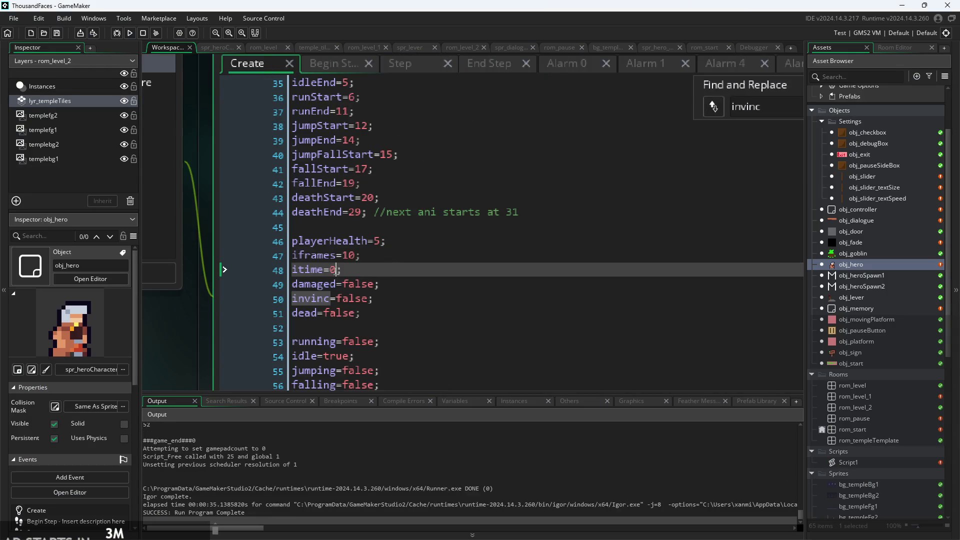
key("Up")
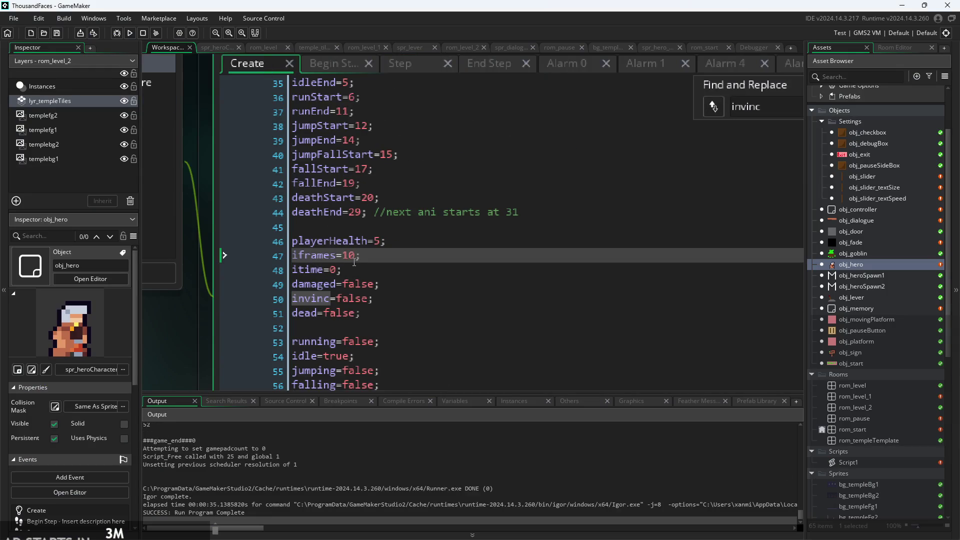
key("BackSpace")
type("3")
key("F5")
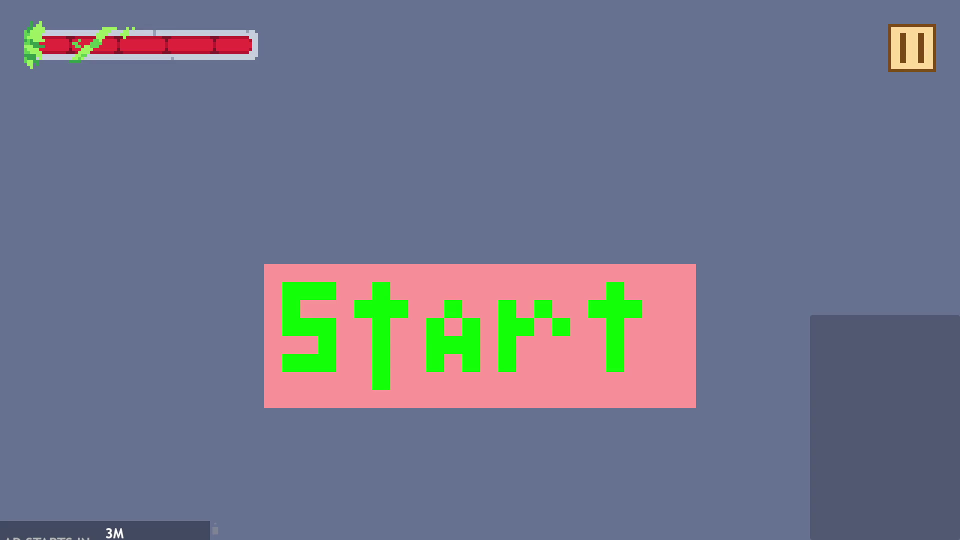
- Start the level and run the hero into the goblin twice until the health bar empties
left_click(424, 335)
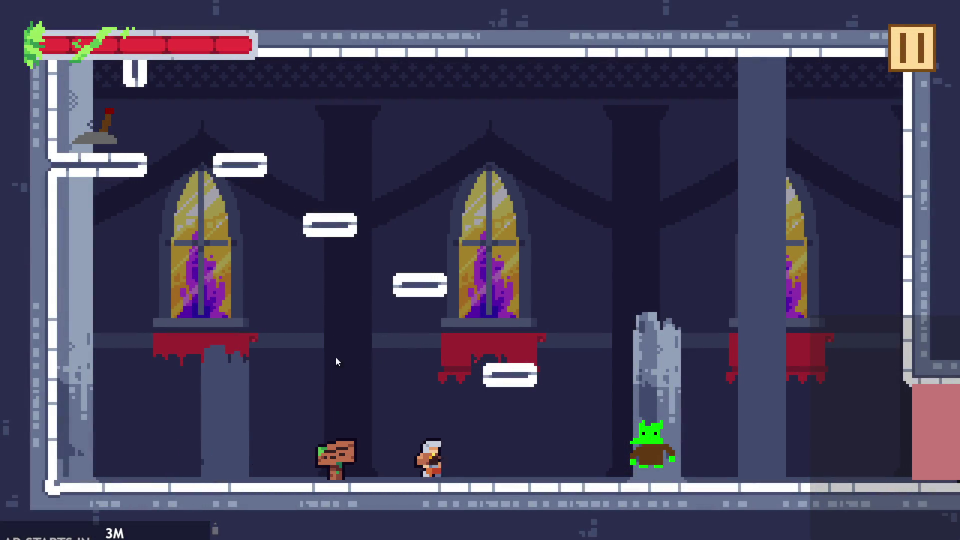
key("Right")
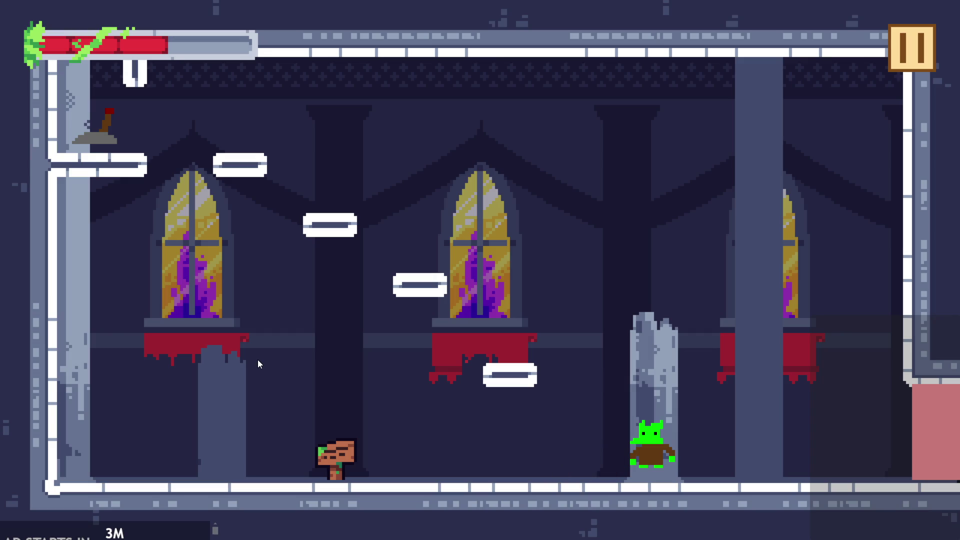
key("Right")
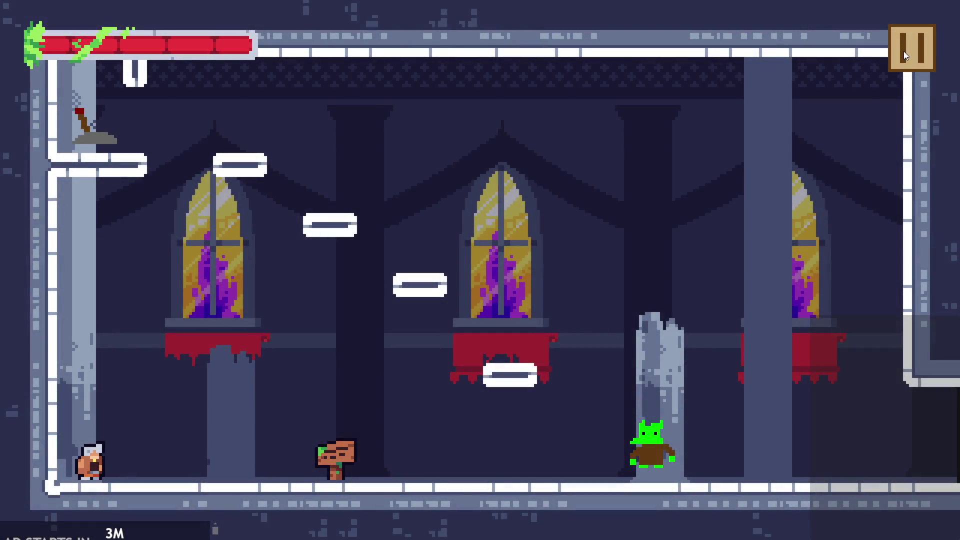
- Close the test run and switch from Begin Step to obj_hero's Step event code
left_click(904, 51)
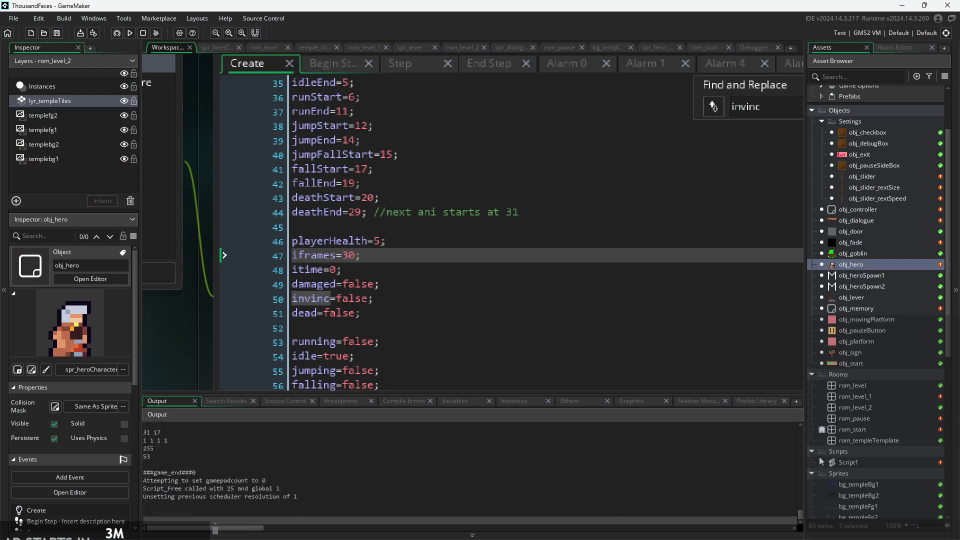
scroll(149, 327, "down", 5, "ctrl")
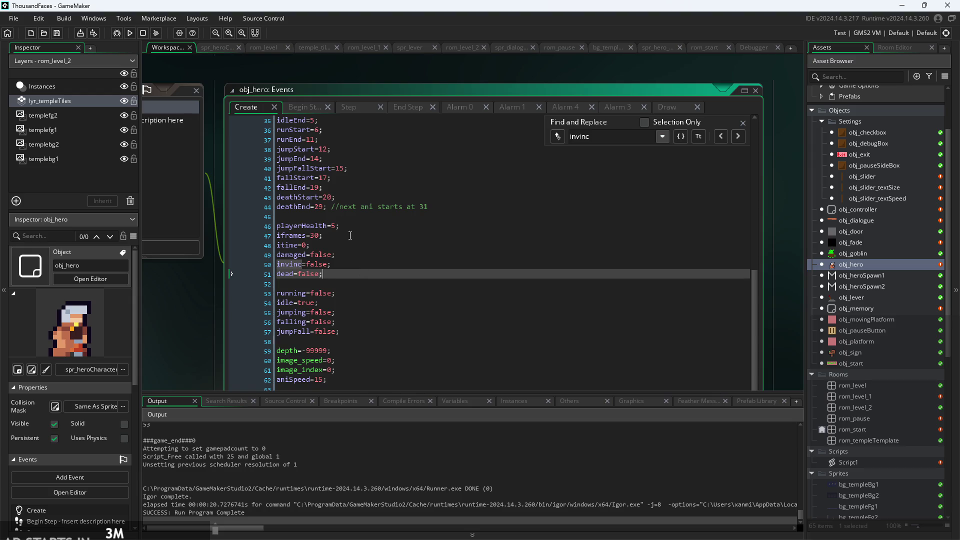
left_click(308, 106)
left_click(343, 109)
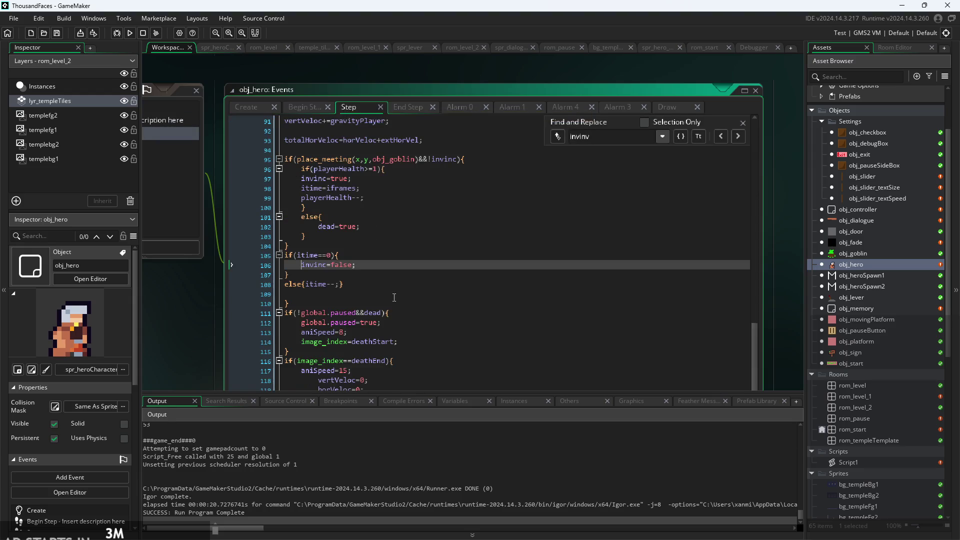
- Scroll the Step code to the goblin-hit check near the invinc=false line and line 100
scroll(405, 276, "down", 1)
scroll(420, 271, "up", 3)
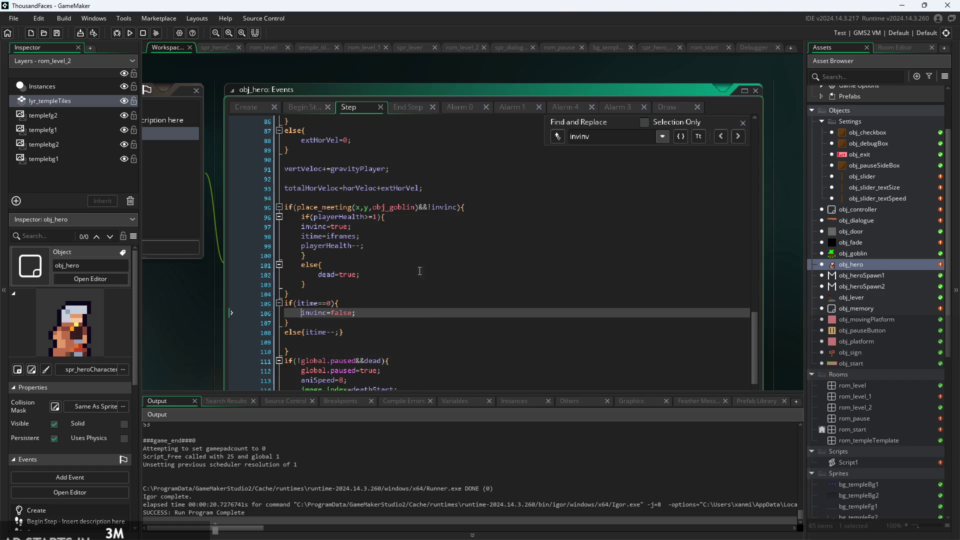
scroll(381, 225, "up", 10)
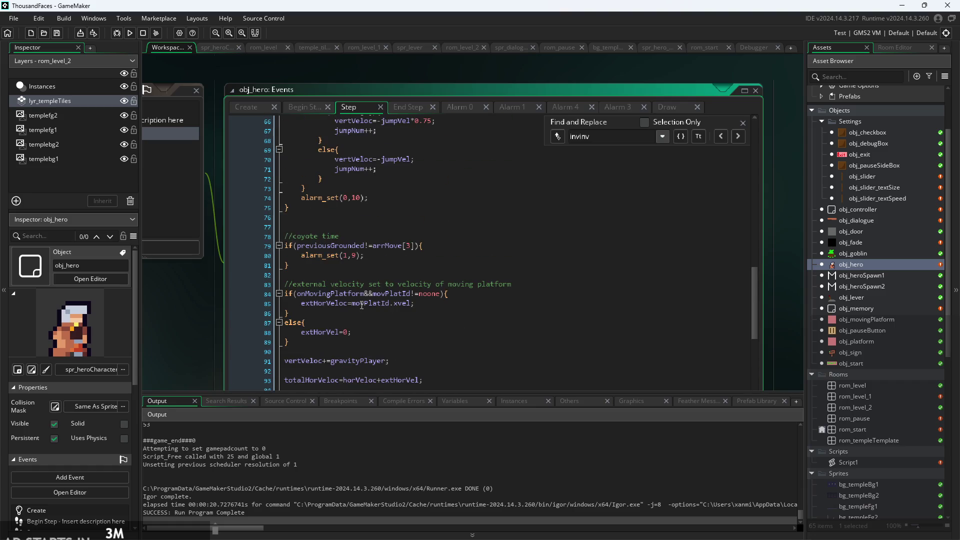
scroll(366, 308, "up", 1)
scroll(365, 309, "up", 14)
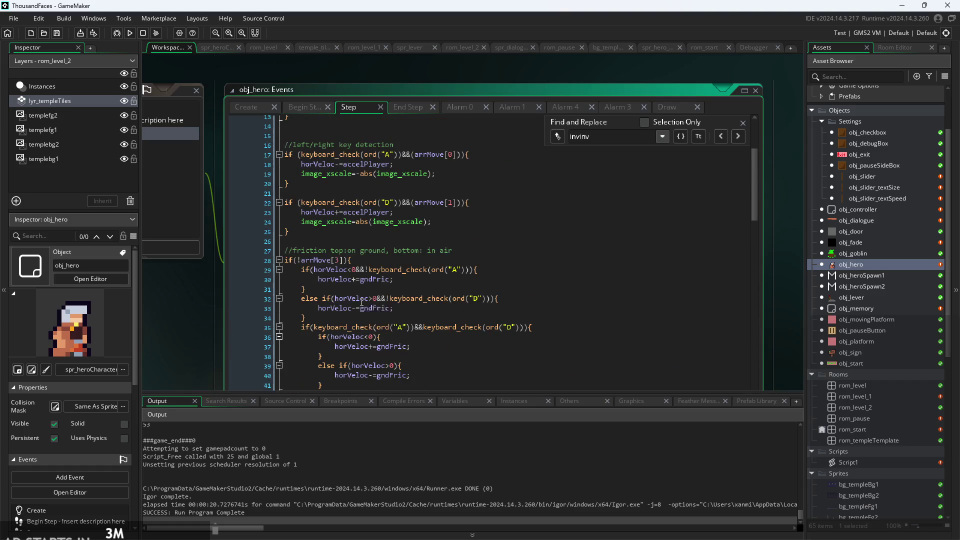
scroll(362, 304, "down", 14)
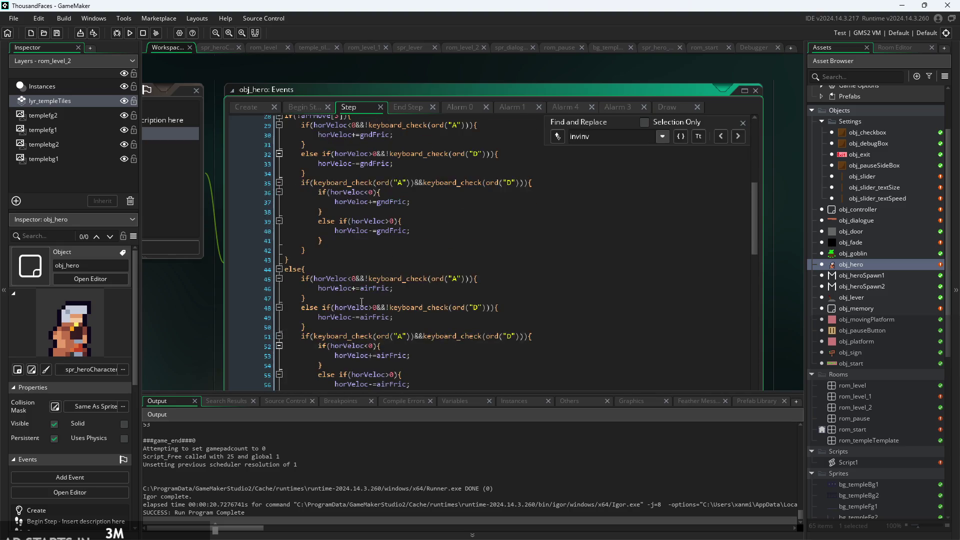
scroll(362, 304, "down", 18)
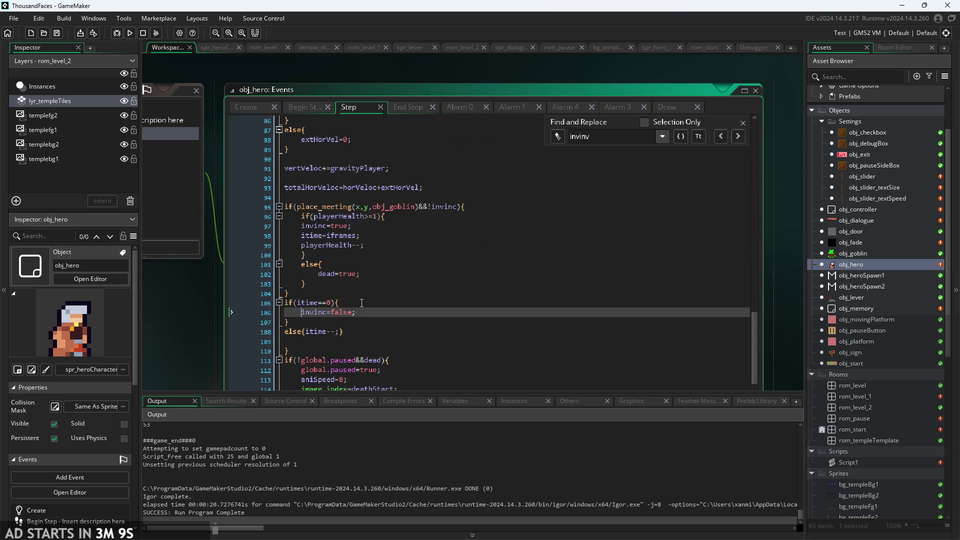
left_click(510, 192)
scroll(510, 234, "up", 3)
left_click(510, 231)
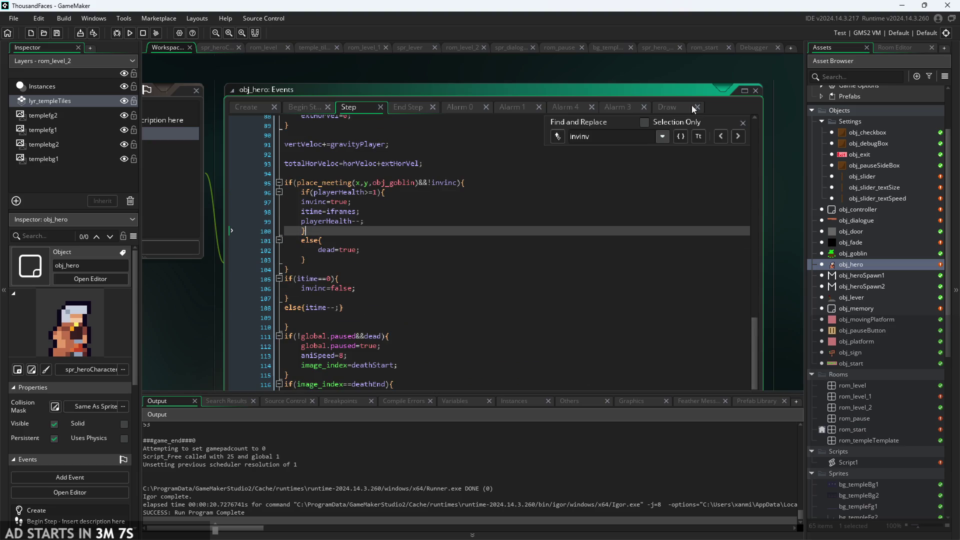
- Close the search, change line 96 from playerHealth>=1 to playerHealth>1, save with Ctrl+S, and run
left_click(747, 129)
scroll(380, 233, "down", 1)
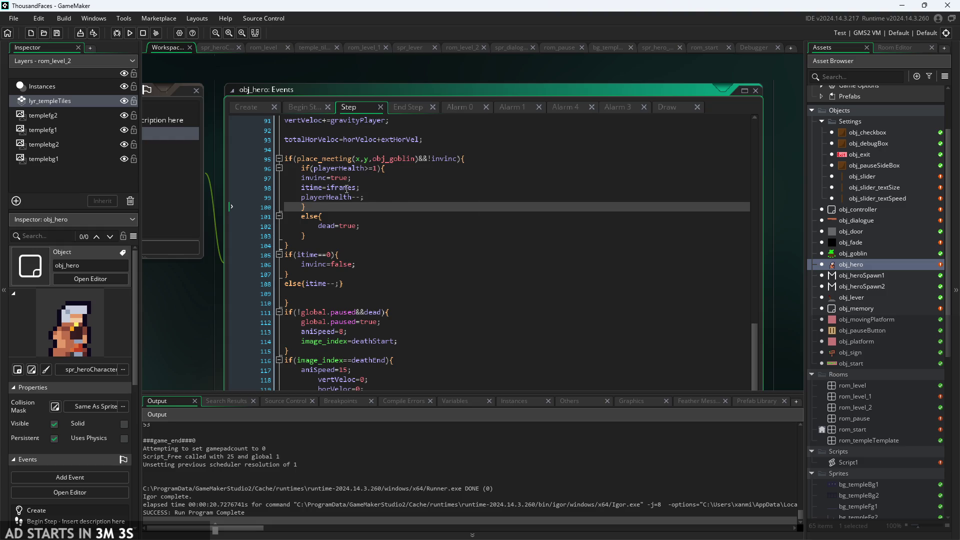
scroll(347, 189, "up", 3)
left_click(392, 159)
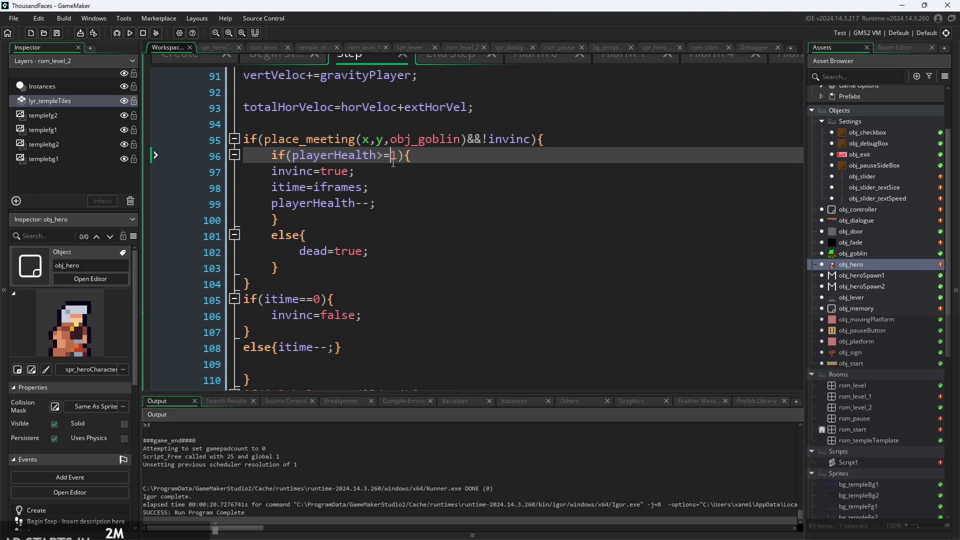
key("BackSpace")
scroll(569, 93, "down", 3)
key("ctrl+s")
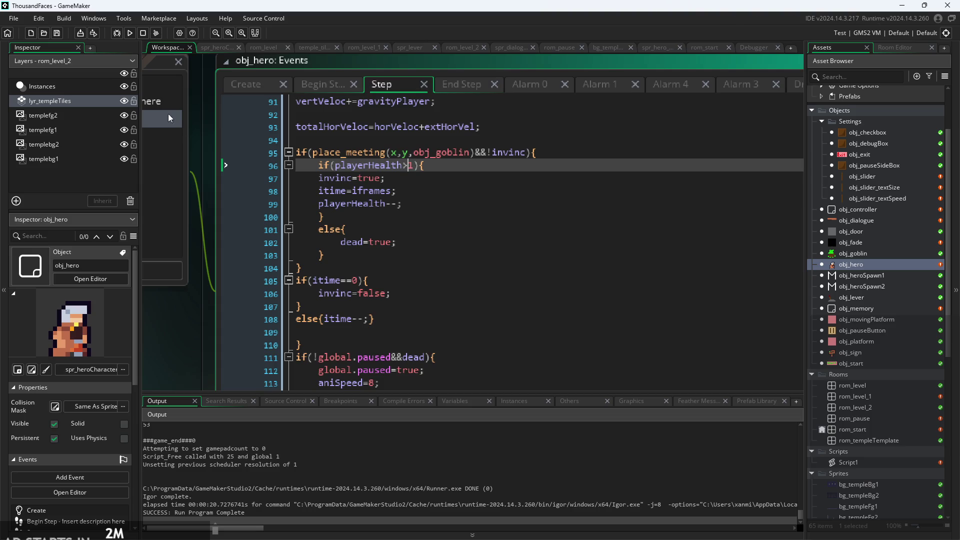
left_click(130, 35)
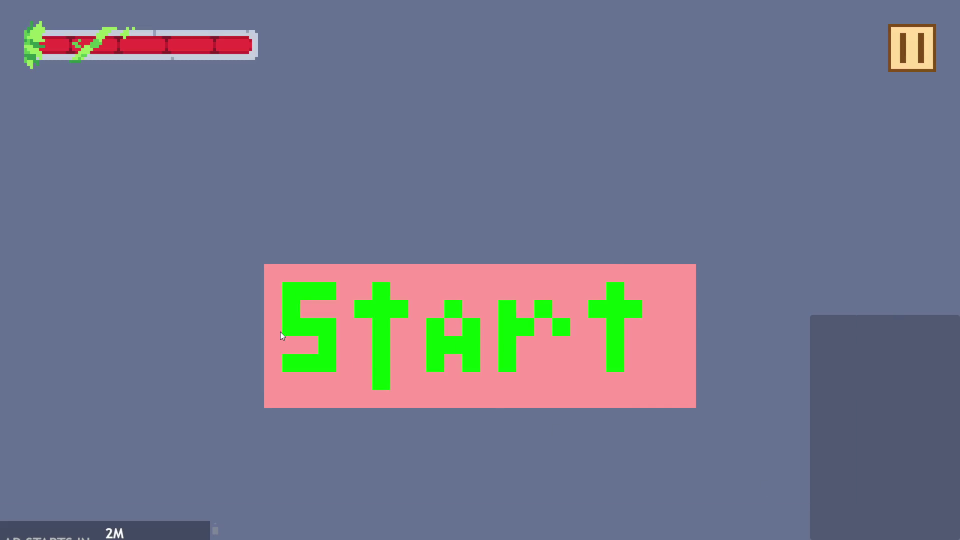
- Start the level, let the goblin hit the hero twice until it dies and respawns, then exit
left_click(280, 332)
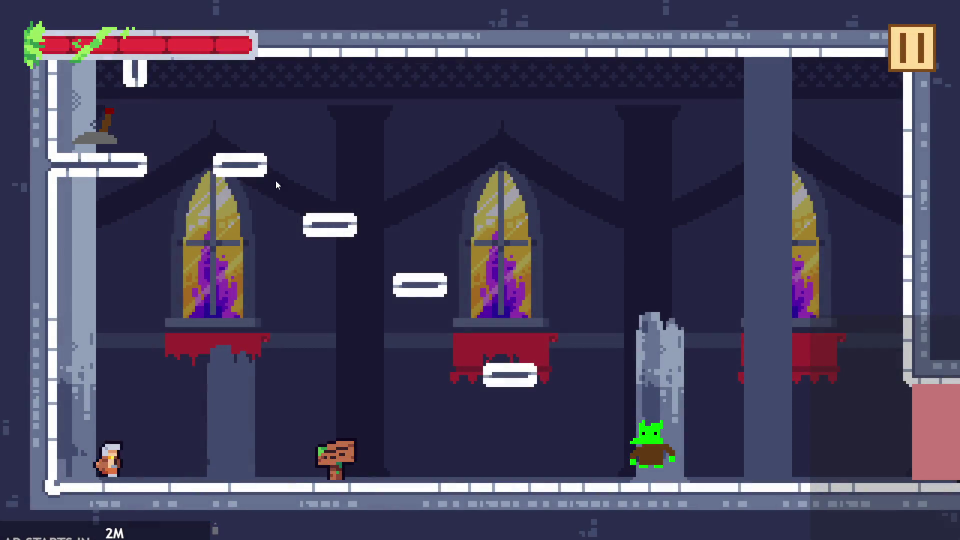
key("Right")
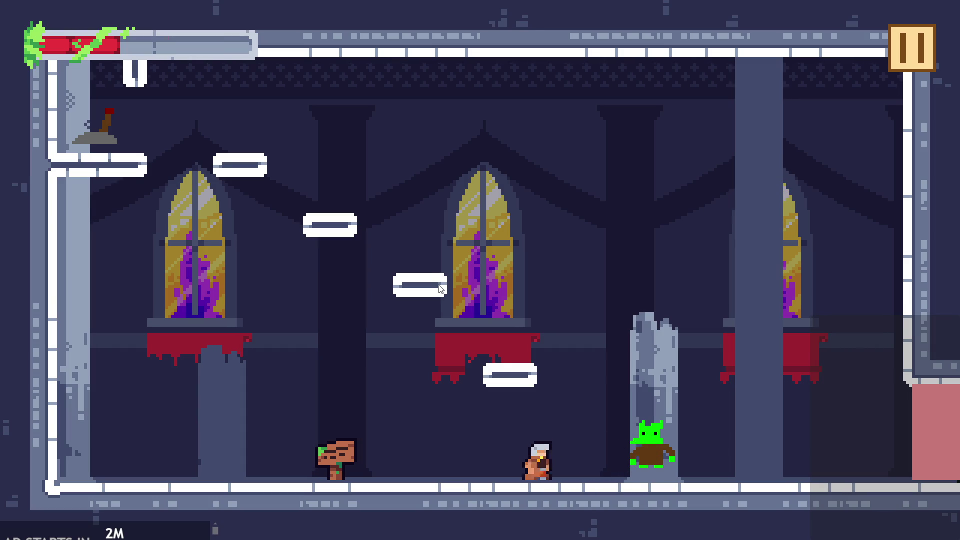
key("Right")
key("Right")
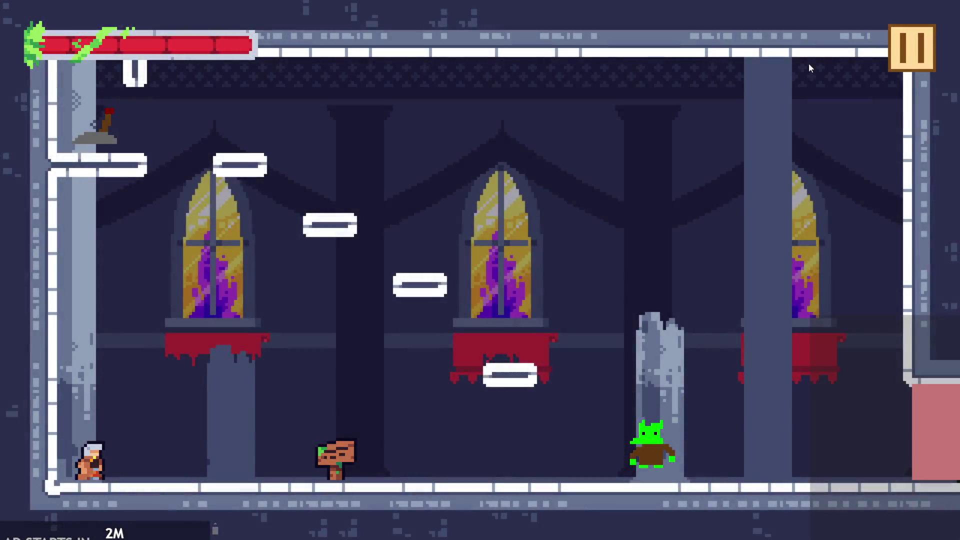
left_click(911, 47)
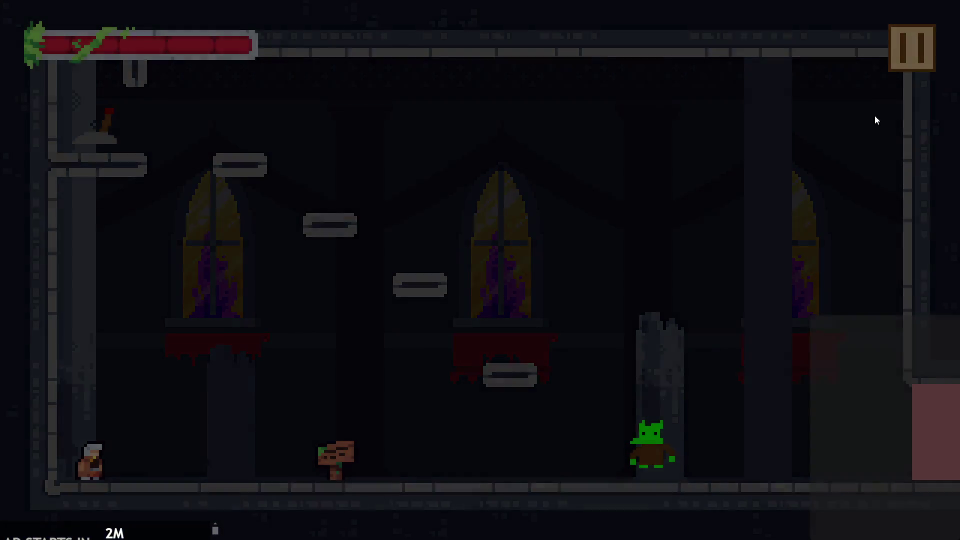
left_click(756, 478)
key("Down")
key("Down")
key("Down")
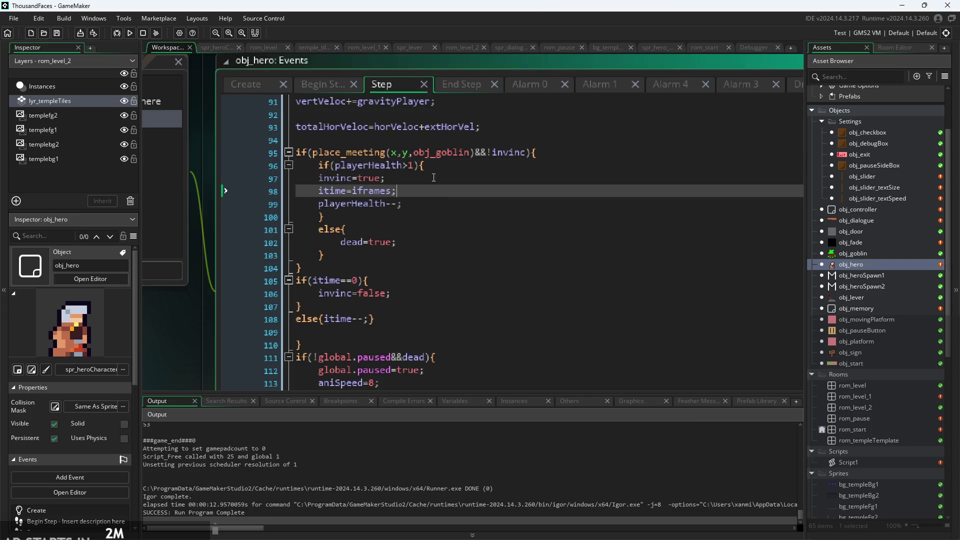
key("Up")
key("Up")
key("Up")
key("Down")
key("shift+Escape")
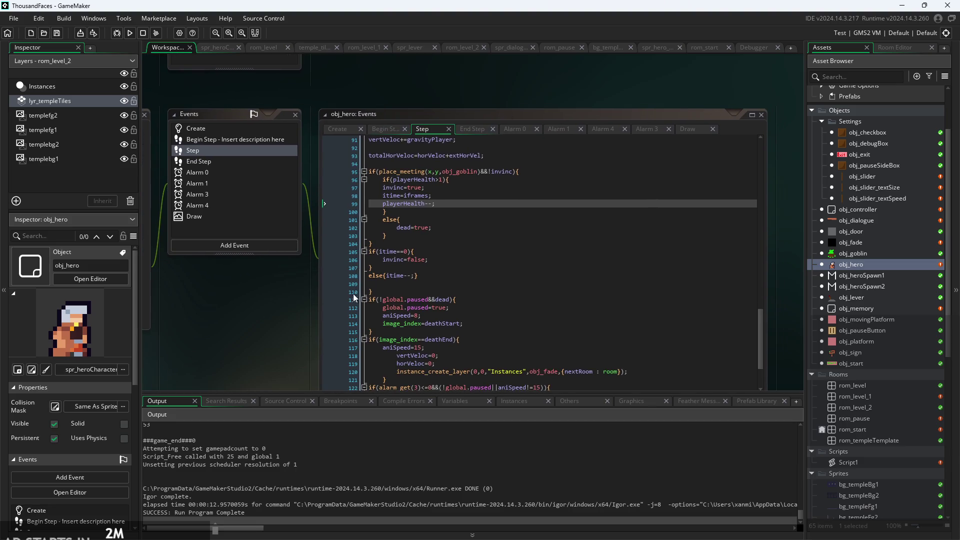
scroll(269, 336, "up", 1, "ctrl")
scroll(269, 336, "up", 1, "ctrl")
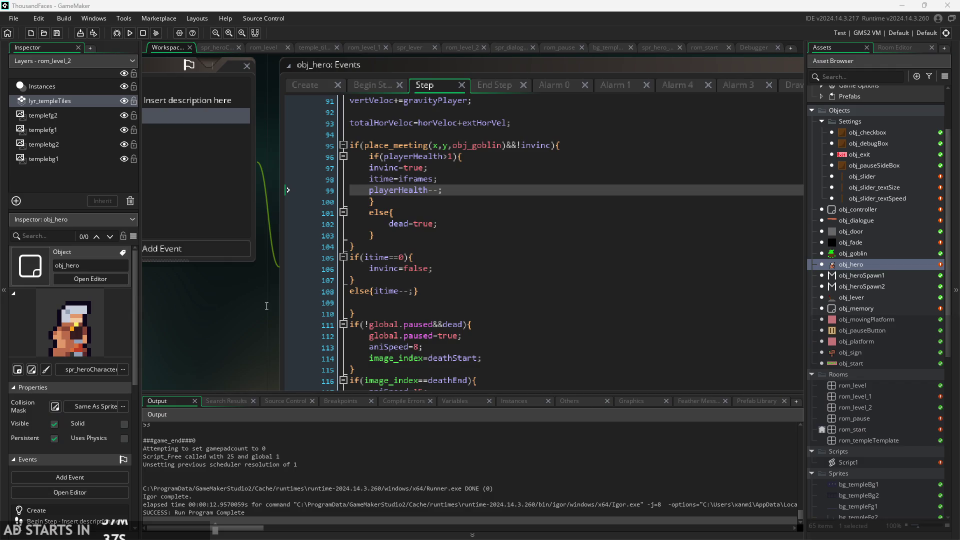
scroll(202, 303, "down", 2)
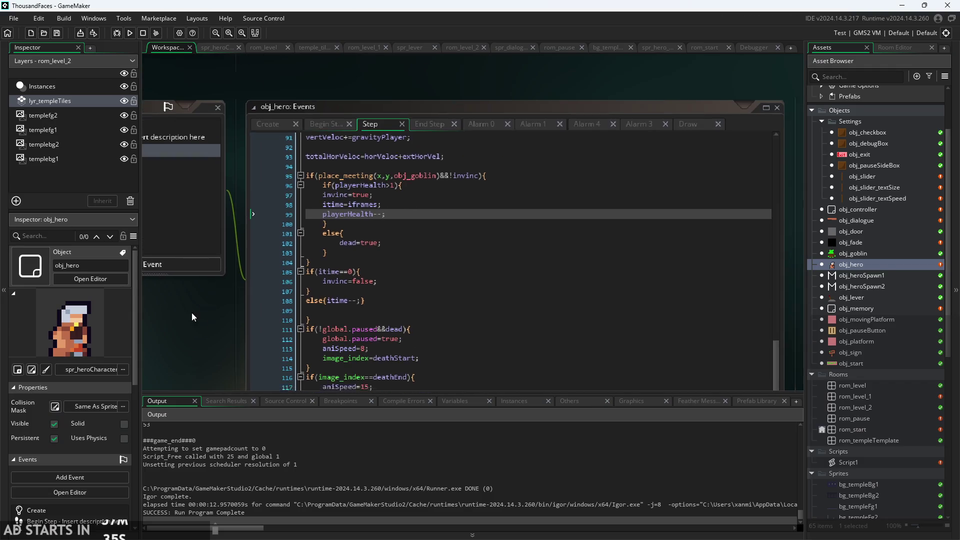
left_click_drag(192, 316, 189, 283)
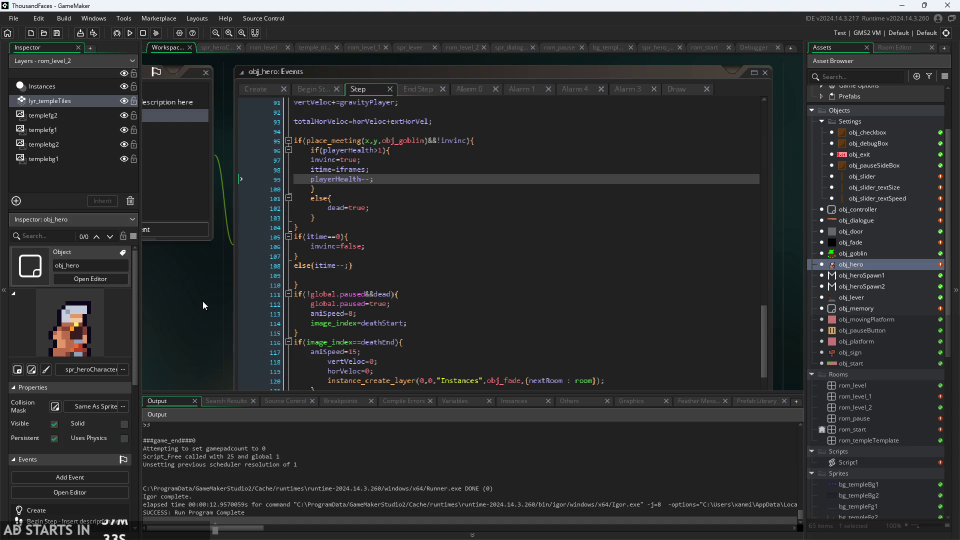
scroll(277, 244, "up", 2)
scroll(278, 250, "up", 1)
left_click_drag(278, 250, 241, 244)
scroll(339, 240, "down", 2)
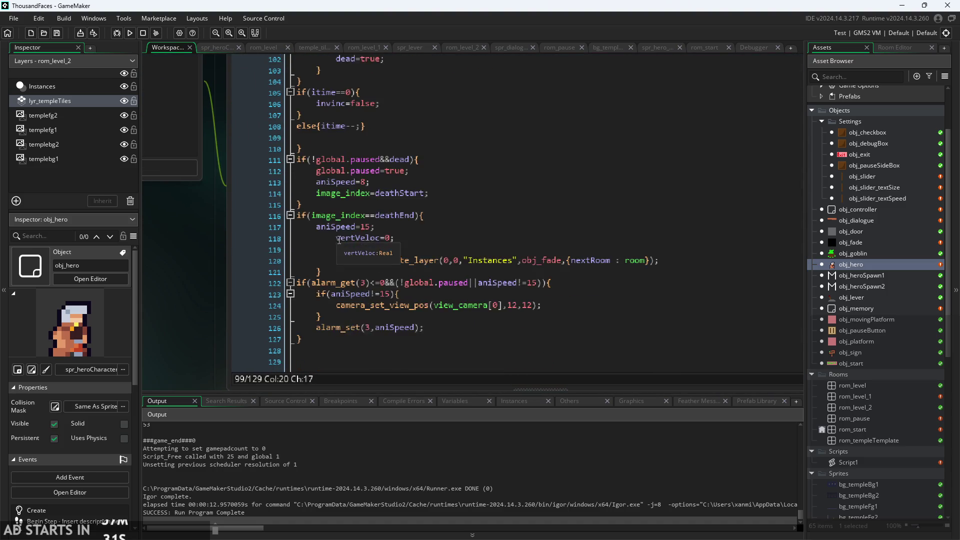
scroll(158, 261, "down", 1)
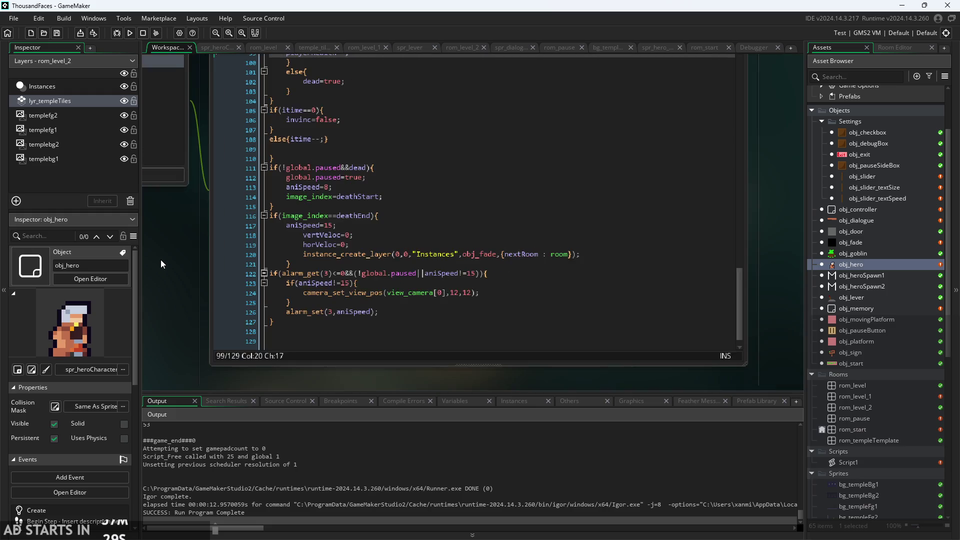
scroll(161, 260, "up", 1)
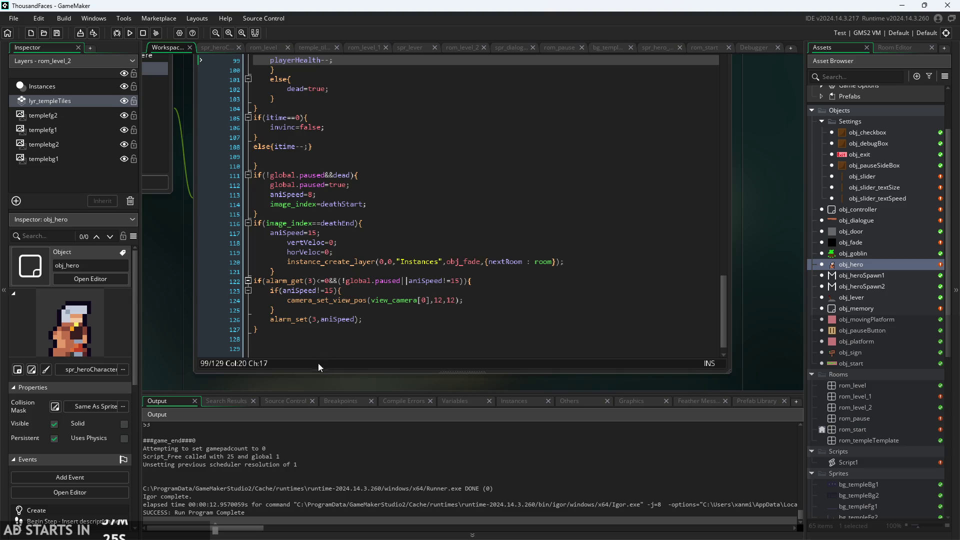
left_click_drag(172, 331, 189, 337)
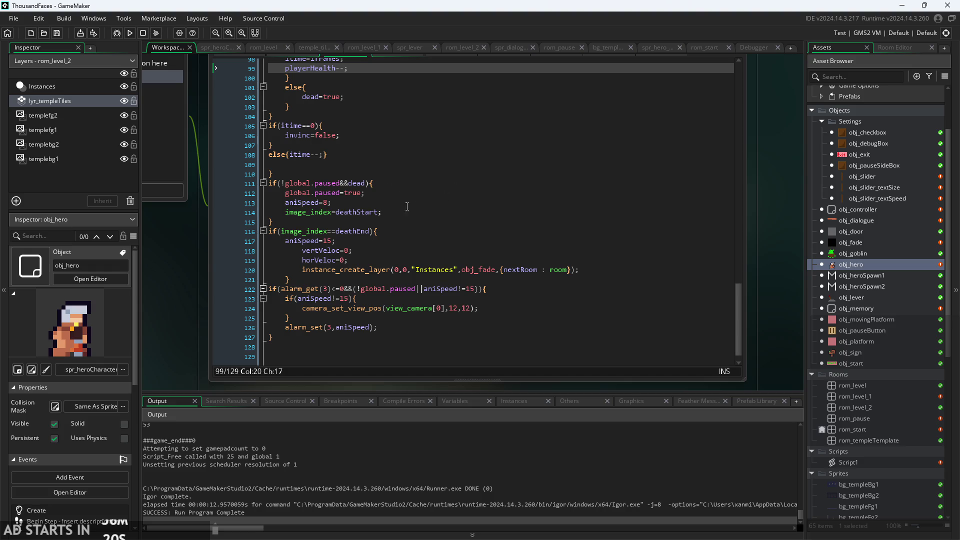
left_click(380, 260)
scroll(161, 277, "down", 2)
scroll(201, 290, "up", 2)
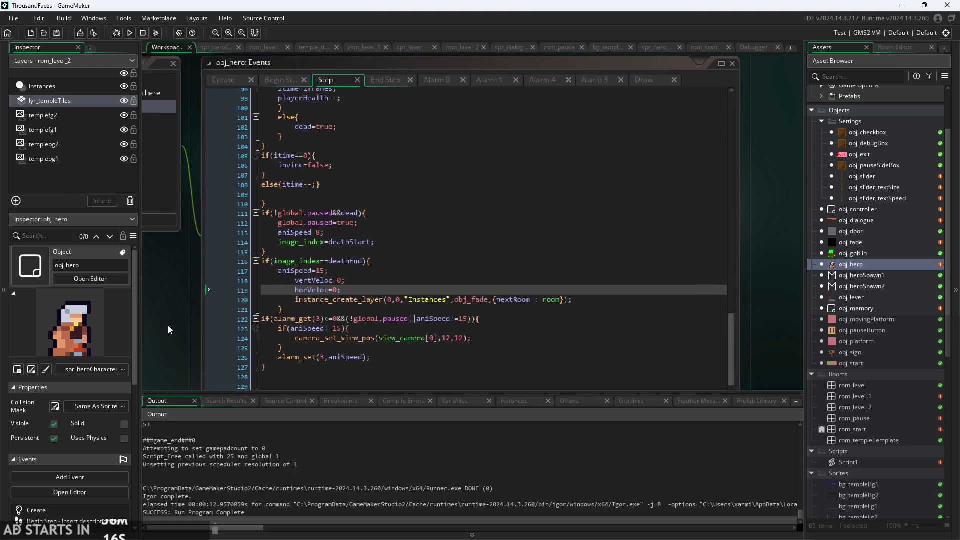
scroll(168, 325, "down", 2)
scroll(172, 323, "up", 2)
scroll(190, 298, "down", 1)
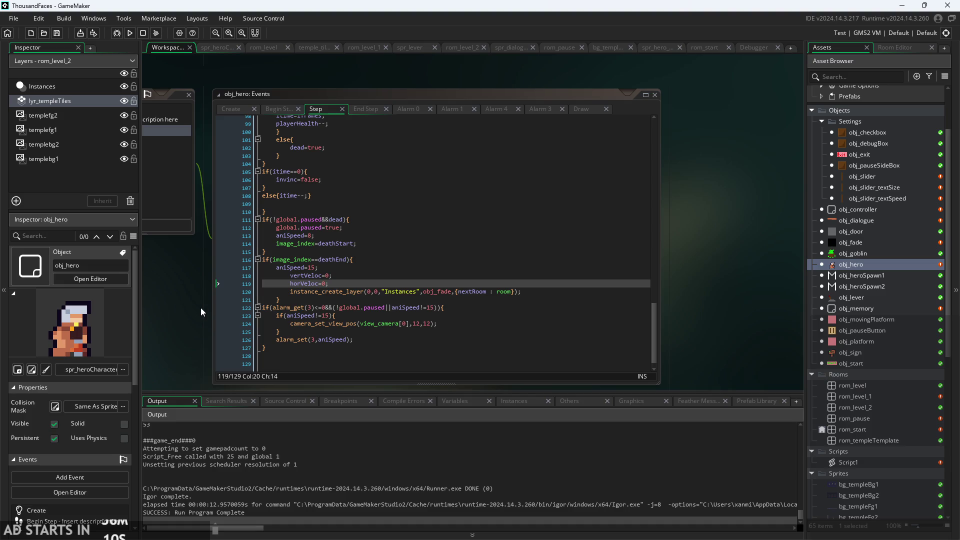
scroll(217, 293, "left", 2)
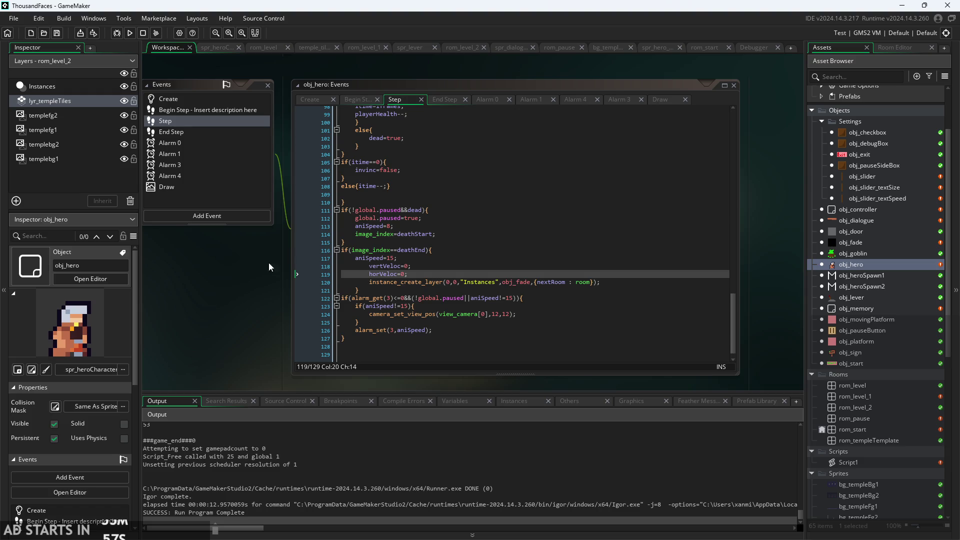
left_click_drag(247, 284, 268, 278)
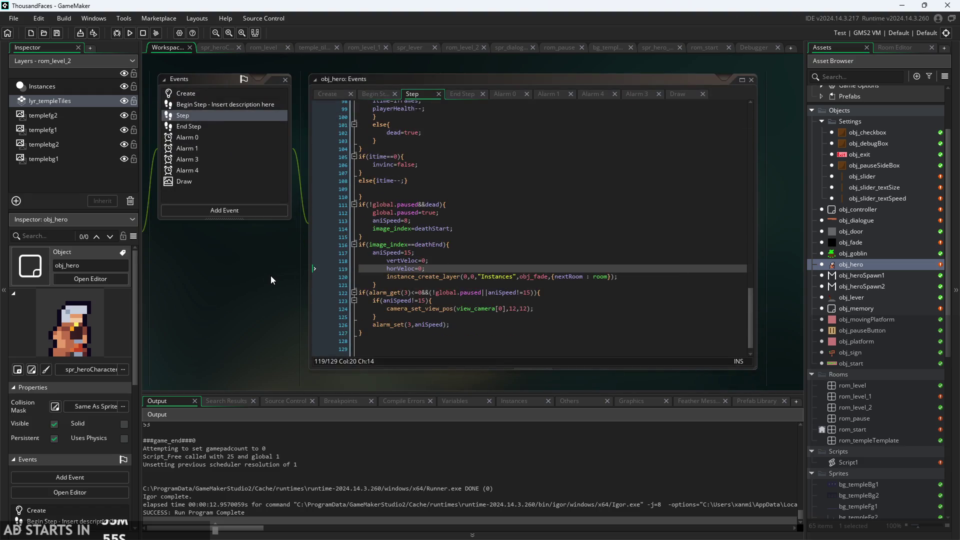
scroll(271, 275, "down", 1)
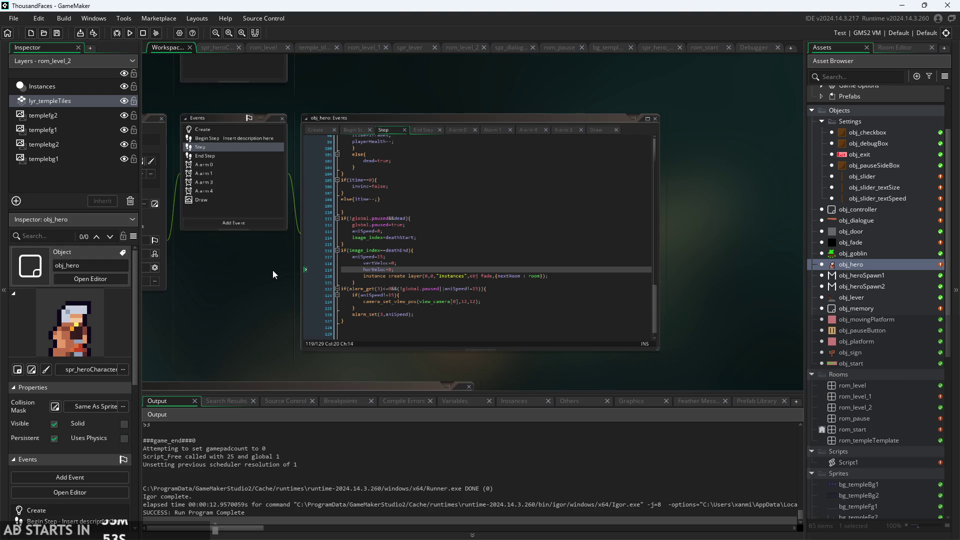
left_click(321, 275)
scroll(255, 290, "up", 1)
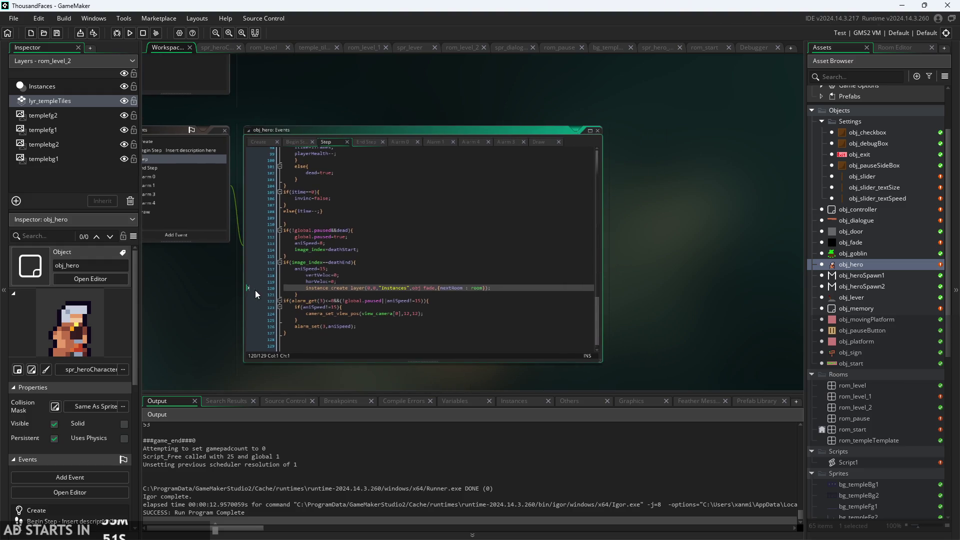
scroll(239, 287, "up", 2)
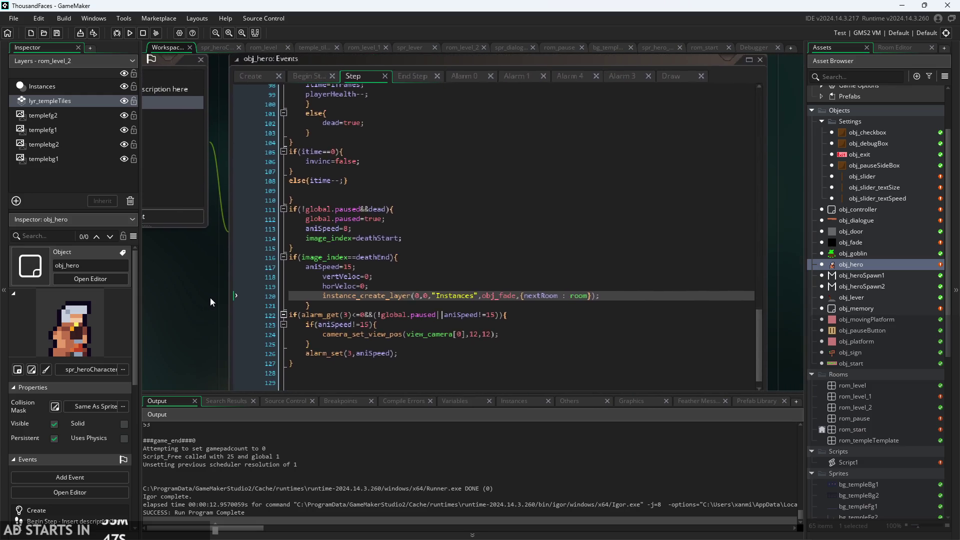
scroll(210, 297, "up", 1)
scroll(217, 256, "down", 1)
scroll(217, 256, "up", 2)
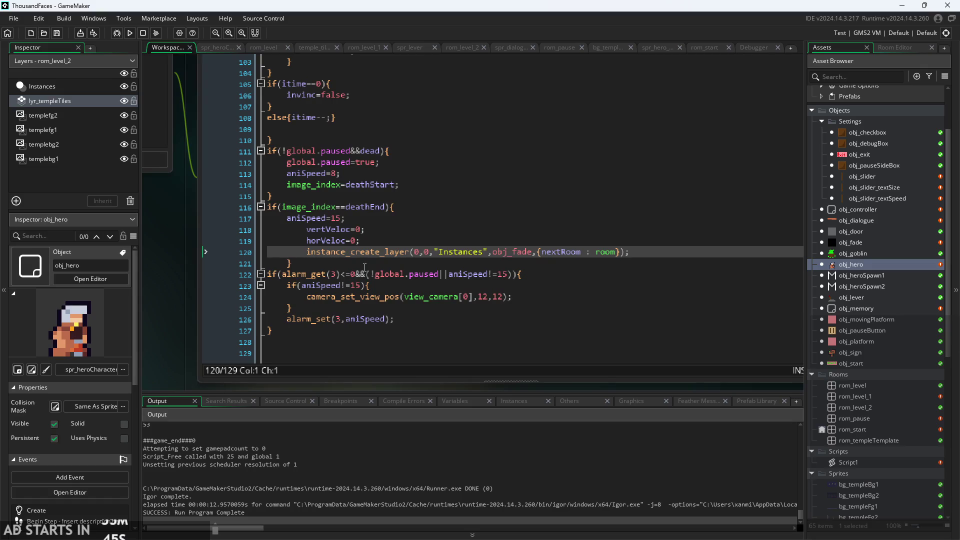
scroll(238, 322, "up", 2)
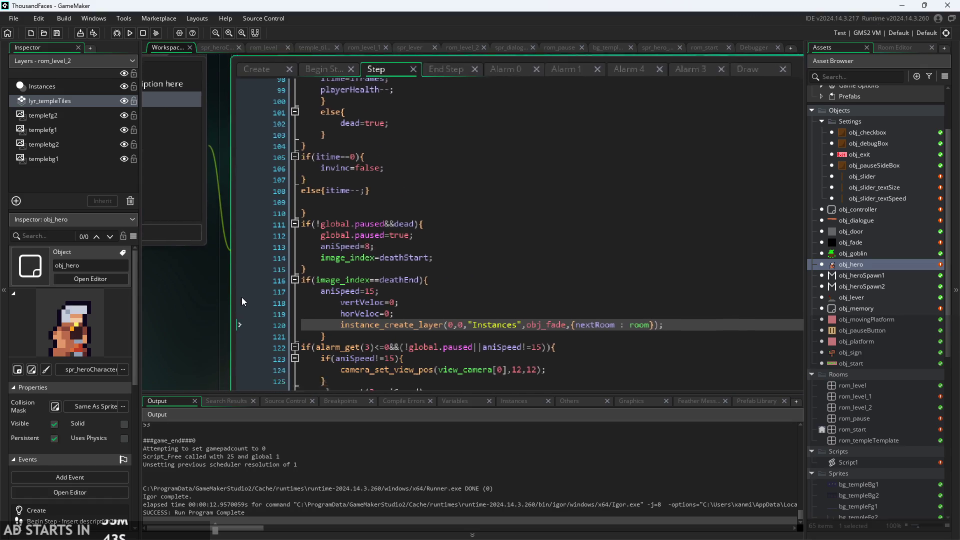
scroll(202, 314, "down", 4)
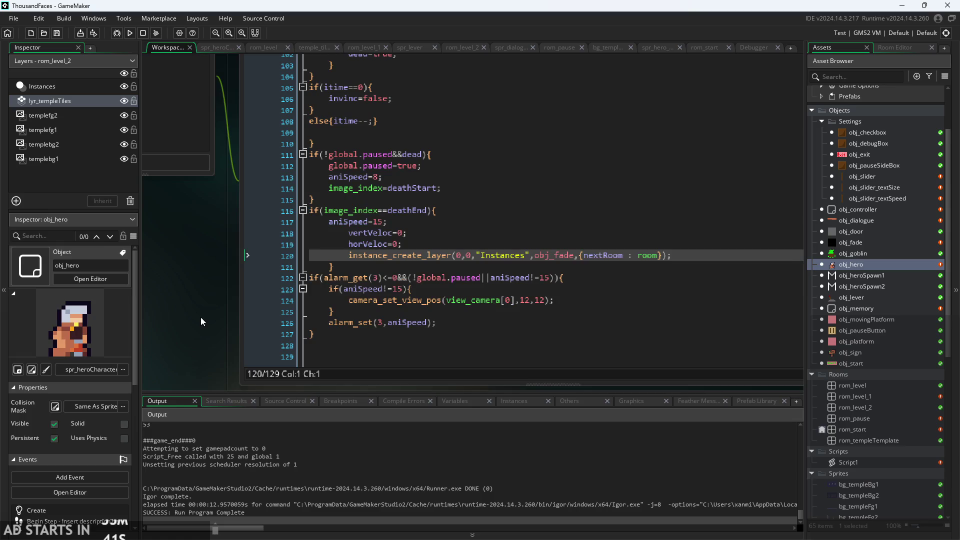
scroll(212, 358, "up", 2)
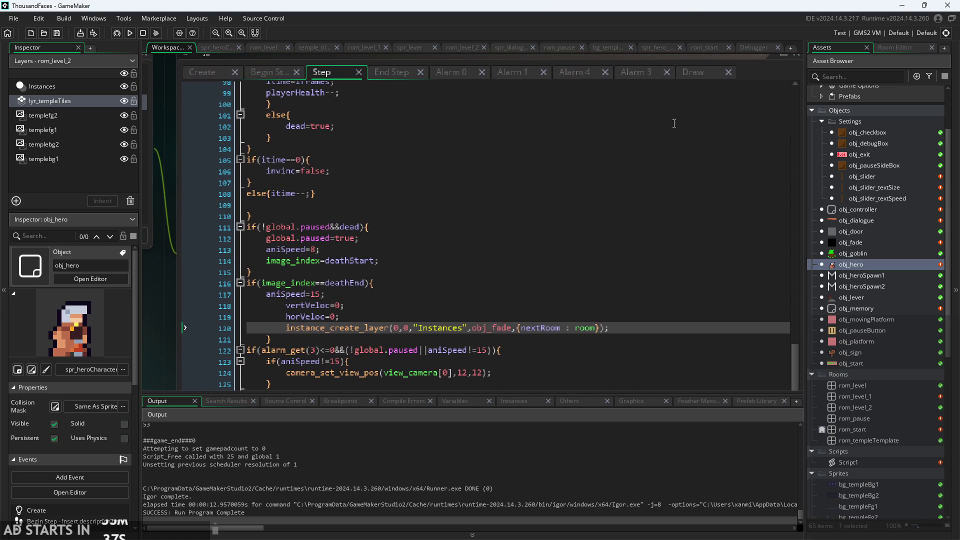
left_click(698, 73)
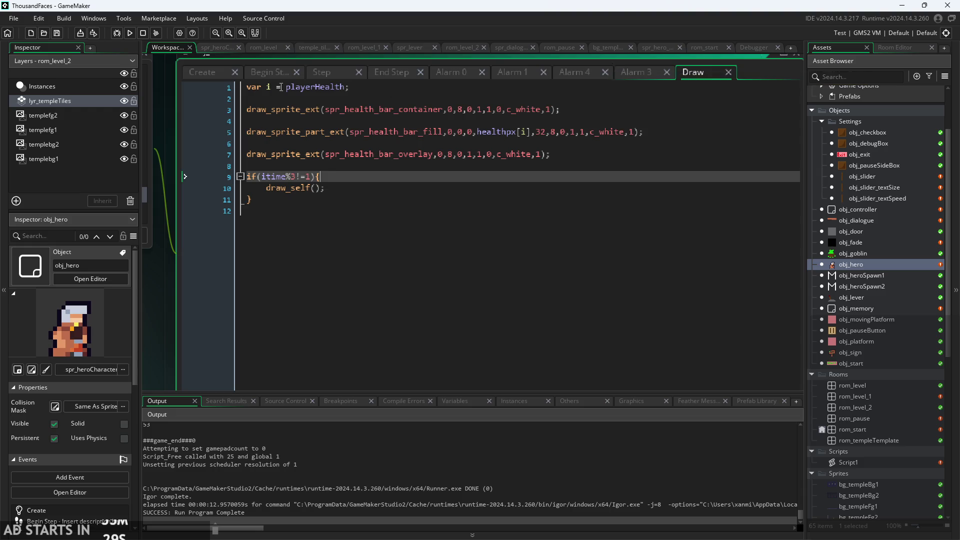
- Pan the workspace, then build and run the game to its Start screen
left_click_drag(163, 239, 268, 194)
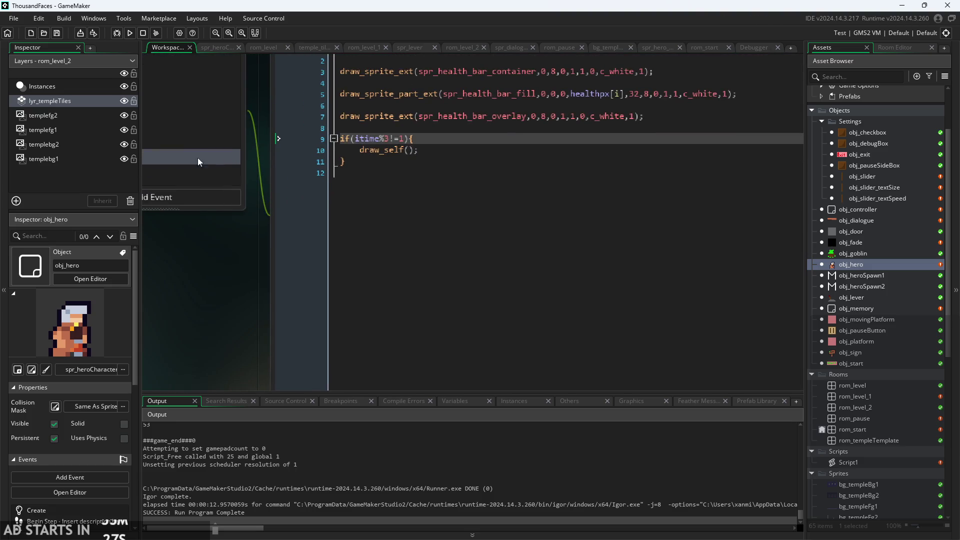
left_click(129, 33)
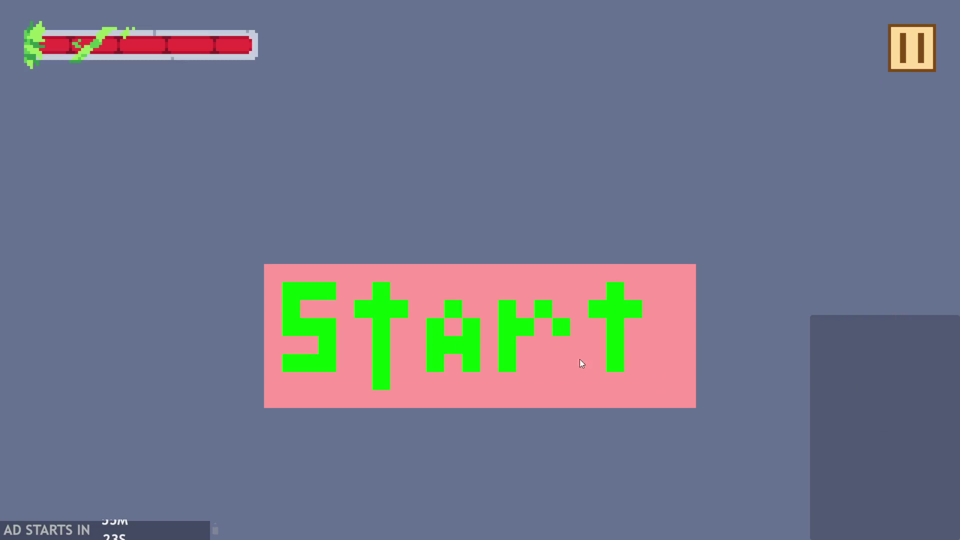
- Start the castle level, walk the hero onto the goblin, then pause and exit to the Draw code
left_click(325, 313)
key("Right")
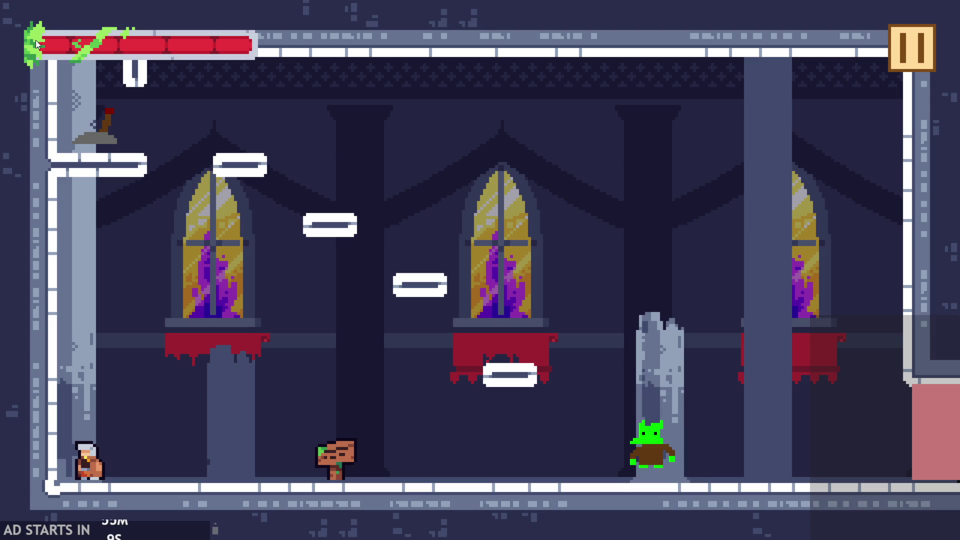
left_click(917, 50)
left_click(917, 52)
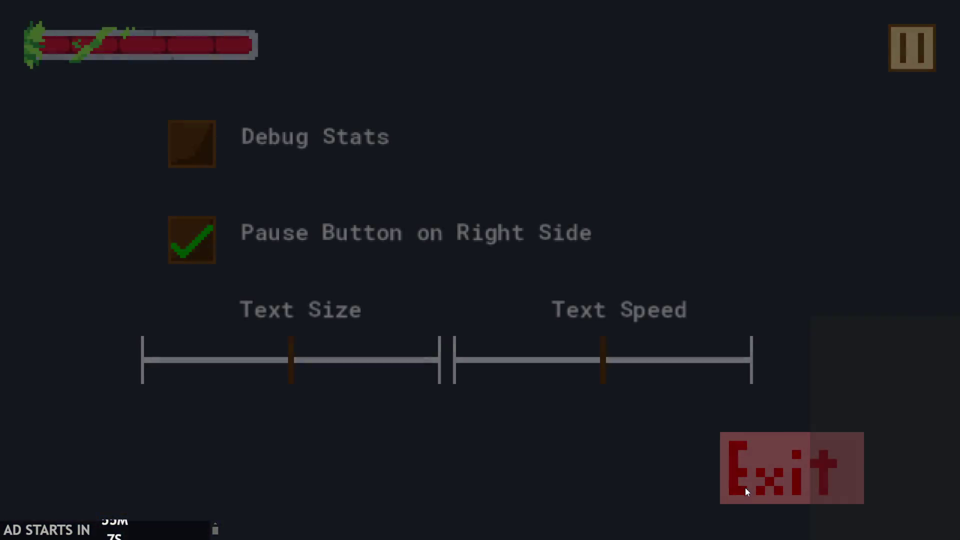
left_click(745, 487)
scroll(250, 353, "up", 3)
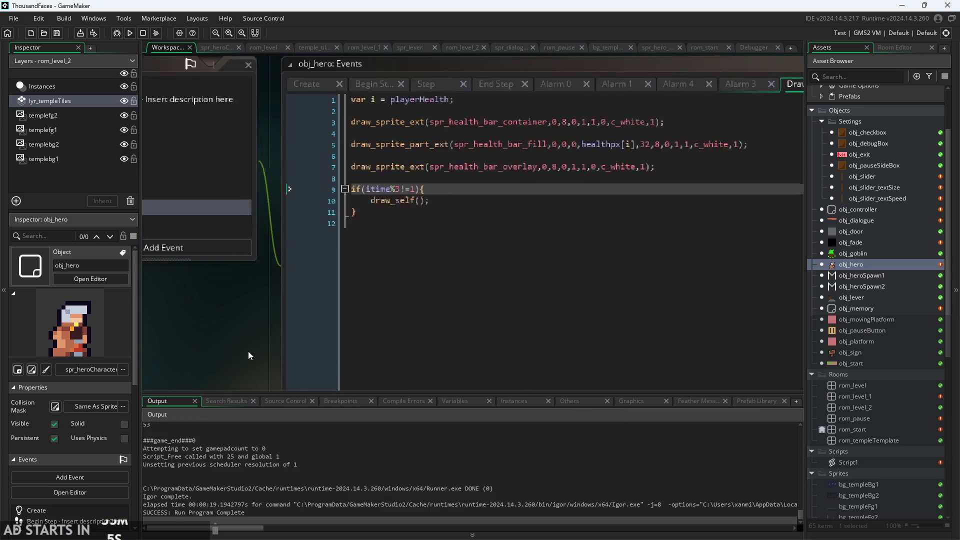
- Comment out the itime flicker check on Draw lines 9–11, then review the Create and Step code
mouse_move(350, 219)
left_mouse_down()
mouse_move(300, 205)
mouse_move(179, 199)
left_mouse_up()
key("Delete")
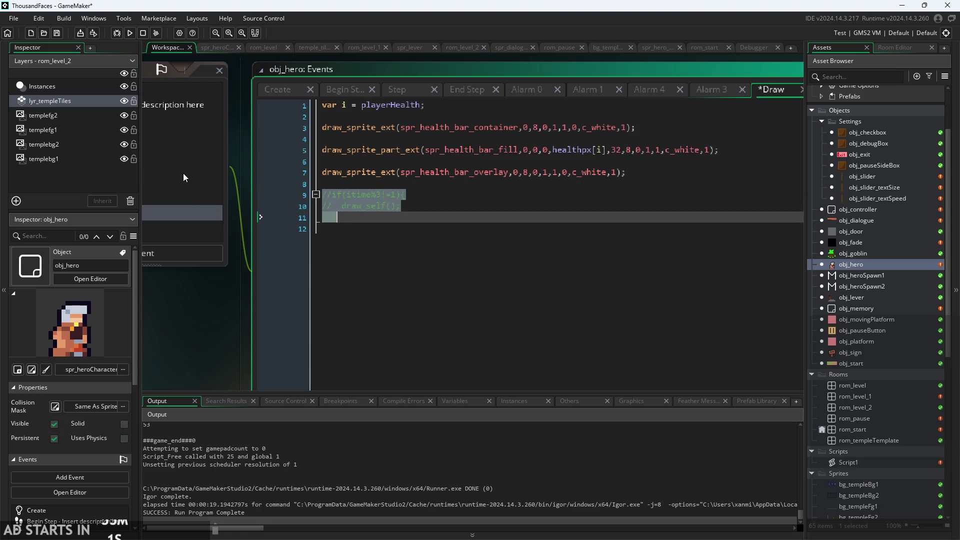
left_click(278, 90)
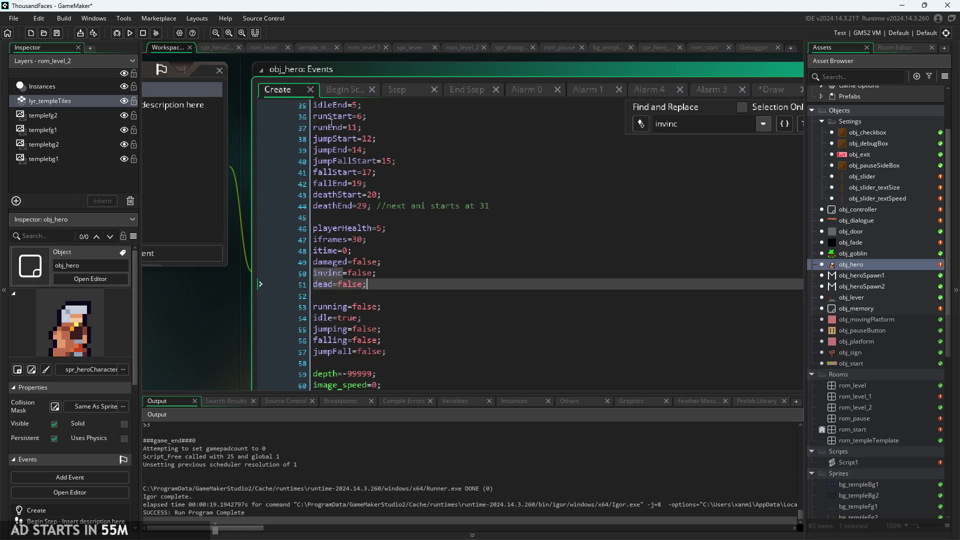
left_click(395, 89)
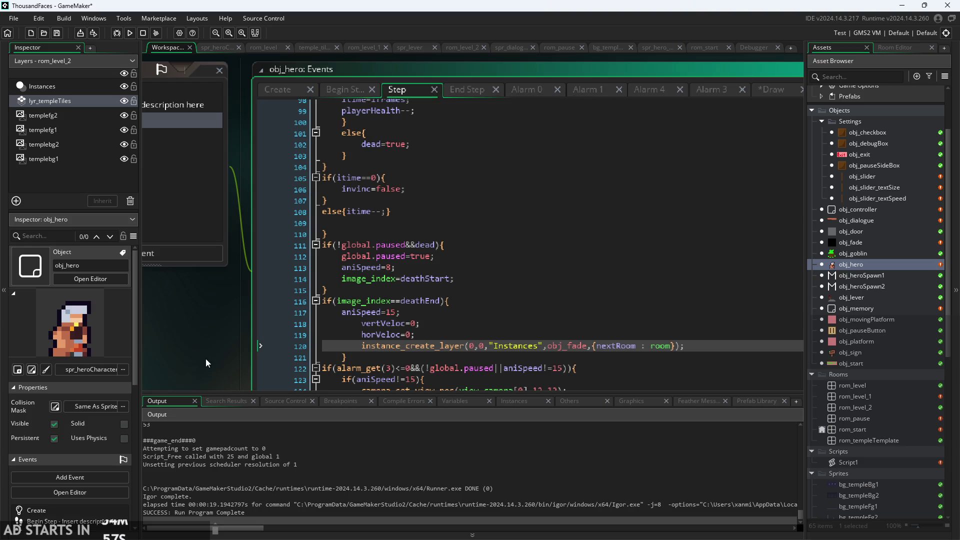
- Open obj_controller's Draw GUI code from the Asset Browser
scroll(191, 229, "down", 3)
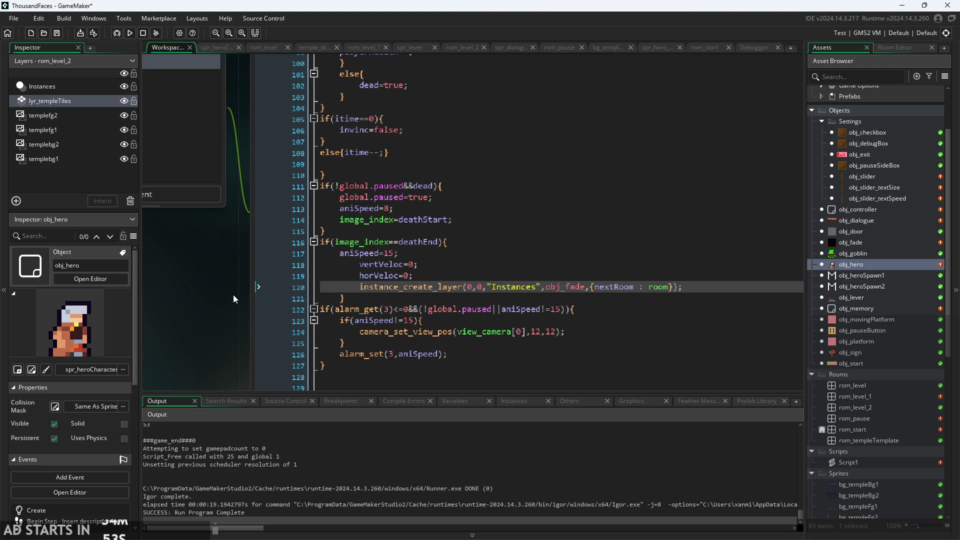
left_click_drag(233, 294, 273, 277)
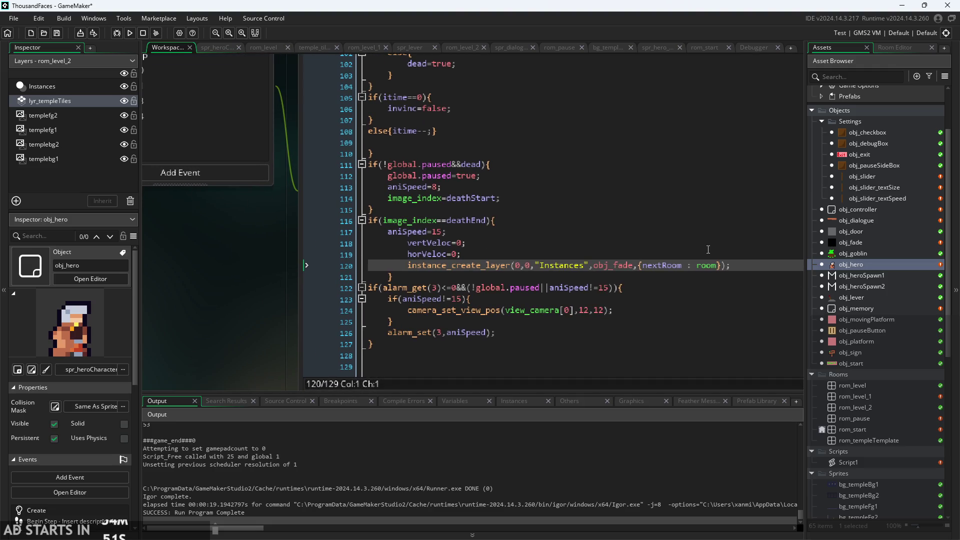
double_click(862, 212)
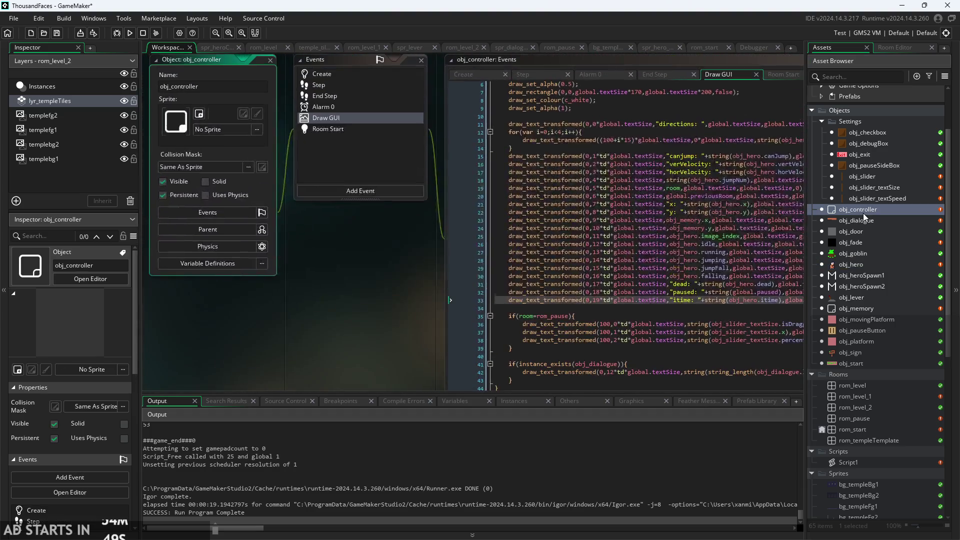
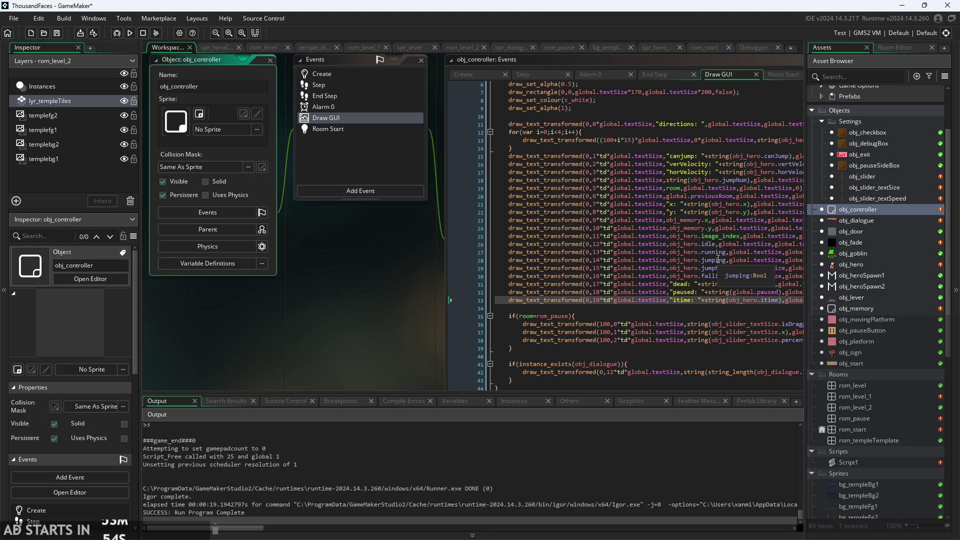
- Widen the obj_controller Draw GUI code editor and select the itime debug line (line 33)
mouse_move(308, 271)
left_mouse_down()
mouse_move(300, 310)
mouse_move(185, 331)
mouse_move(112, 292)
left_mouse_up()
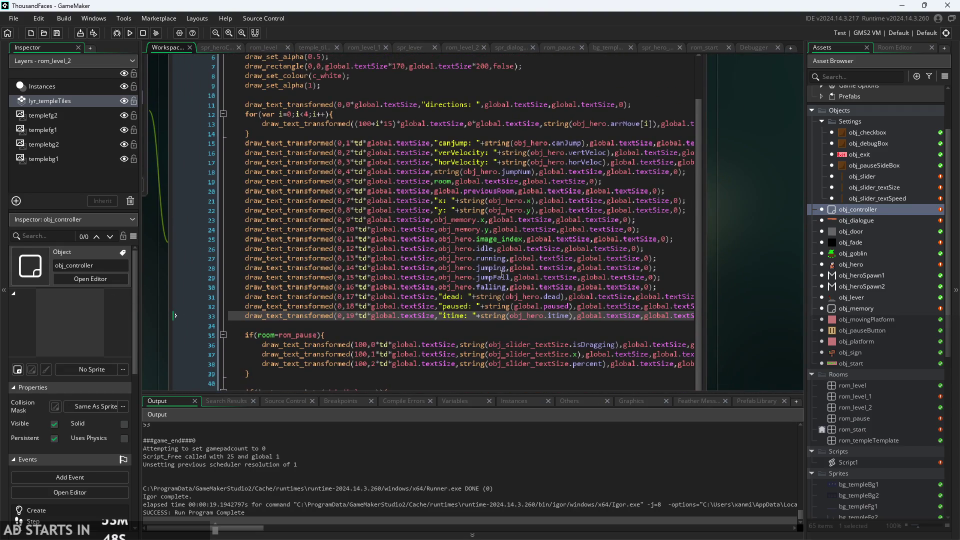
scroll(785, 239, "up", 2)
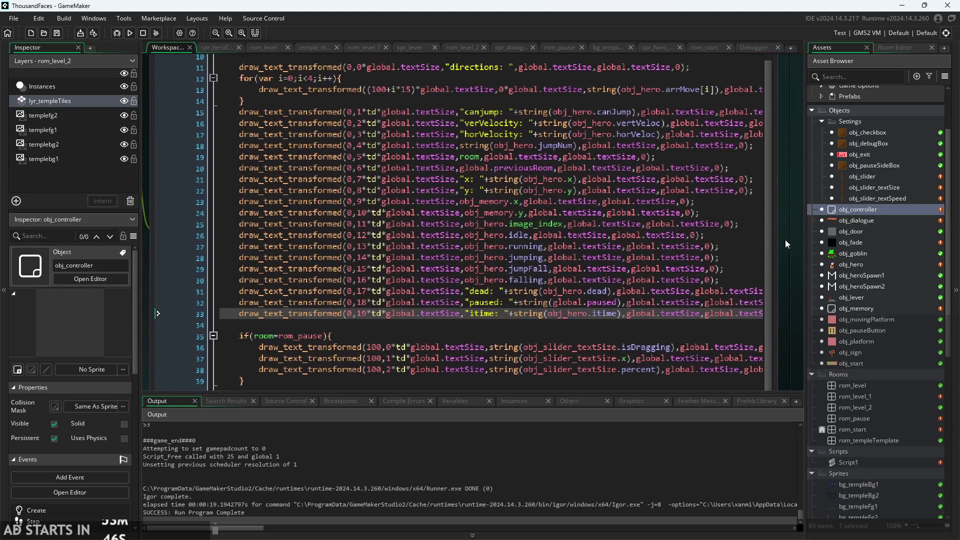
scroll(630, 315, "down", 2)
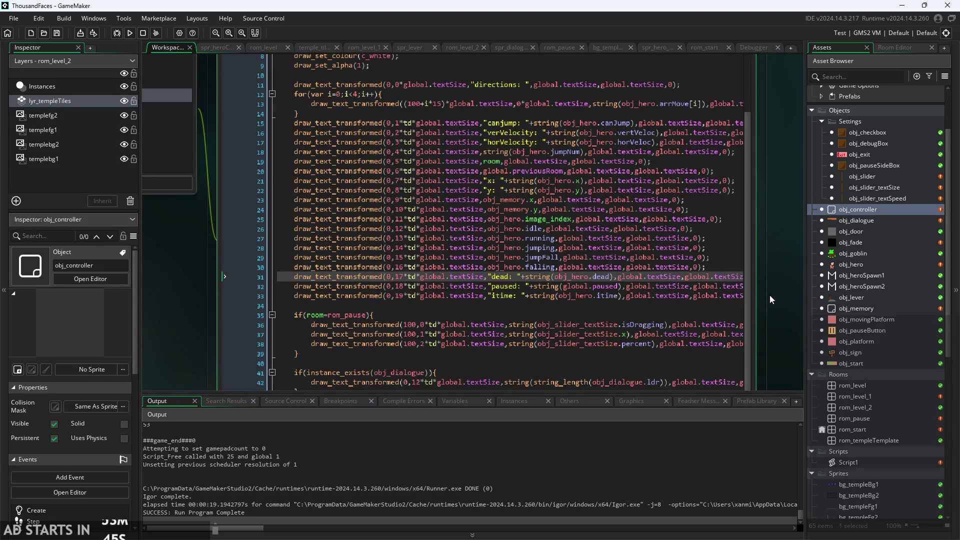
left_click_drag(738, 299, 803, 301)
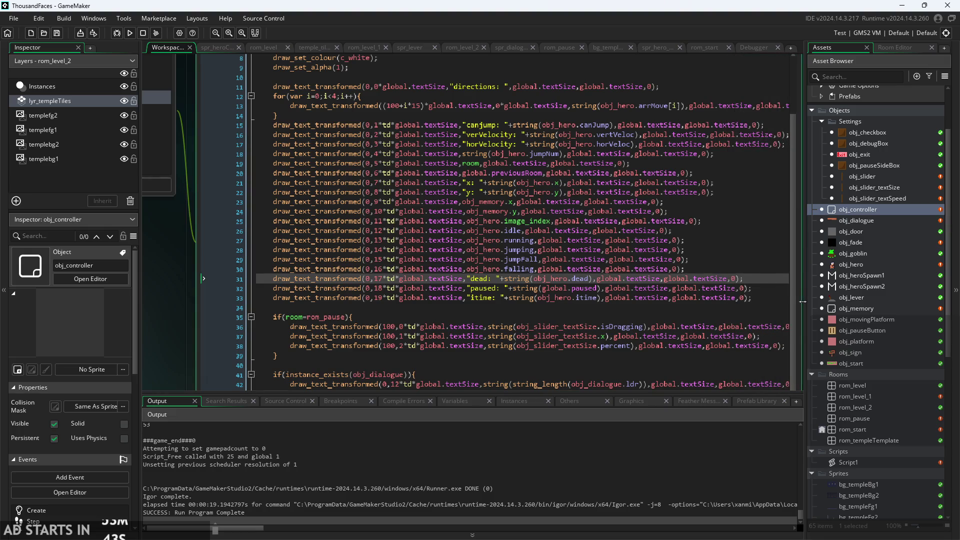
scroll(593, 283, "up", 3)
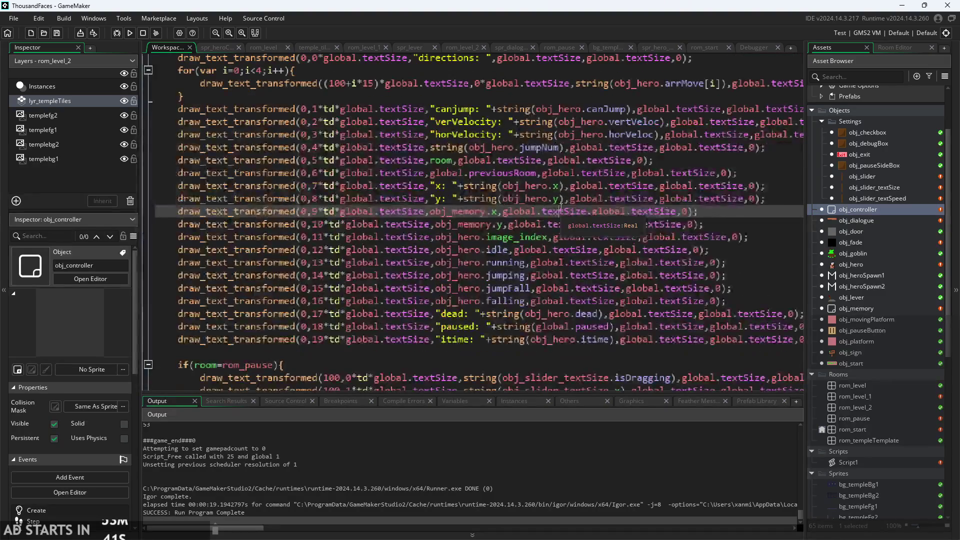
left_click_drag(772, 311, 218, 313)
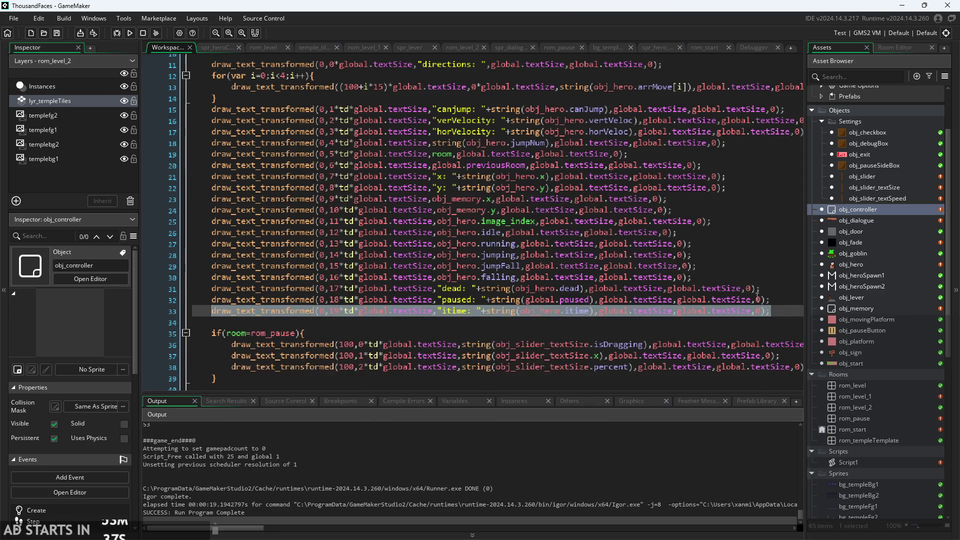
- Duplicate the itime debug line and relabel the copy 'hp'
left_click(773, 313)
key("ctrl+d")
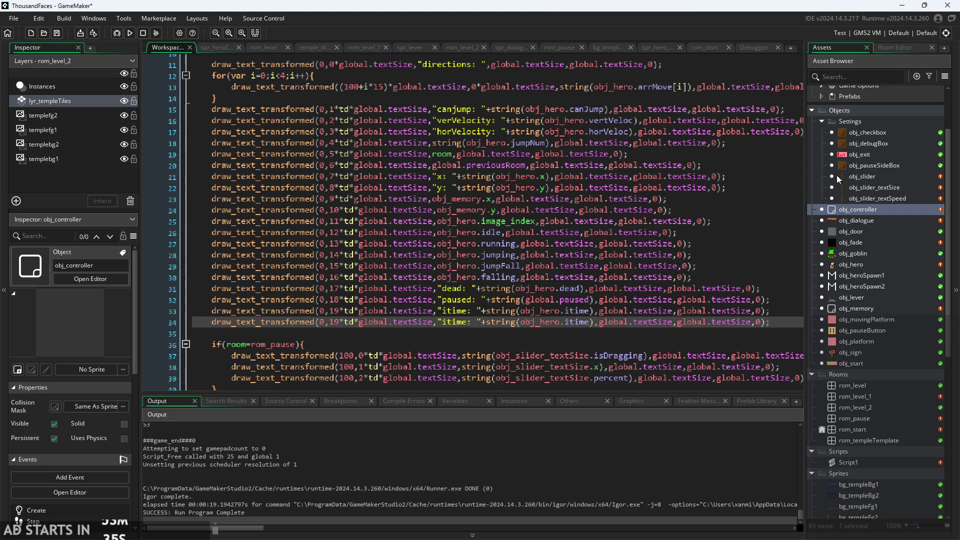
double_click(453, 322)
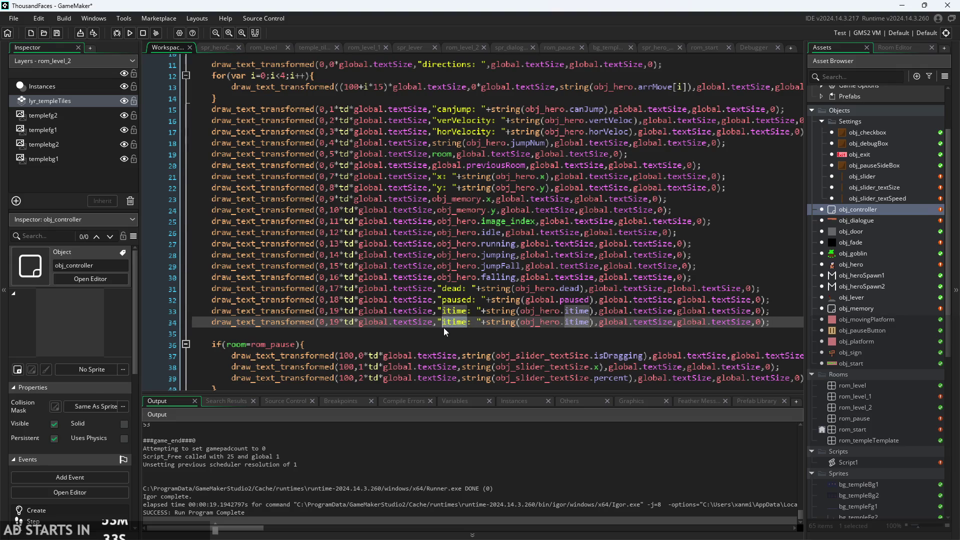
type("hp")
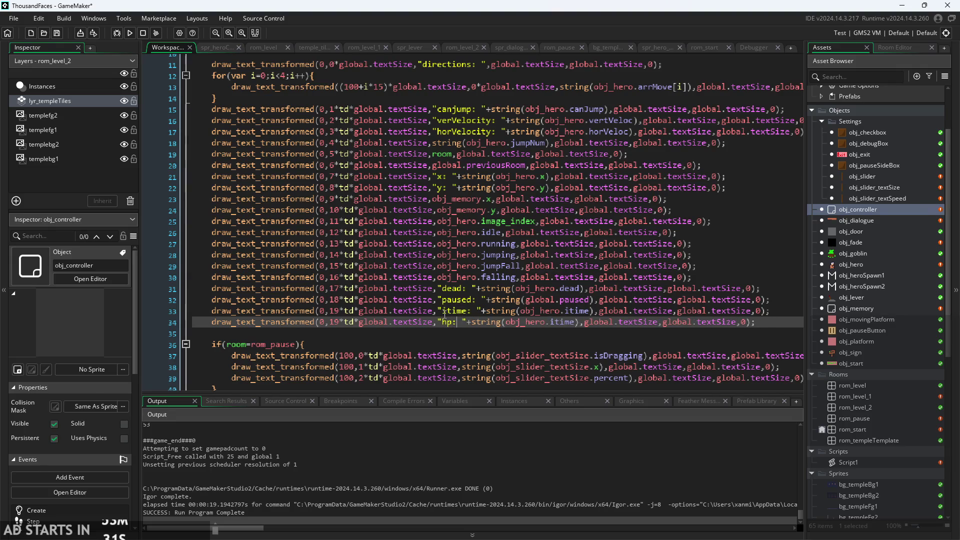
- Make the new hp line display obj_hero.playerHealth and run the game
key("Right")
key("Right")
key("Right")
type("heal")
key("Return")
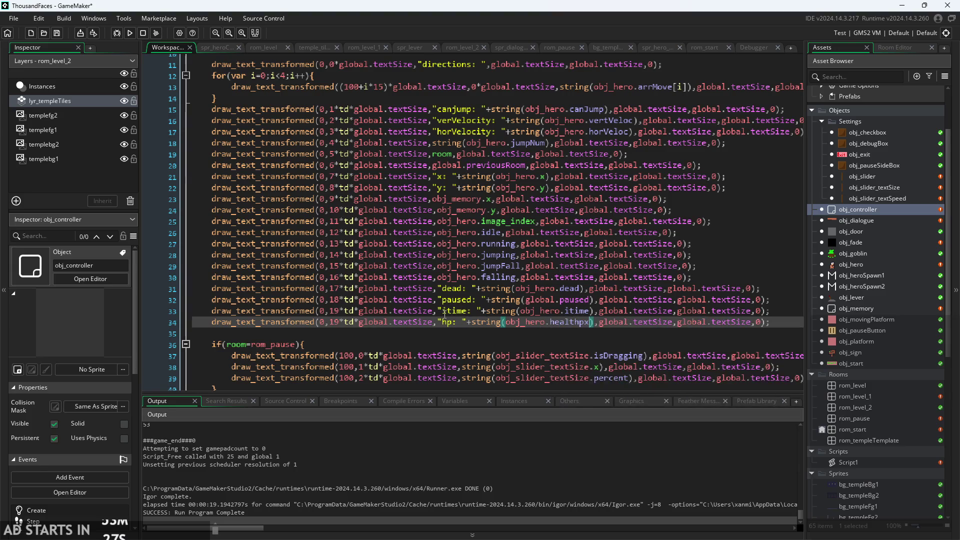
key("BackSpace")
key("BackSpace")
key("BackSpace")
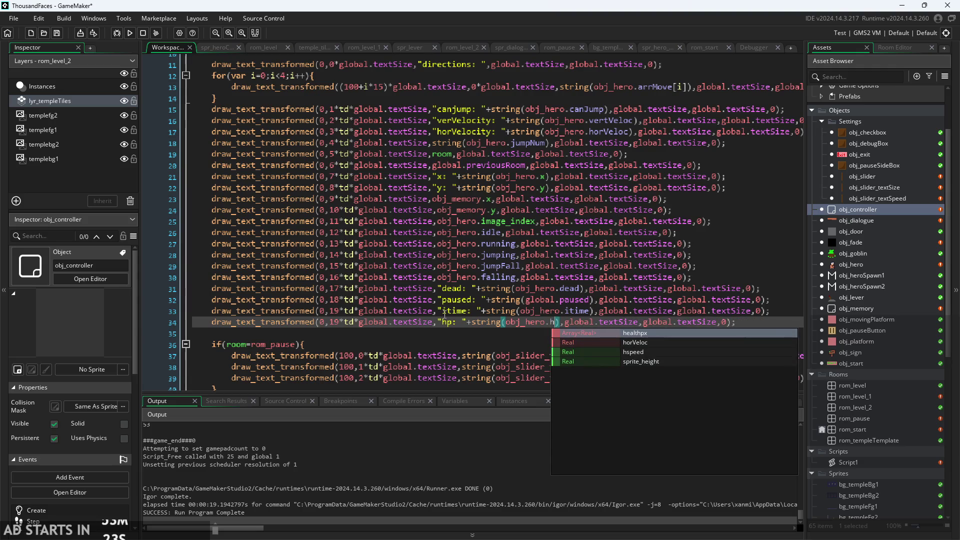
key("BackSpace")
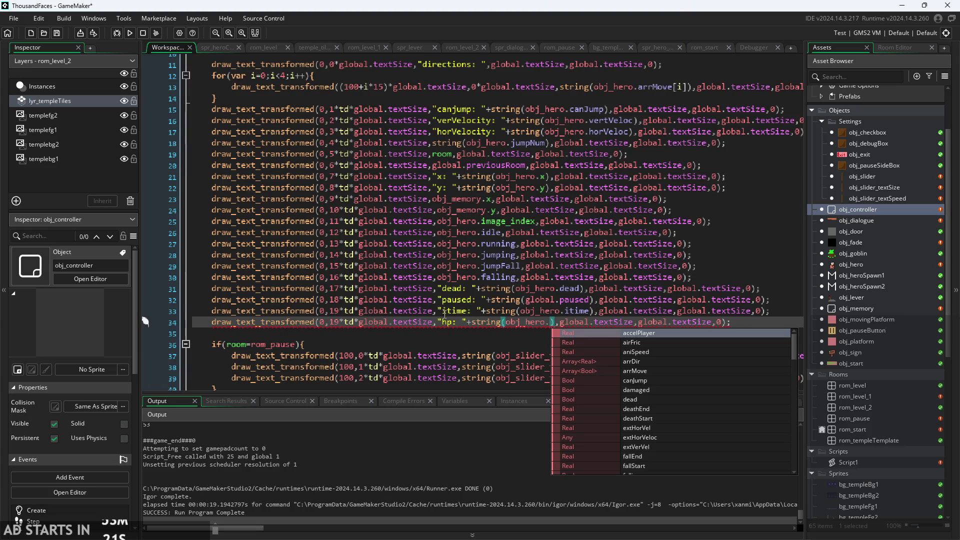
type("p")
key("Return")
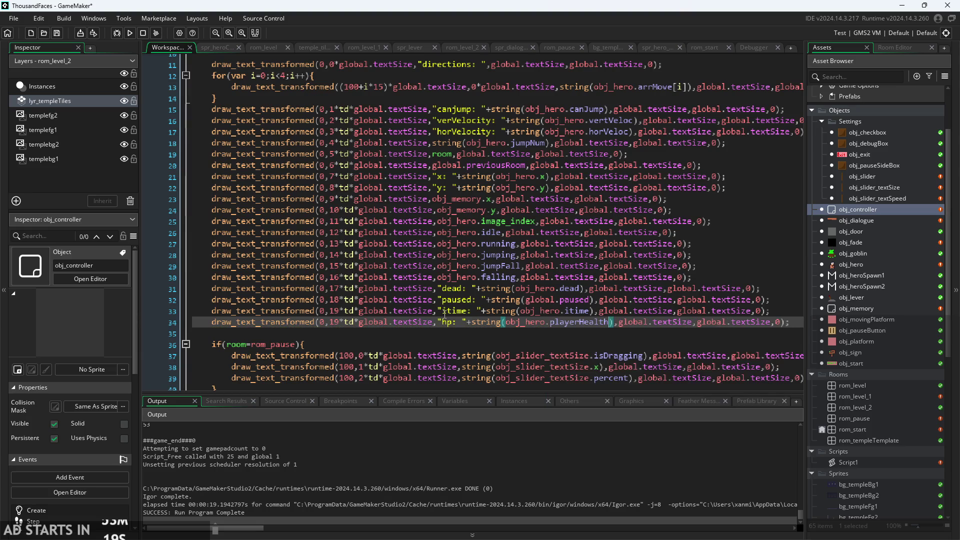
left_click(130, 32)
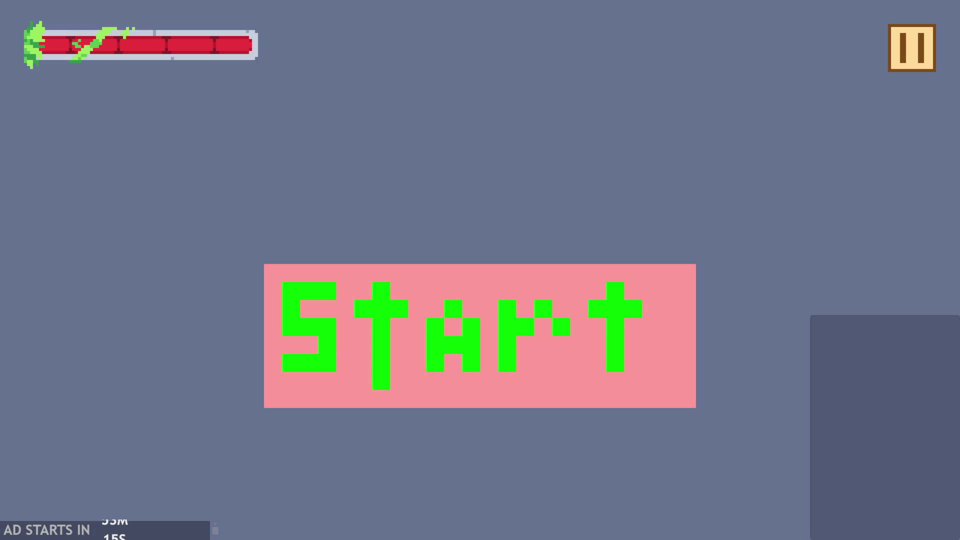
- Start the level with Debug Stats on, then walk and jump the hero around
left_click(552, 405)
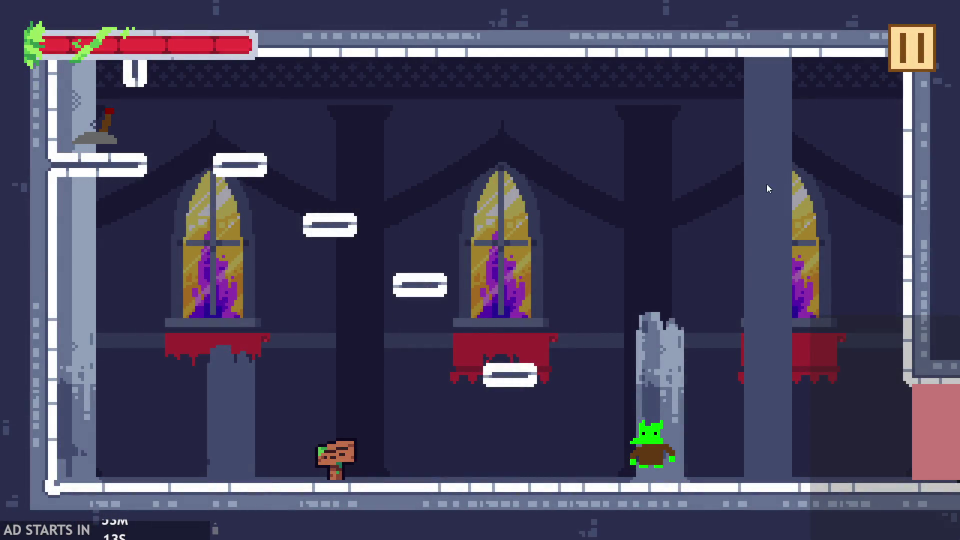
key("Escape")
left_click(210, 145)
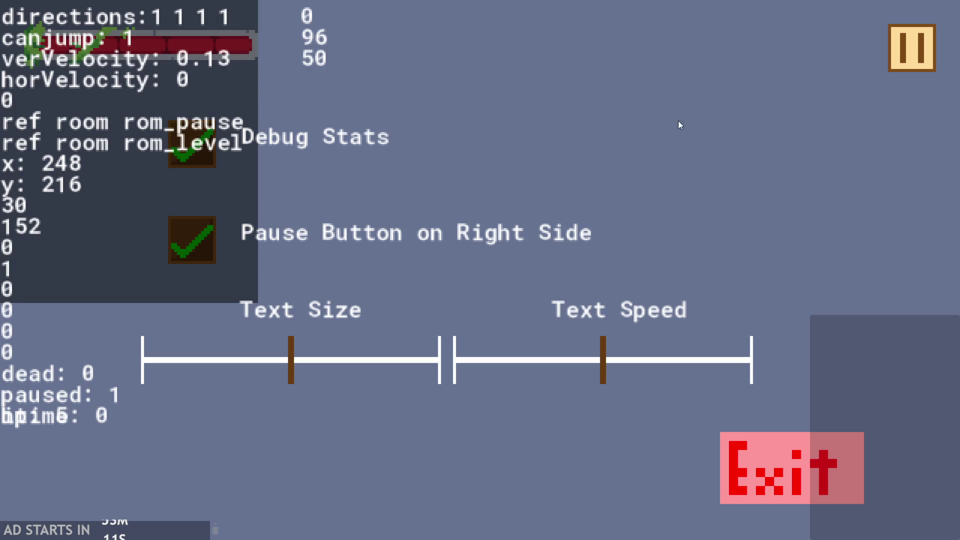
left_click(919, 44)
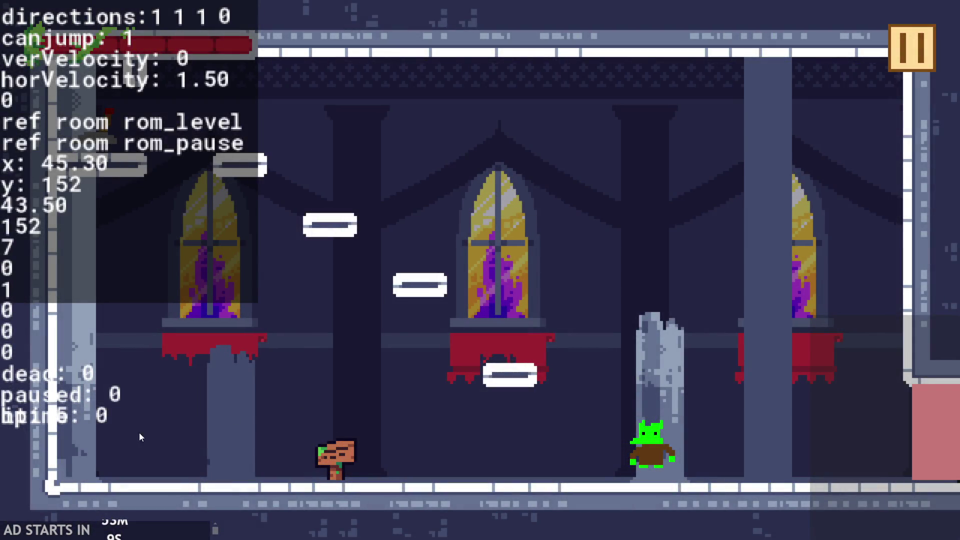
key("Left")
key("Right")
key("space")
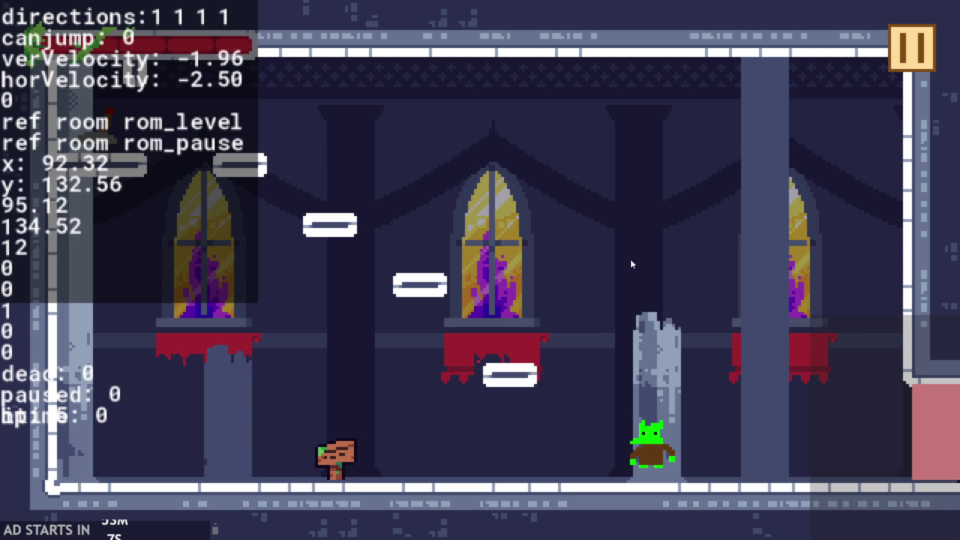
key("Left")
- Quit the game and change the hp debug line's row from 19 to 20
left_click(915, 38)
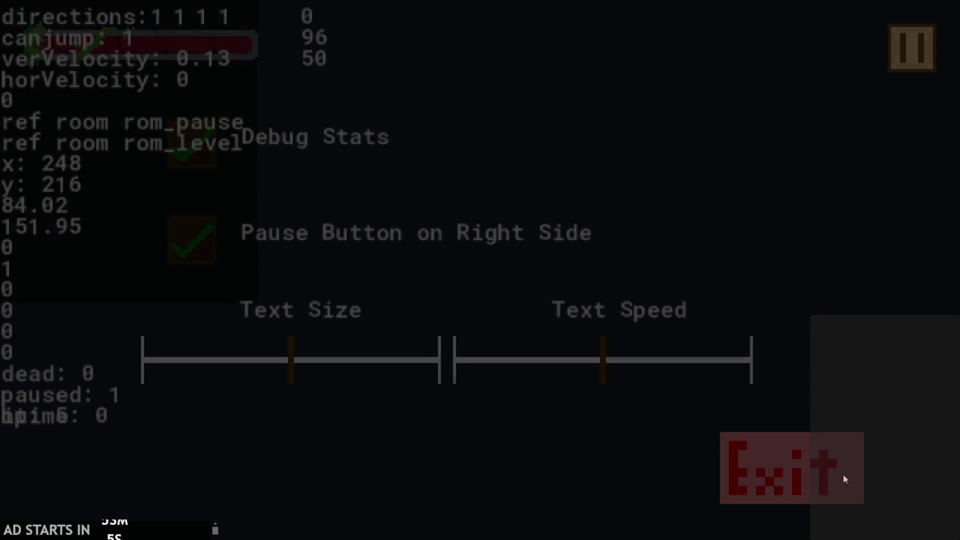
left_click(842, 471)
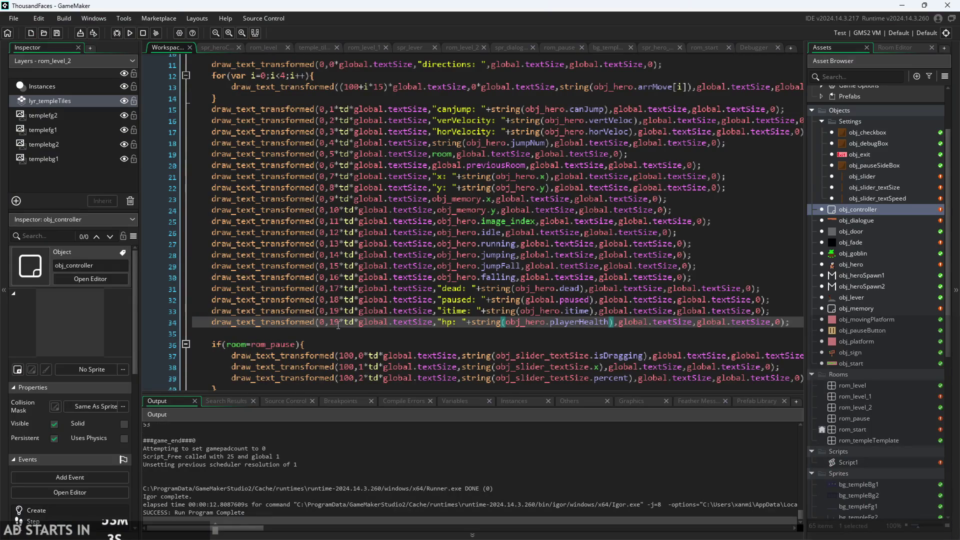
key("BackSpace")
key("BackSpace")
type("20")
left_click(124, 33)
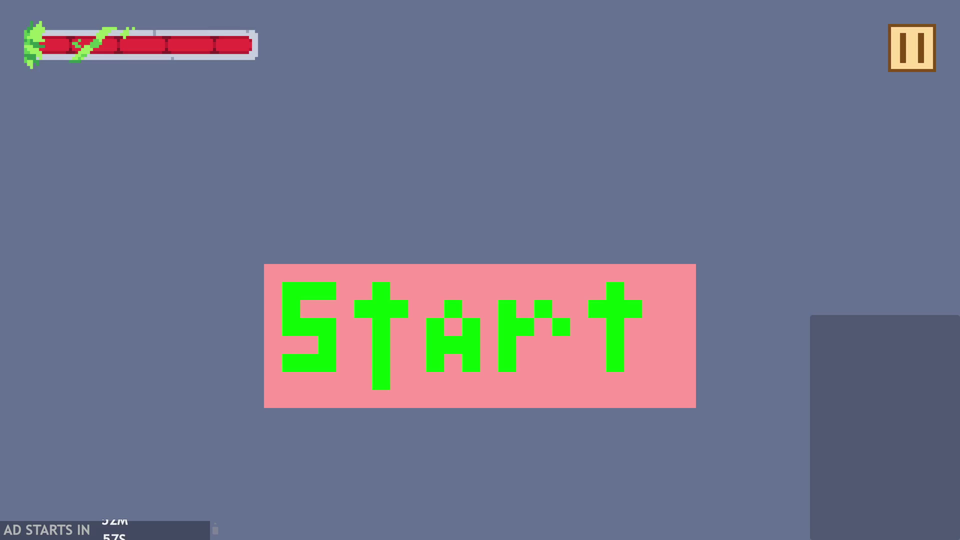
left_click(890, 37)
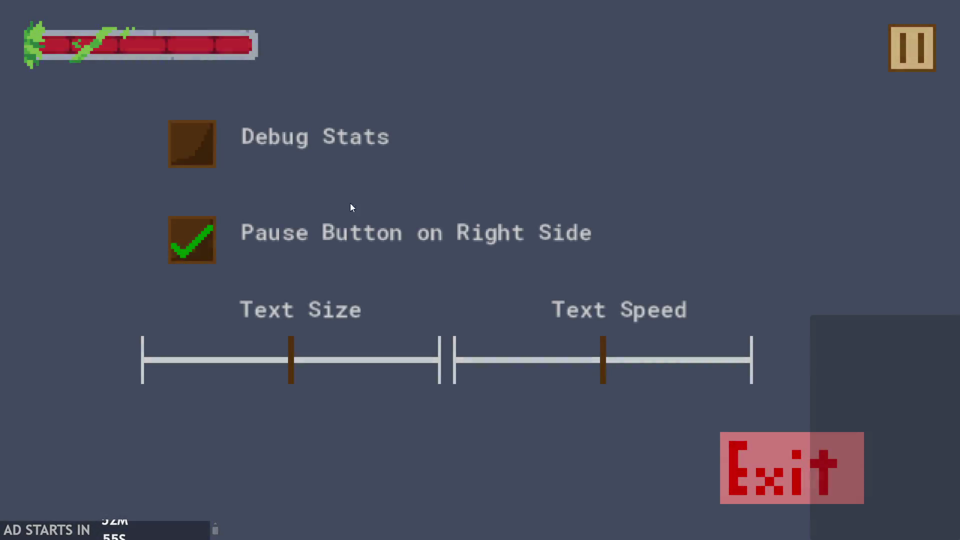
left_click(191, 143)
left_click(907, 51)
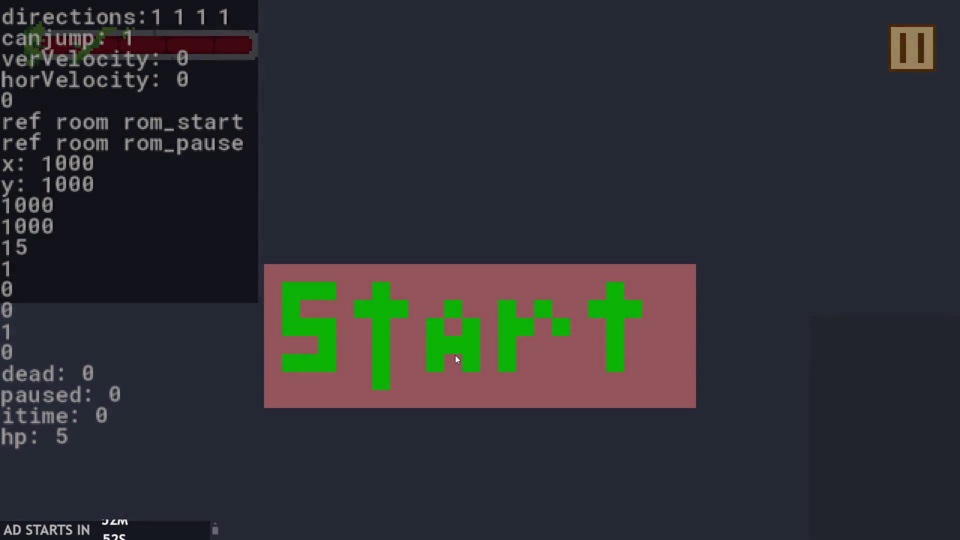
left_click(455, 355)
key("Right")
key("Up")
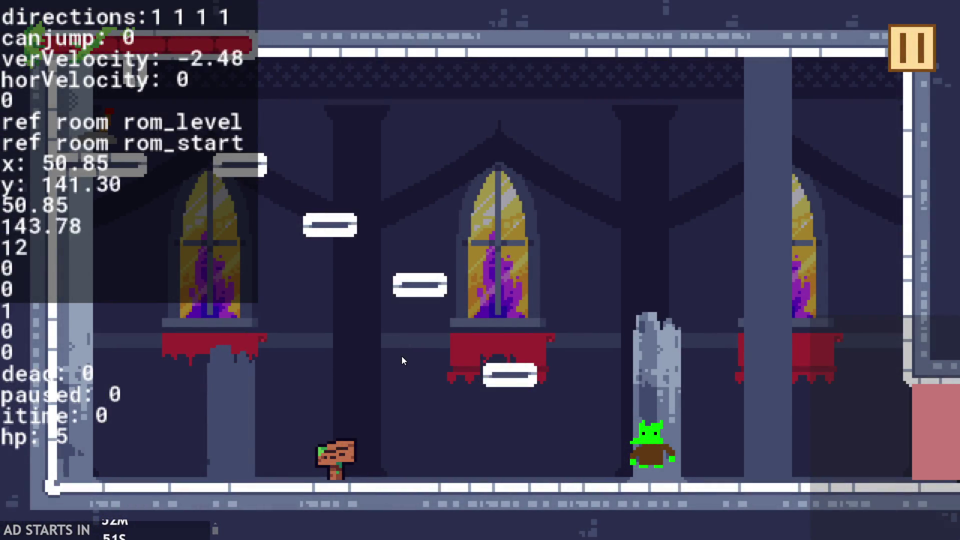
key("Left")
key("Right")
key("Up")
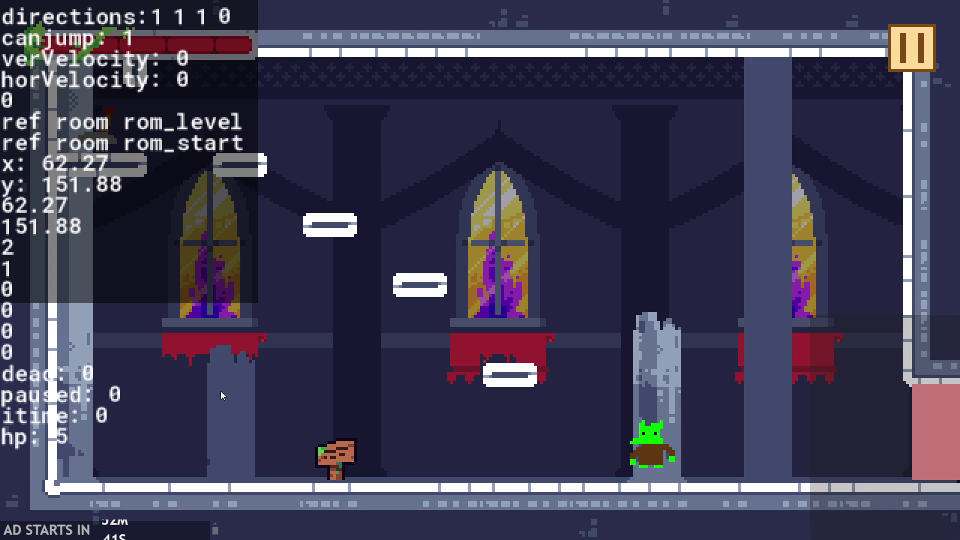
left_click(905, 45)
left_click(785, 462)
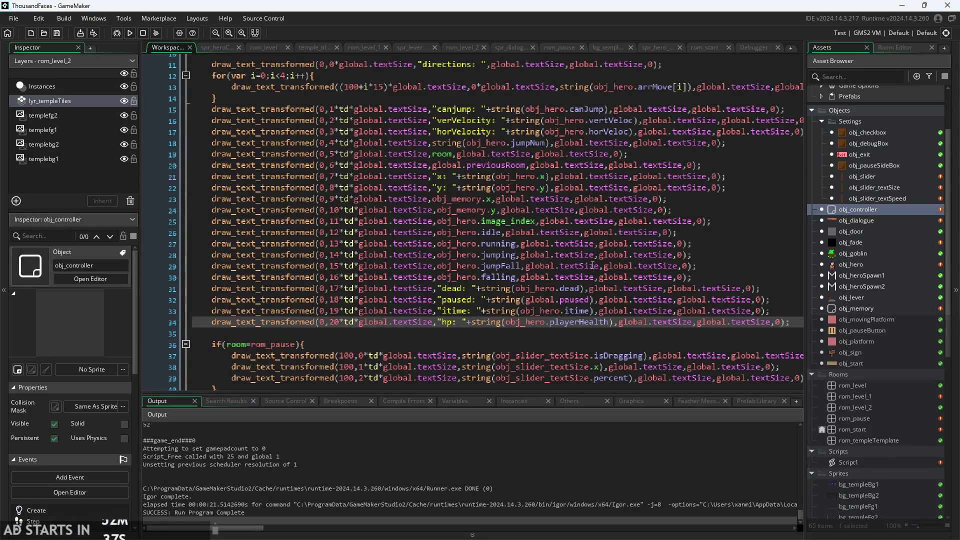
- Uncomment draw_self() on line 10 of obj_hero's Draw event and run the game
double_click(853, 266)
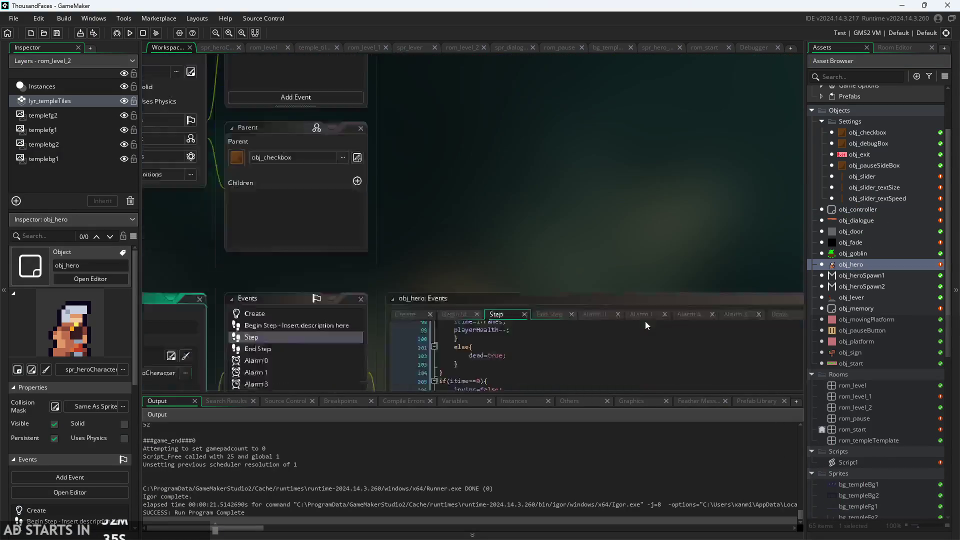
left_click(723, 84)
scroll(324, 265, "up", 3)
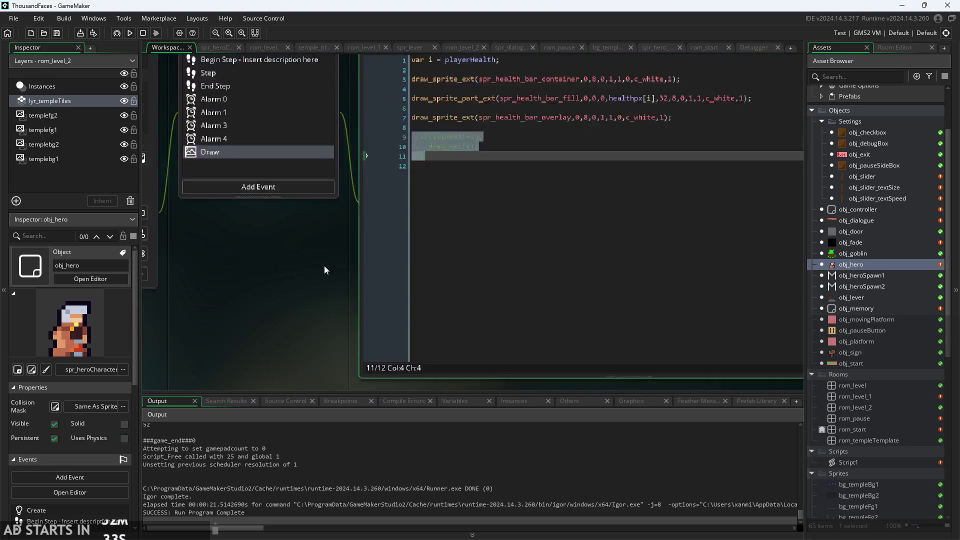
left_click(438, 181)
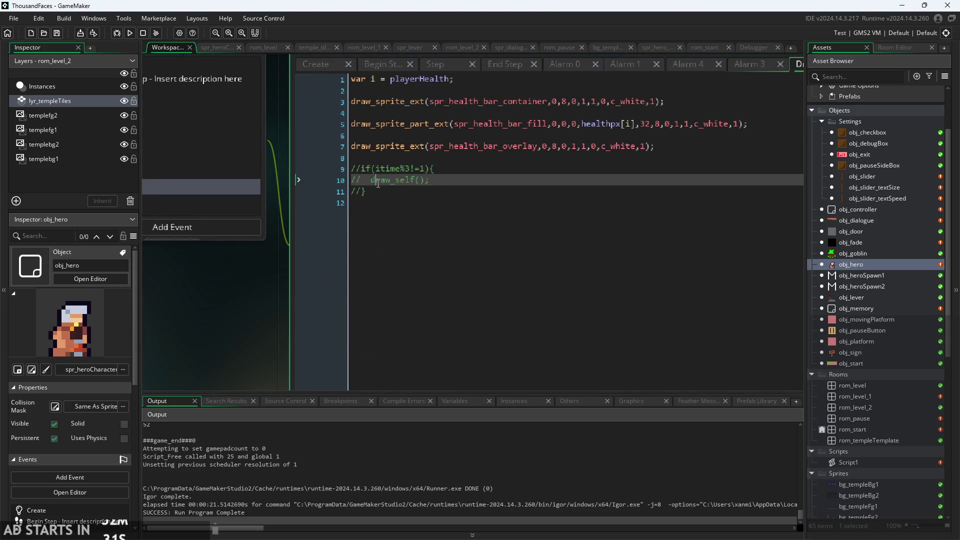
key("ctrl+shift+k")
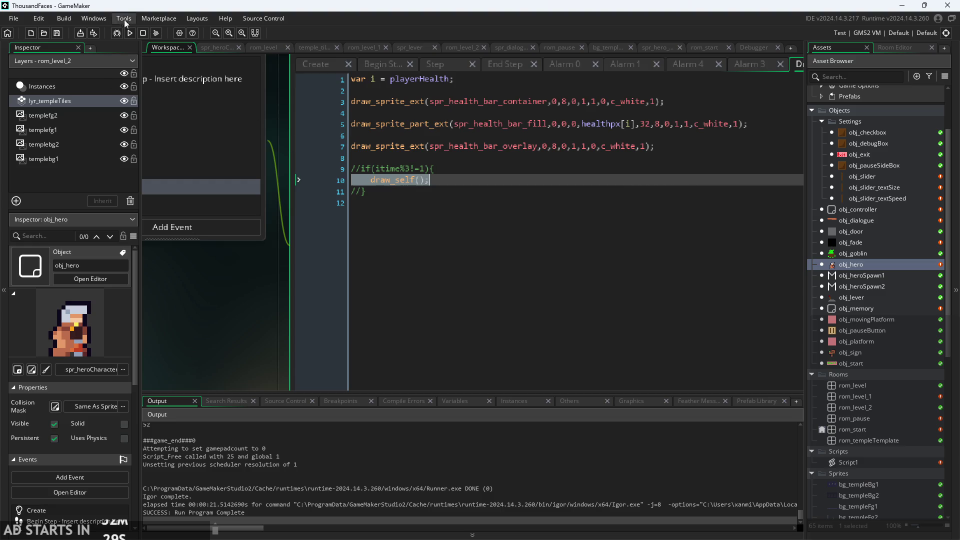
left_click(130, 33)
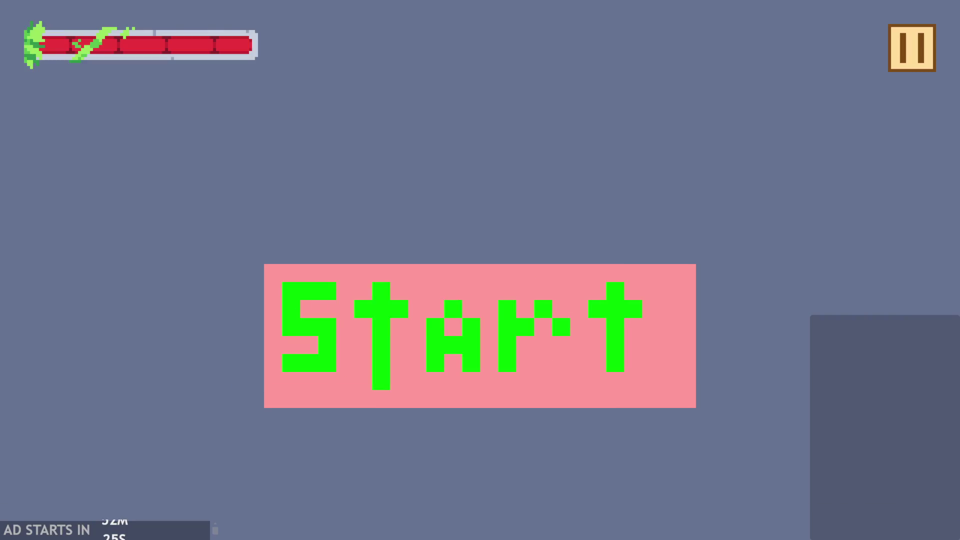
- Run the hero into the goblin repeatedly until HP drops to 1 and it dies, then exit
left_click(534, 299)
key("Right")
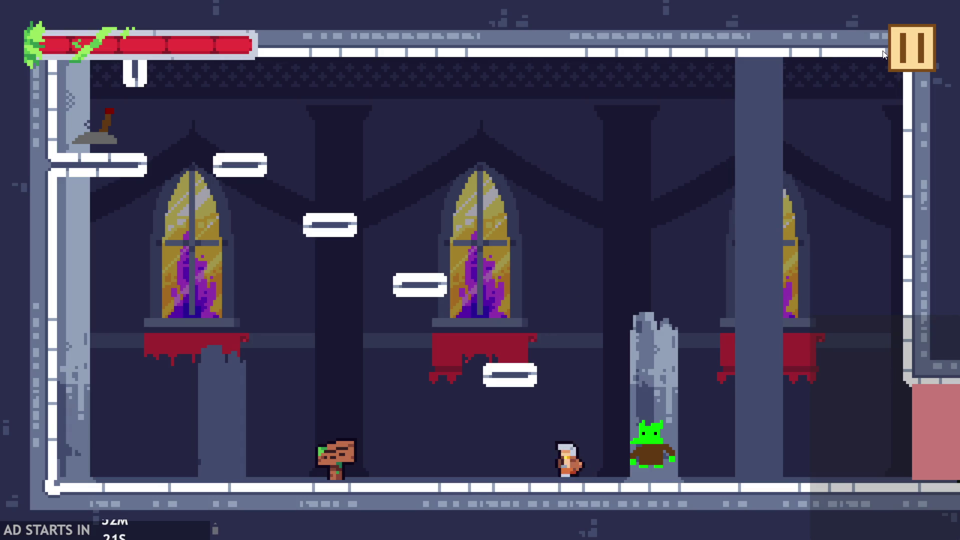
key("Escape")
left_click(931, 51)
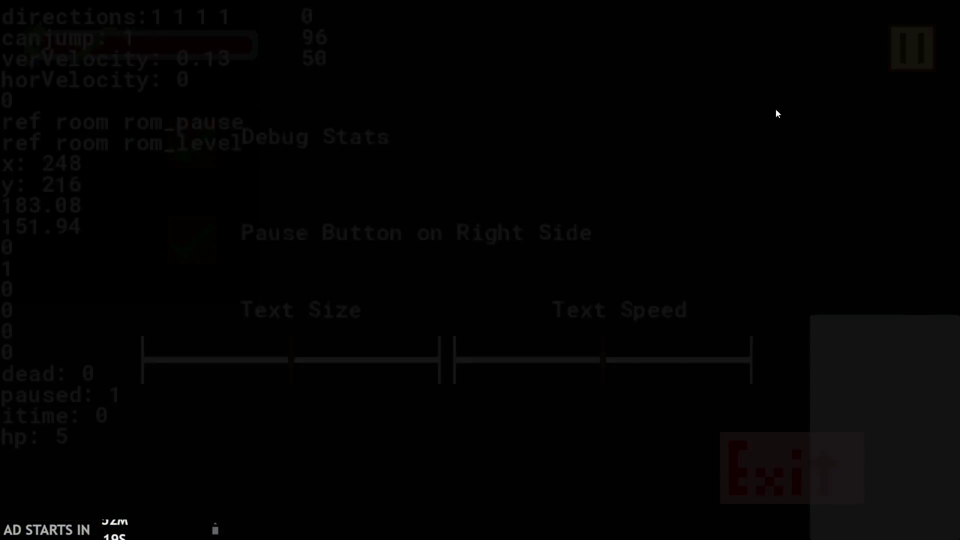
key("Right")
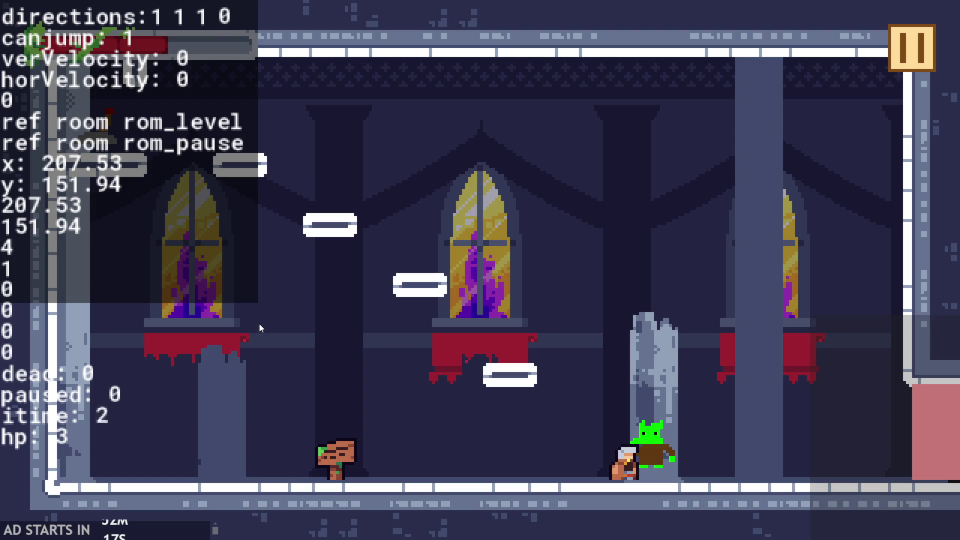
key("Right")
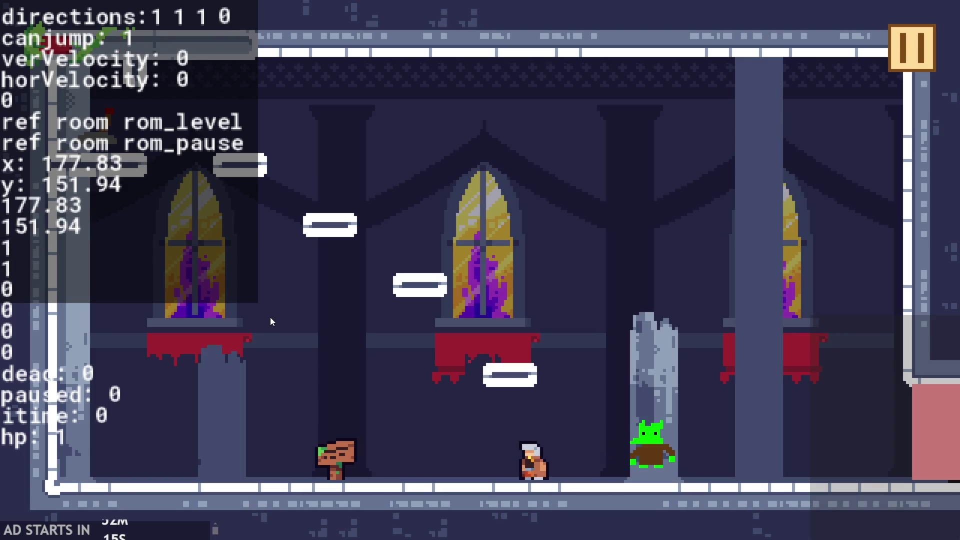
key("Right")
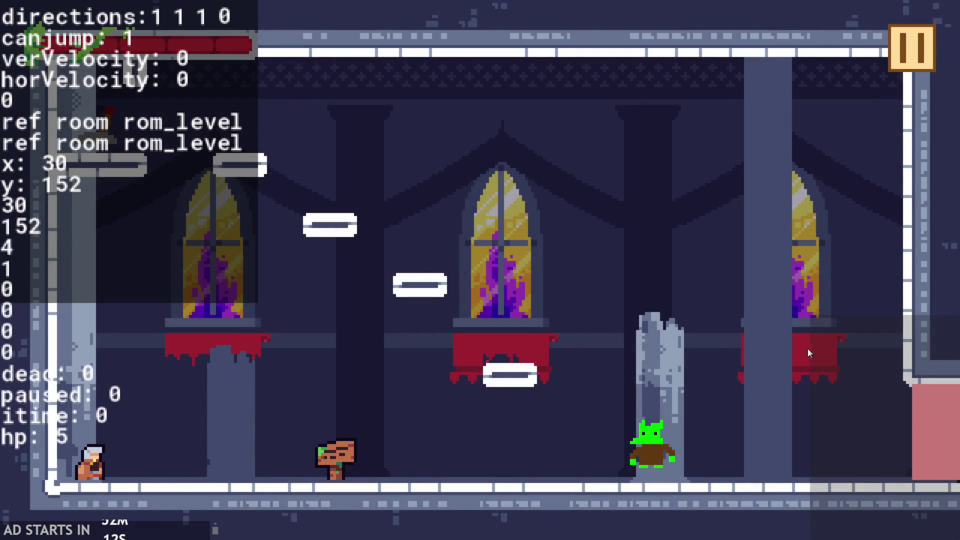
left_click(910, 48)
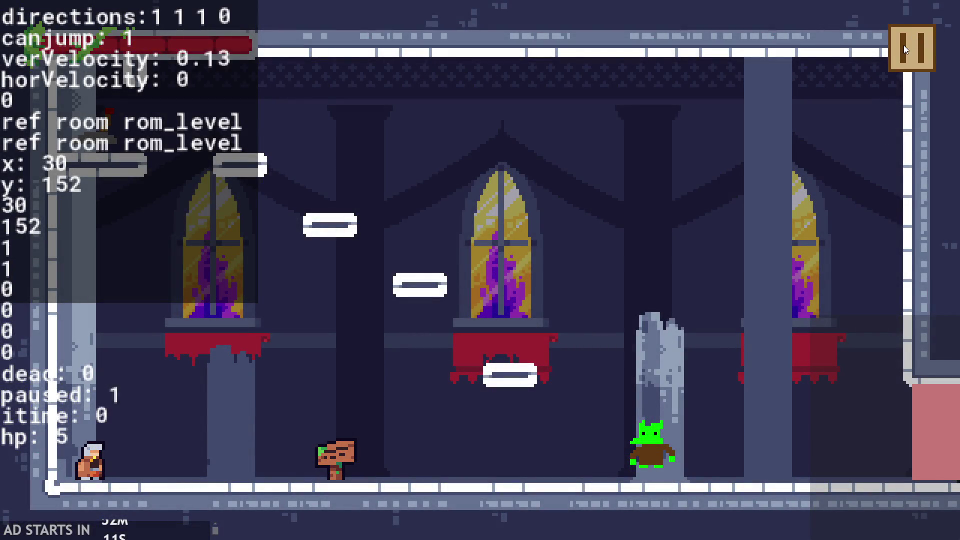
left_click(790, 464)
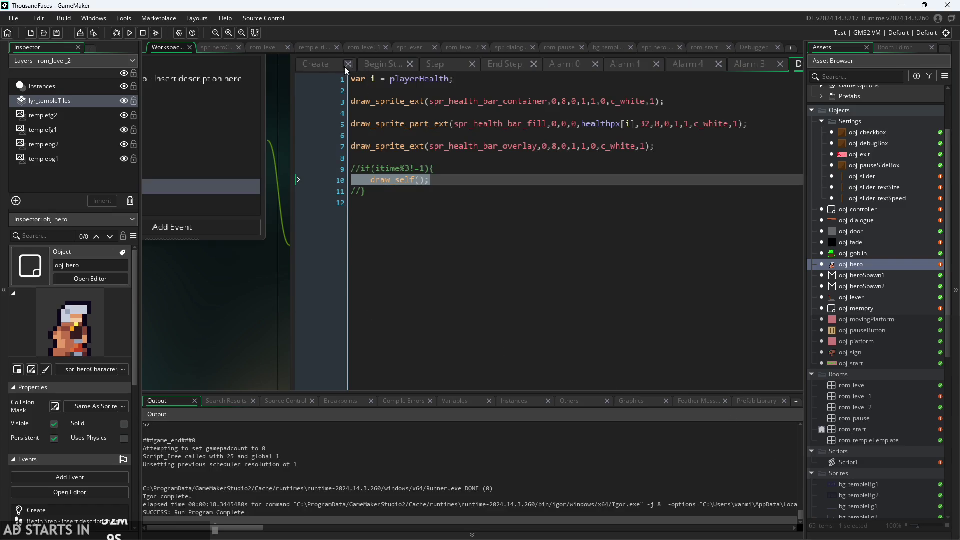
- In obj_hero's Step event, copy the 'playerHealth--;' line from line 99
left_click(326, 66)
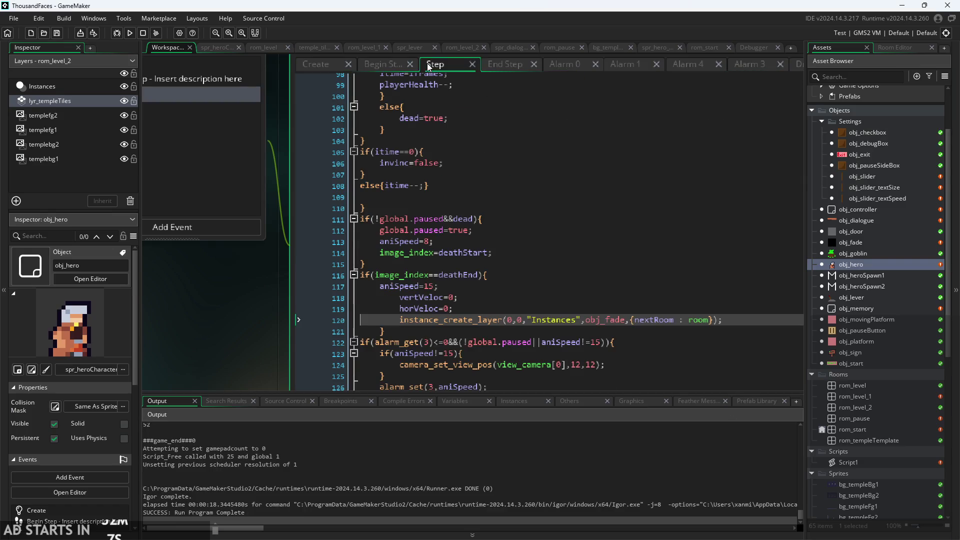
left_click(395, 65)
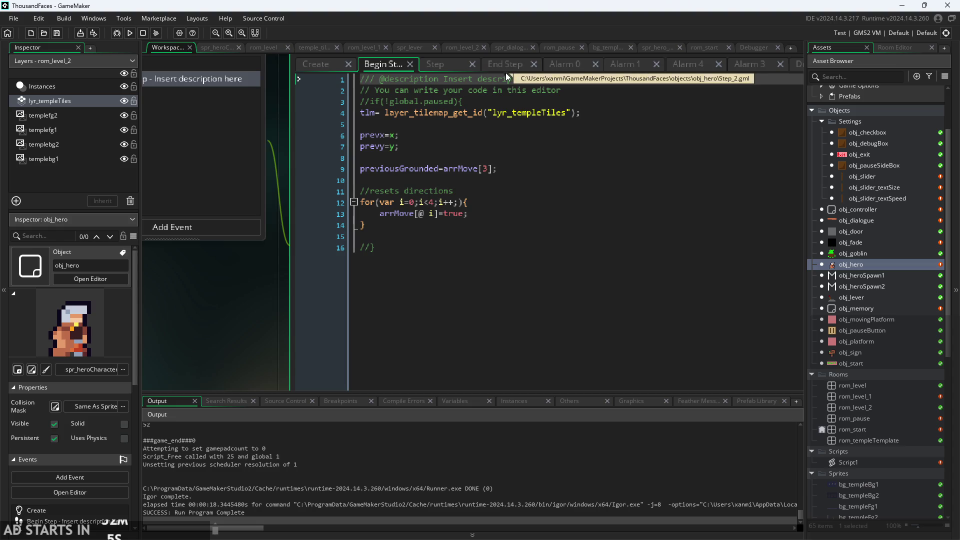
left_click(444, 63)
scroll(315, 321, "up", 15)
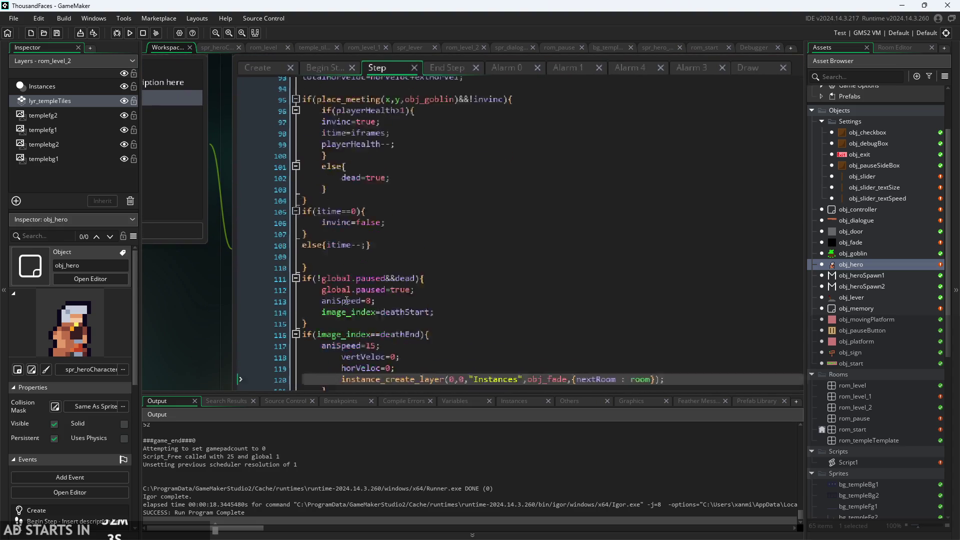
scroll(315, 321, "up", 15)
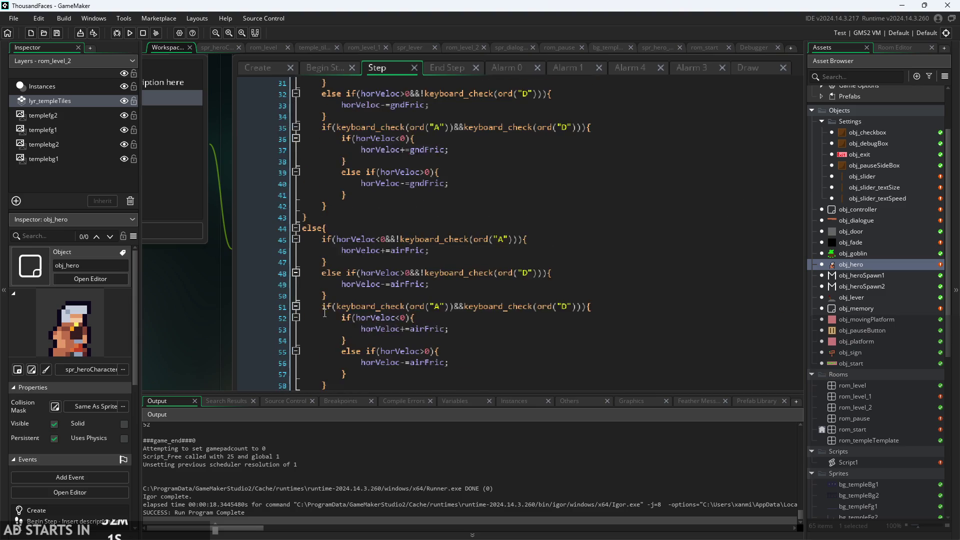
scroll(322, 316, "down", 20)
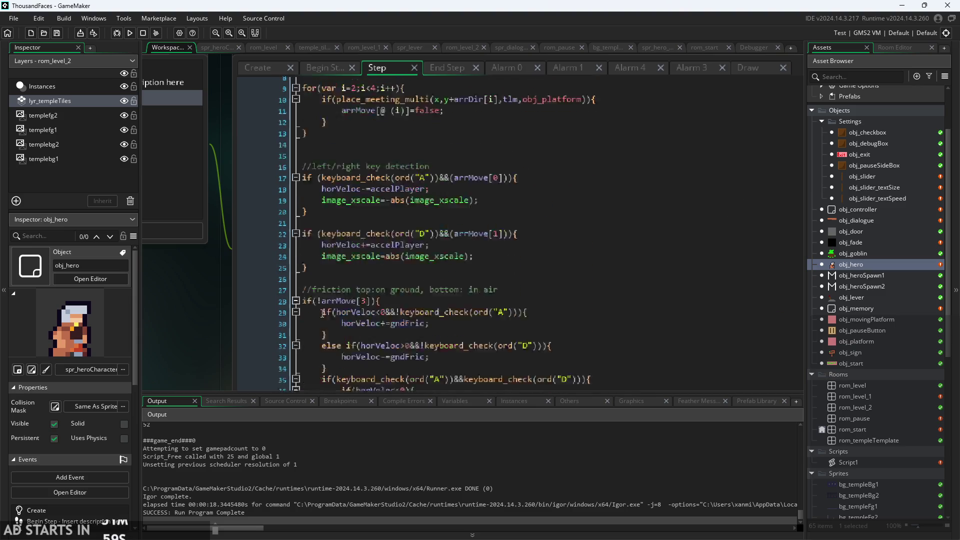
scroll(326, 318, "down", 10)
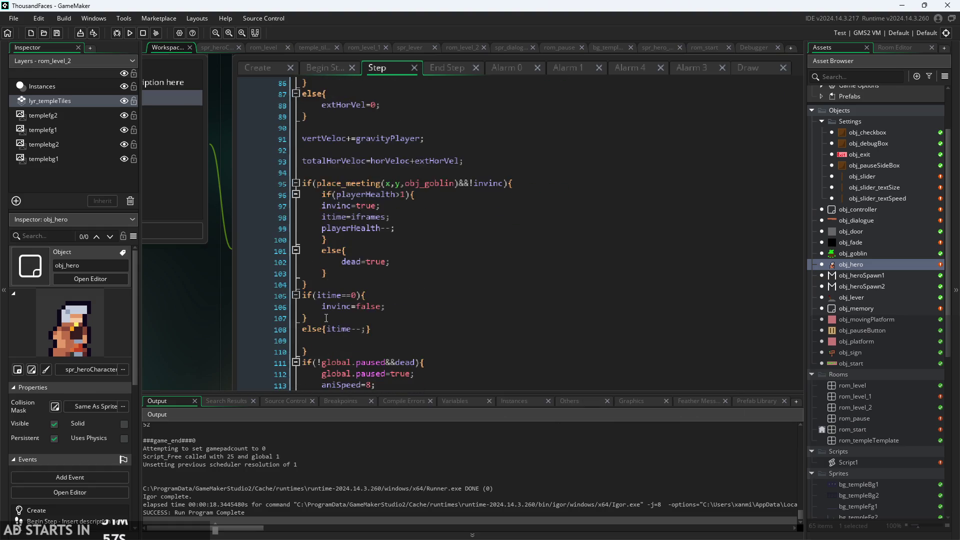
scroll(221, 307, "up", 2)
scroll(222, 306, "up", 2)
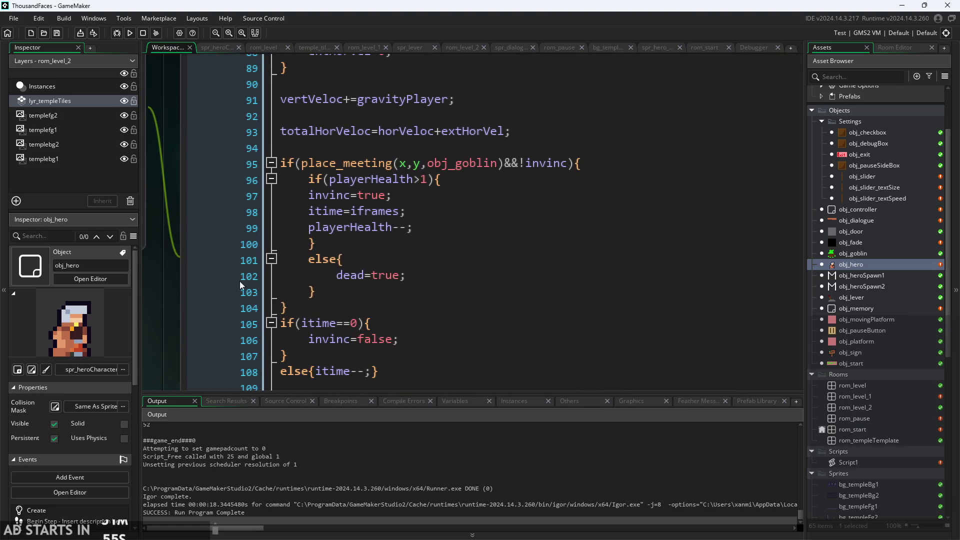
left_click_drag(416, 232, 308, 233)
key("ctrl+c")
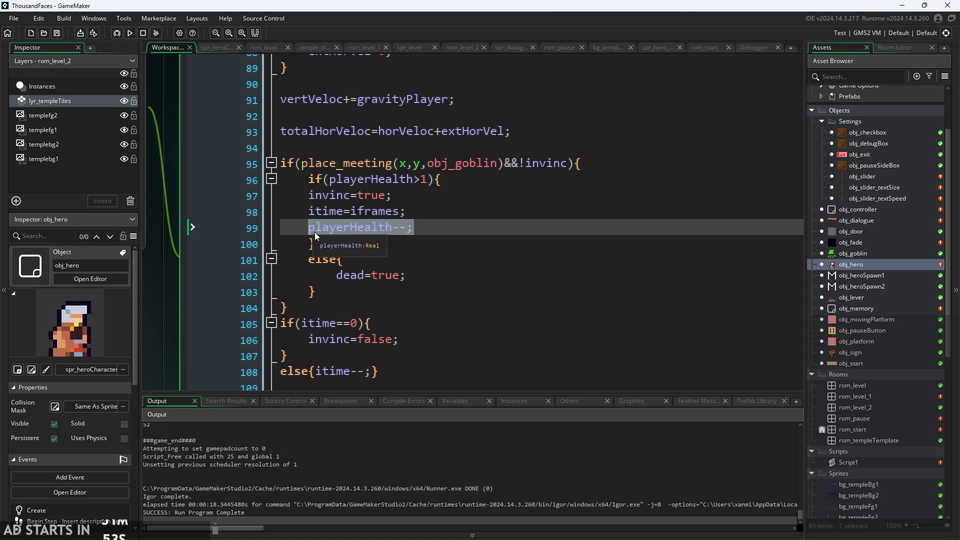
- Paste 'playerHealth--;' on a new line after 'else{' and run the game
left_click(380, 260)
key("Return")
key("ctrl+v")
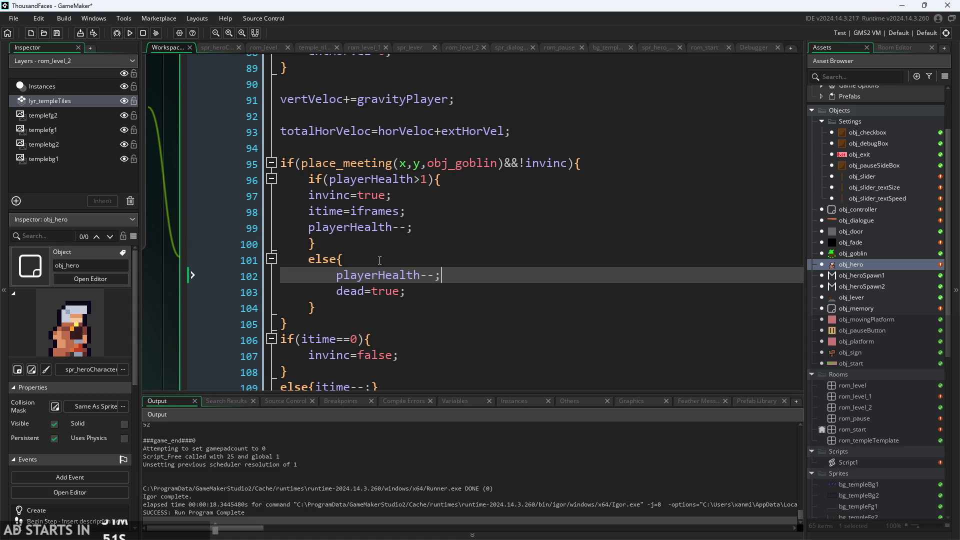
left_click(132, 29)
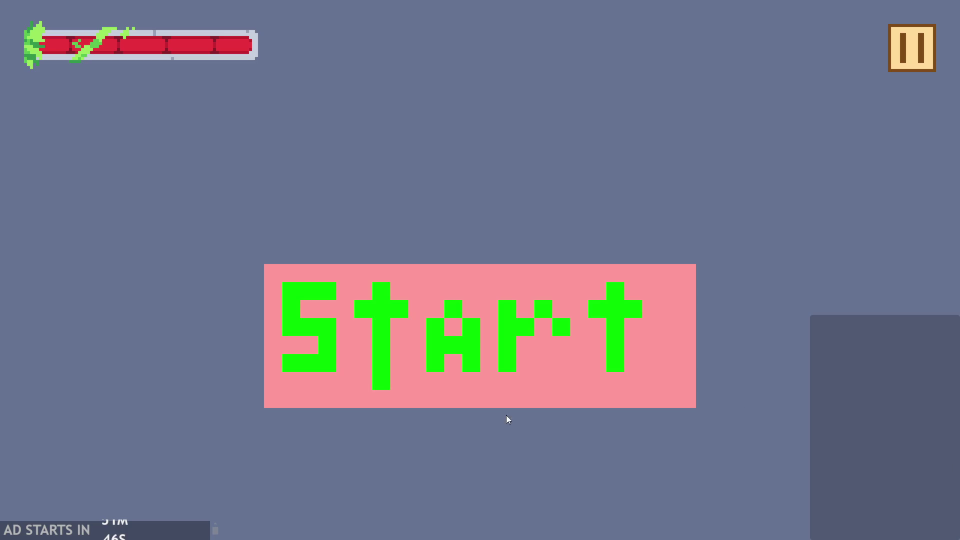
- Start the game and run the hero into the goblin, pausing and resuming along the way
left_click(448, 337)
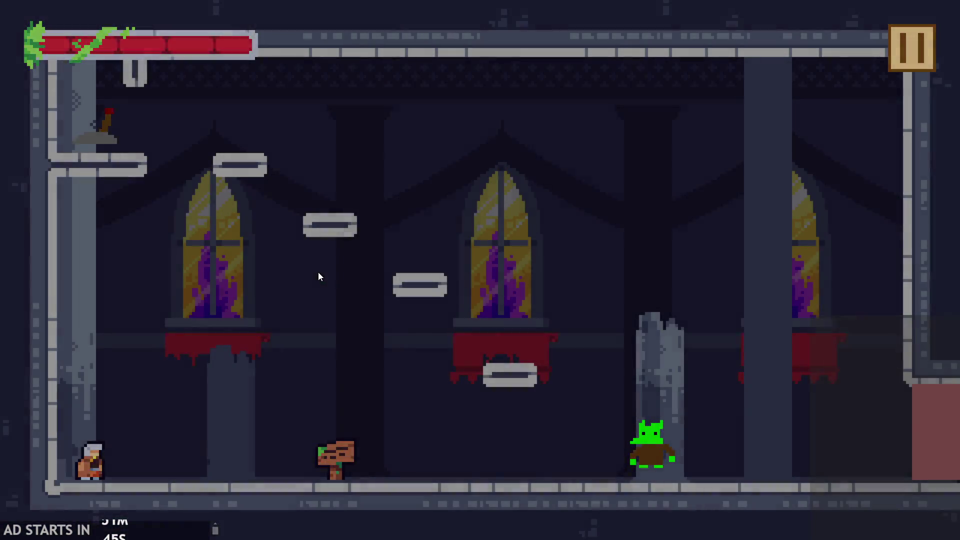
key("Right")
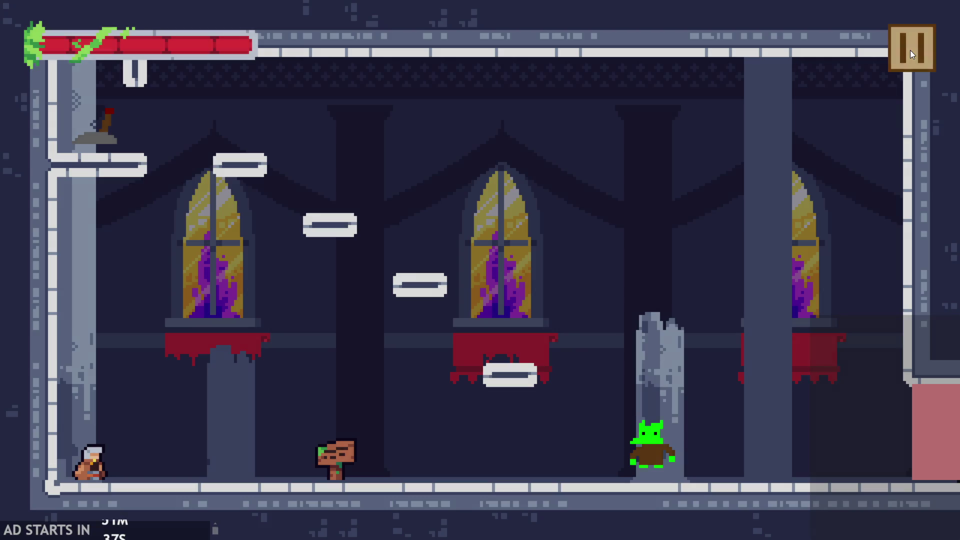
left_click(910, 50)
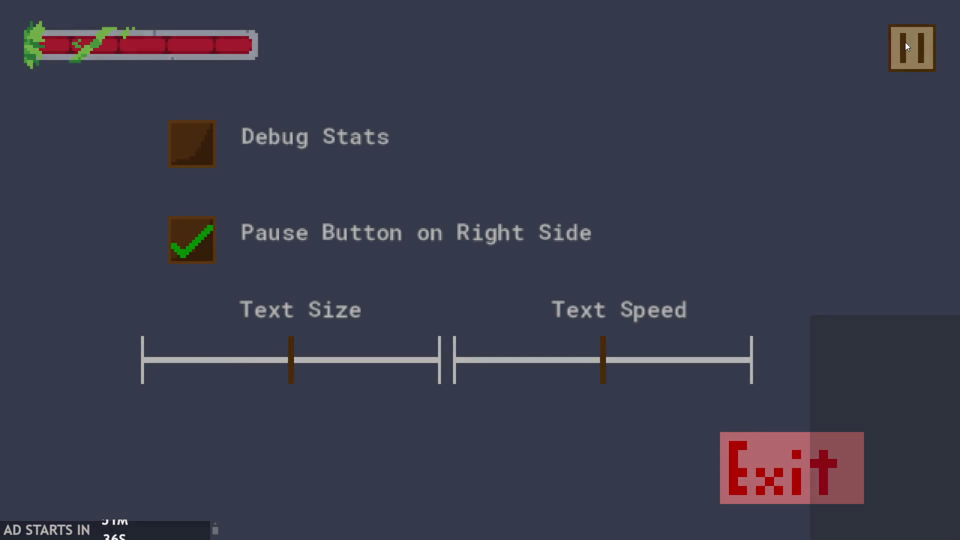
left_click(906, 45)
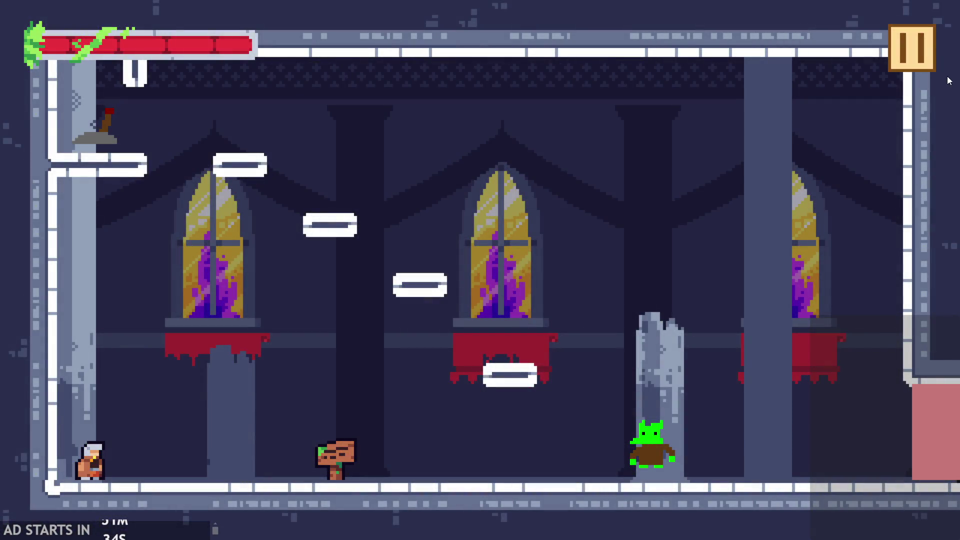
left_click(921, 50)
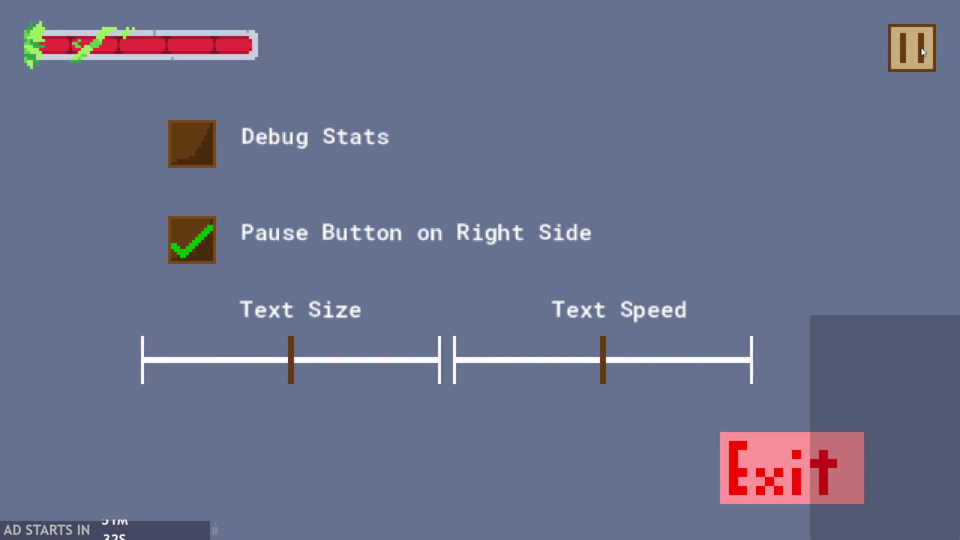
left_click(922, 50)
- Jump the hero around the floating platforms, touching the goblin and flipping the lever
key("space")
key("space")
key("space")
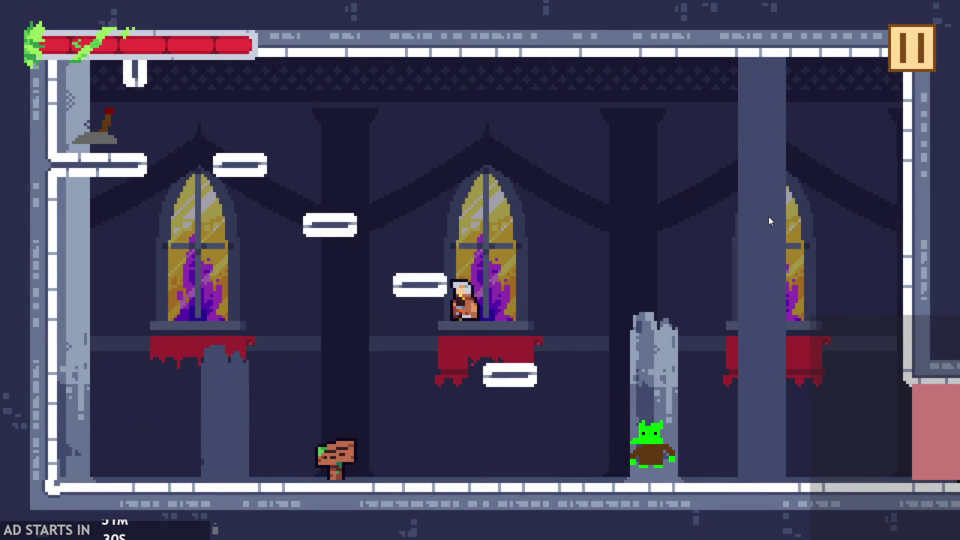
key("space")
key("space")
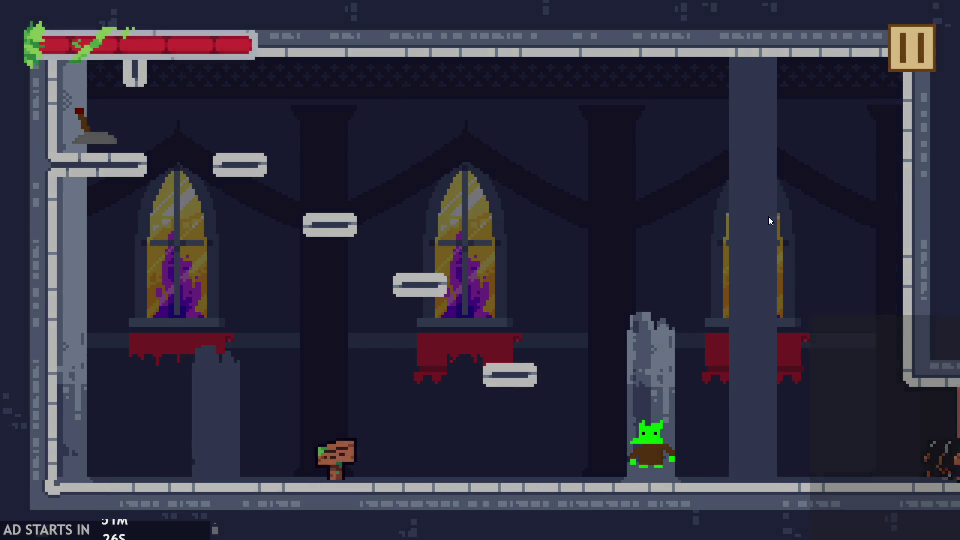
key("space")
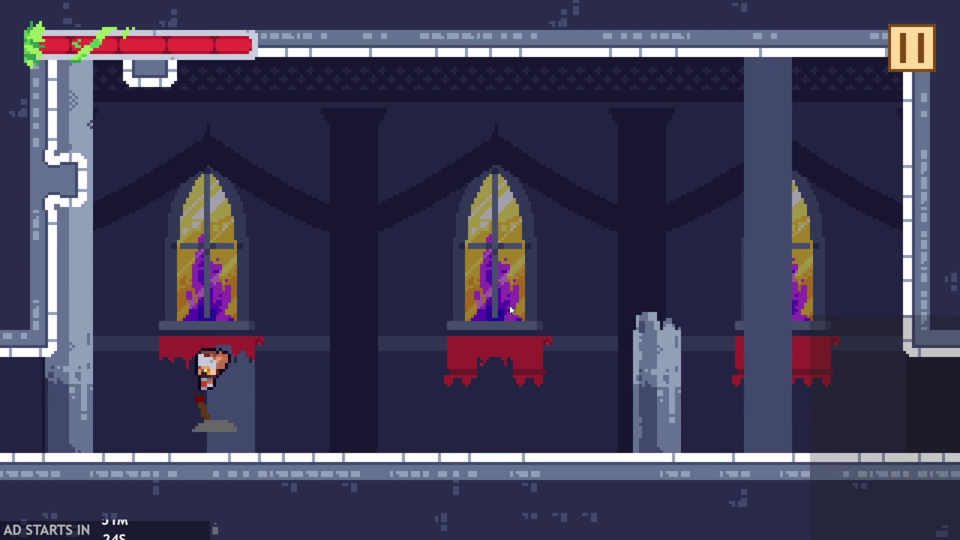
key("space")
key("space")
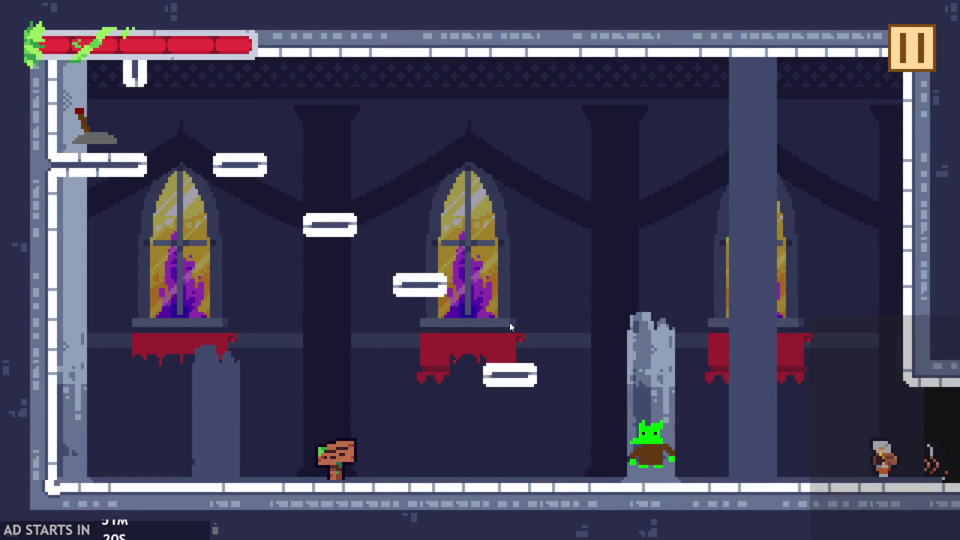
key("space")
key("space")
key("space")
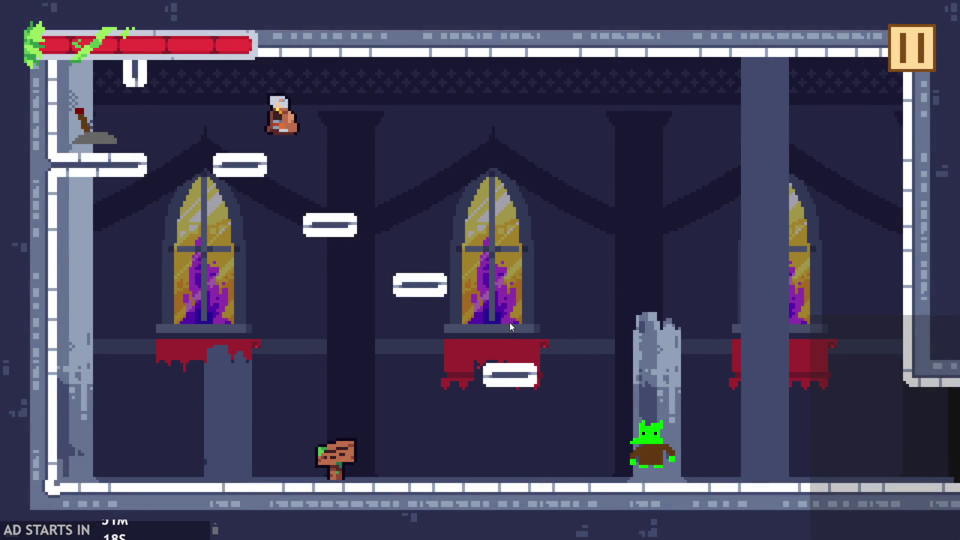
key("space")
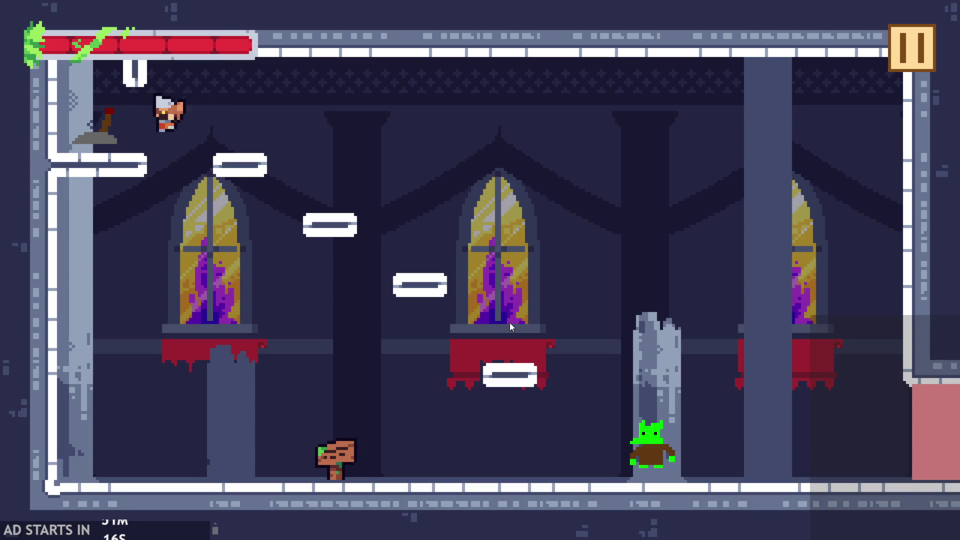
key("space")
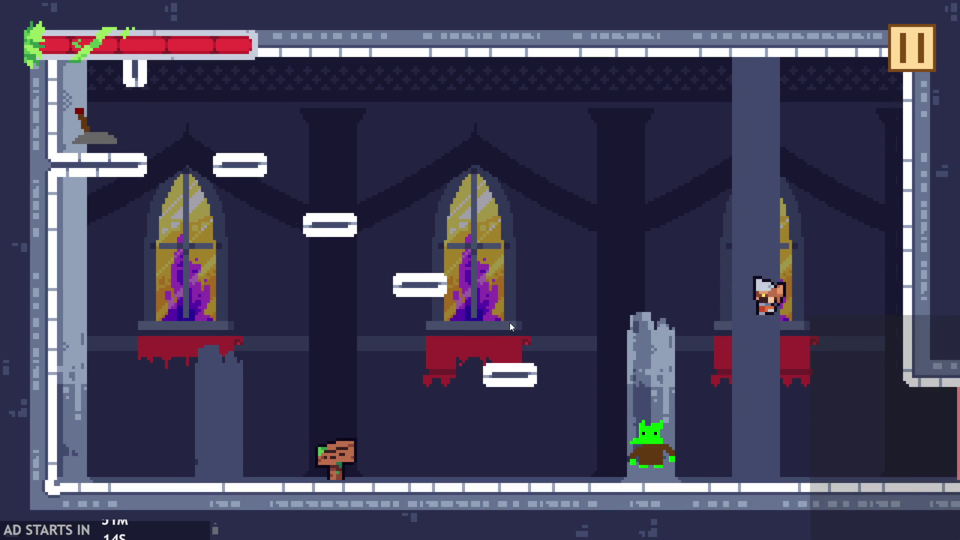
key("space")
key("space")
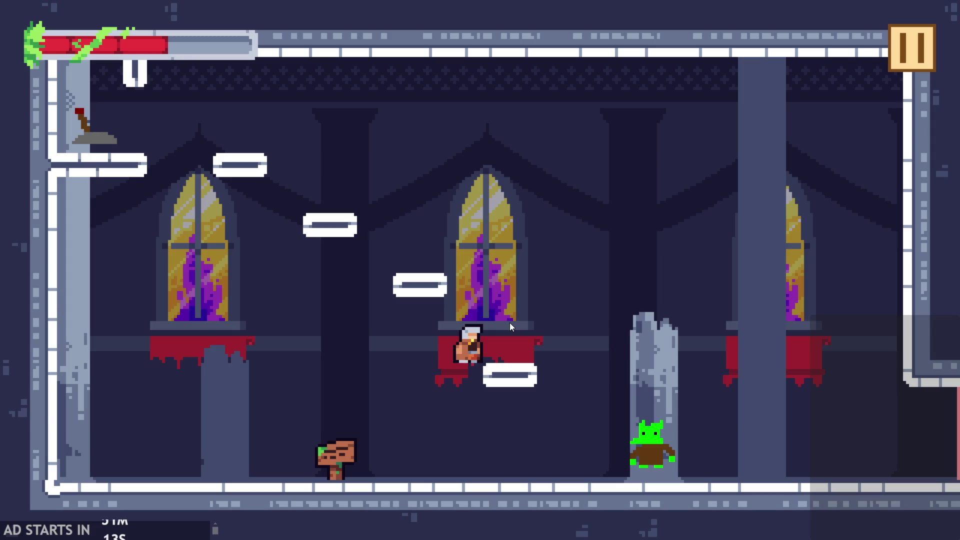
key("space")
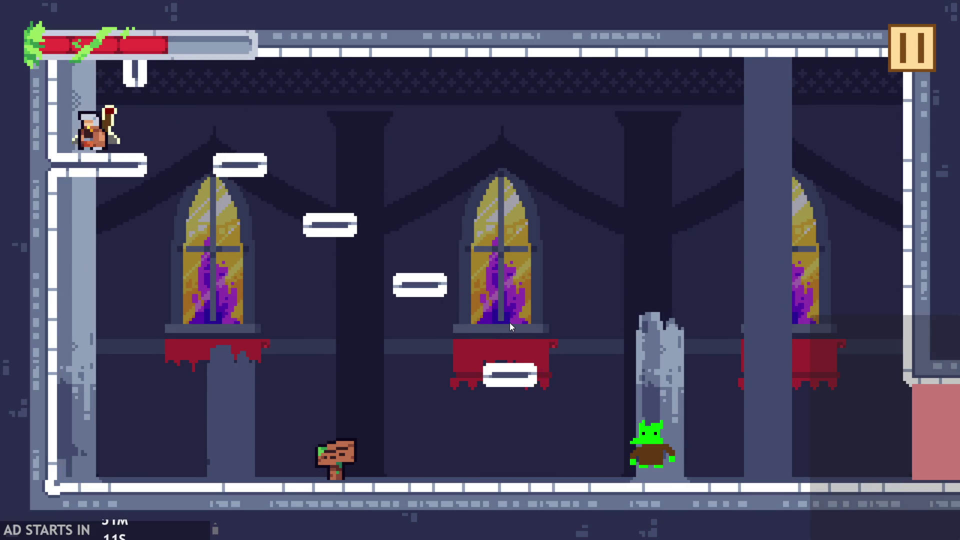
key("space")
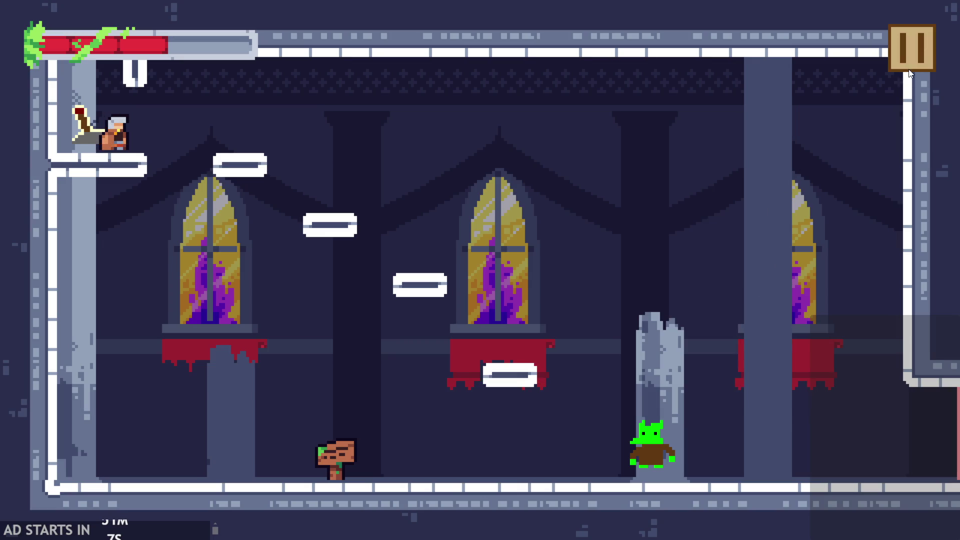
- Jump off the top-left ledge back toward the goblin, then exit the game from the pause menu
key("Right")
key("space")
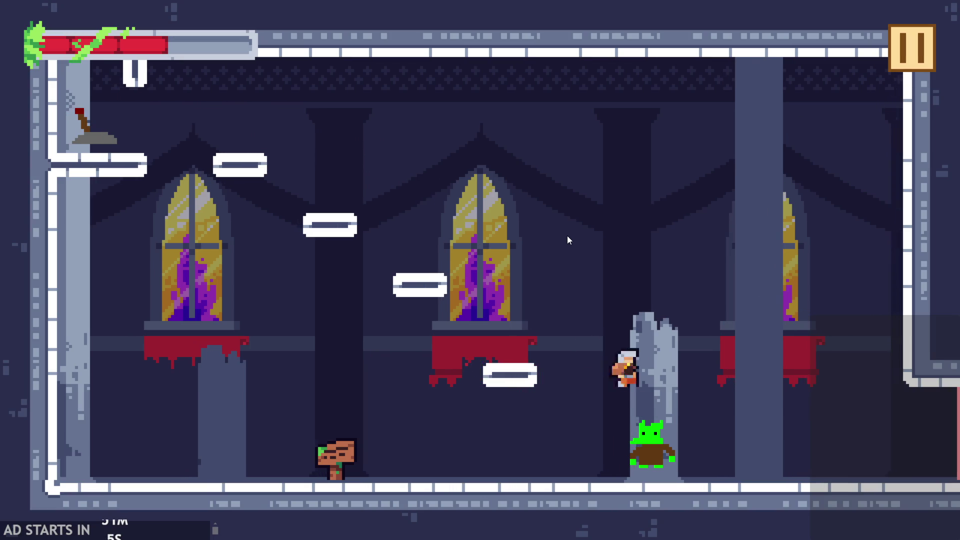
key("Left")
key("Escape")
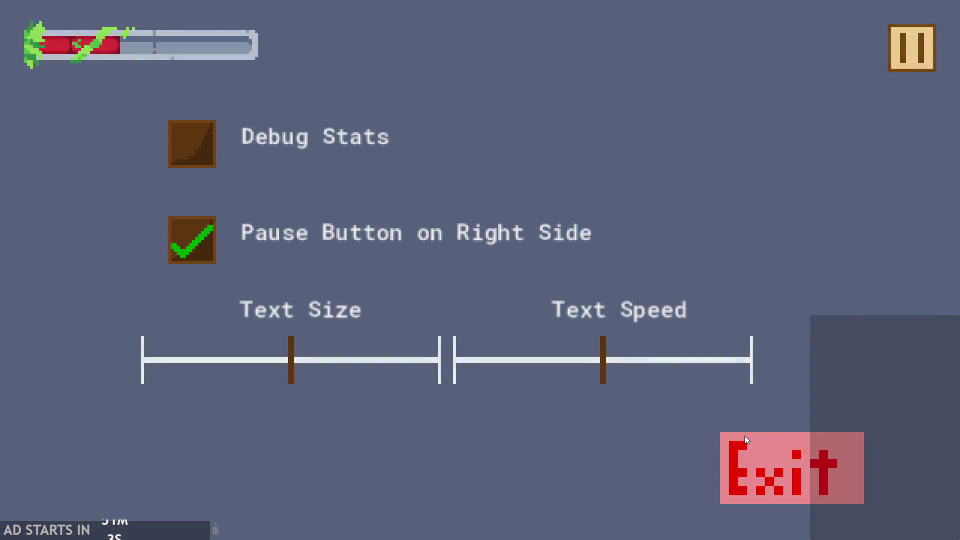
left_click(745, 440)
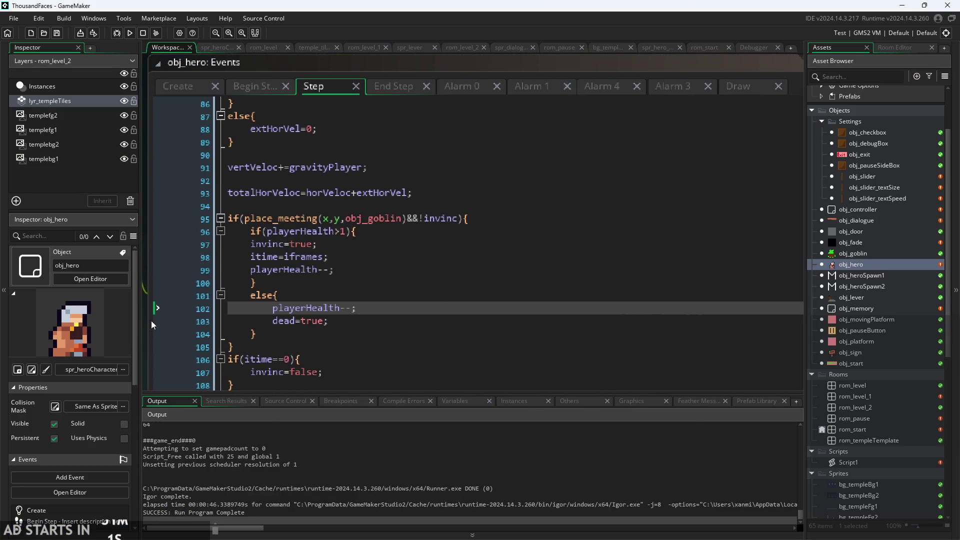
- Delete the commented '//if(itime%3!=1){' and '//}' lines around draw_self() in the Draw event
left_click(739, 86)
left_click(316, 205)
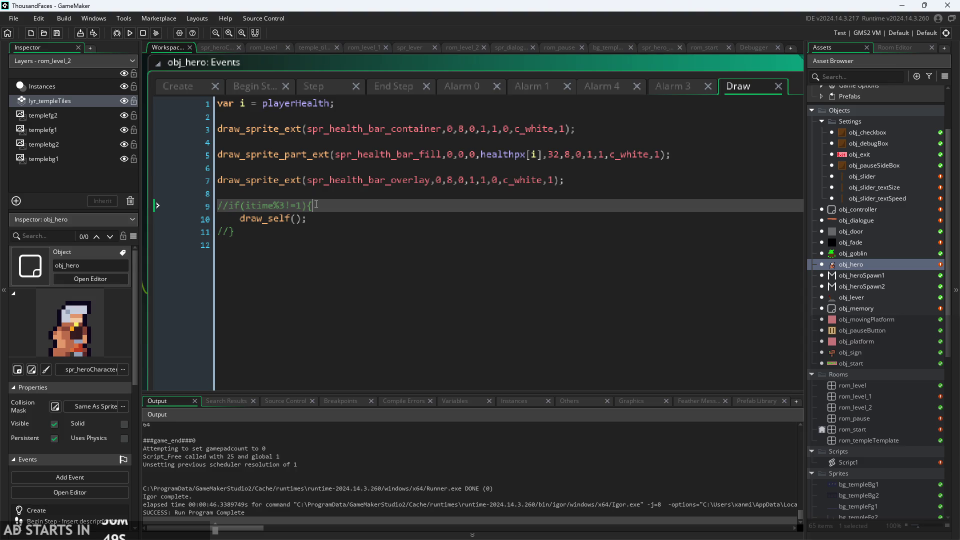
left_click_drag(316, 203, 219, 205)
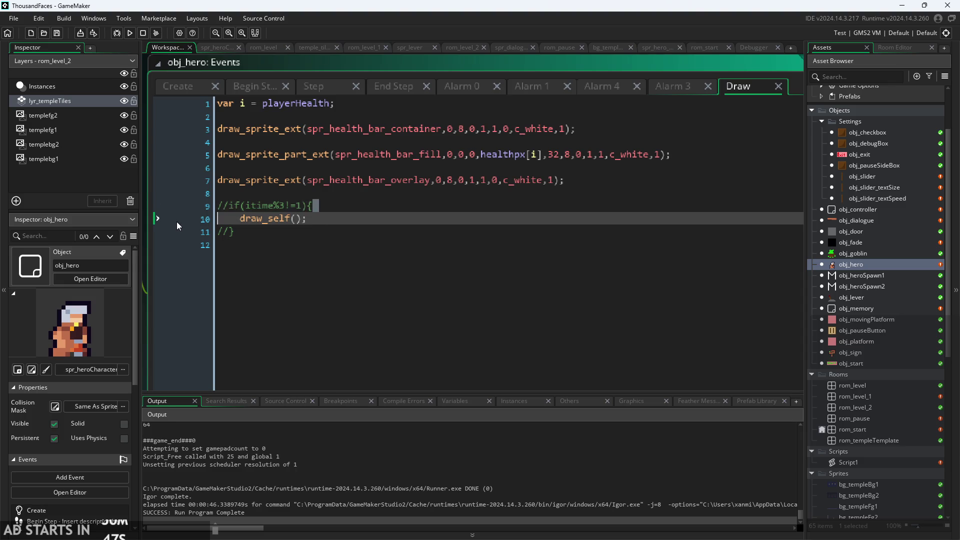
key("BackSpace")
left_click(276, 231)
key("BackSpace")
key("BackSpace")
key("BackSpace")
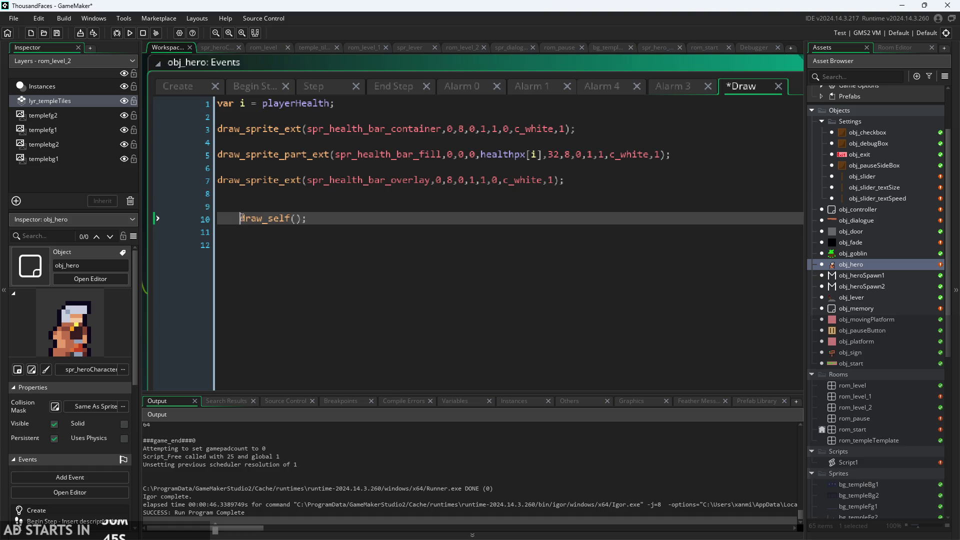
- Open obj_hero's Create event and bring the frame constants into view
left_click(186, 87)
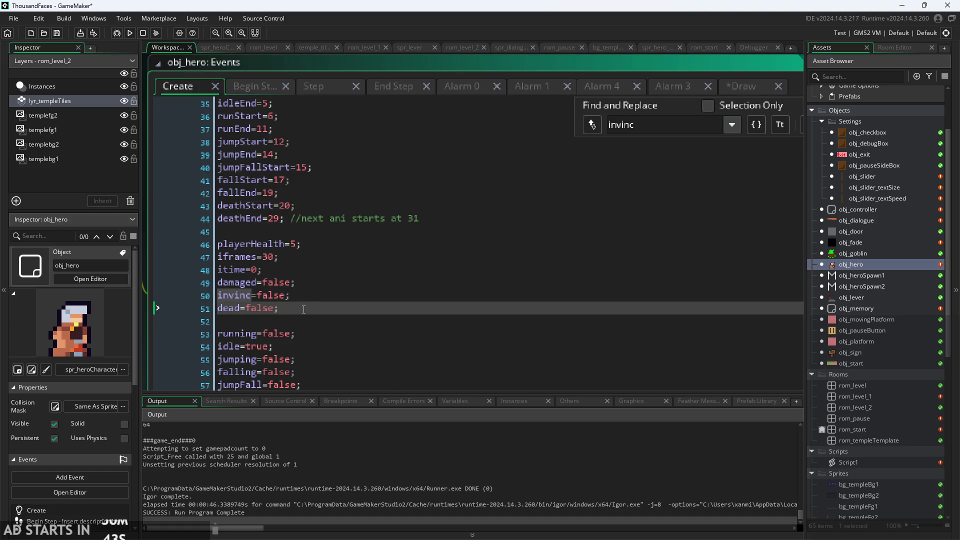
scroll(370, 285, "down", 1)
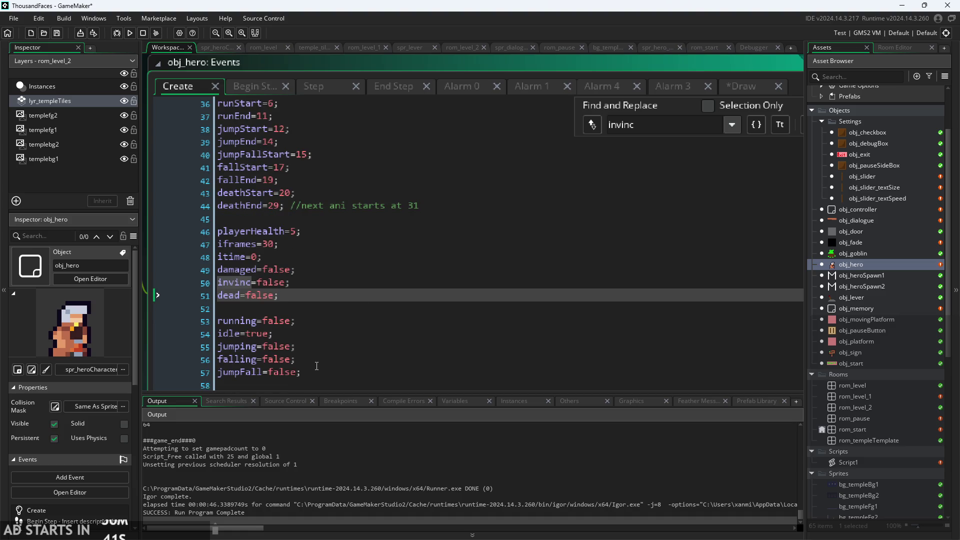
scroll(172, 325, "down", 2)
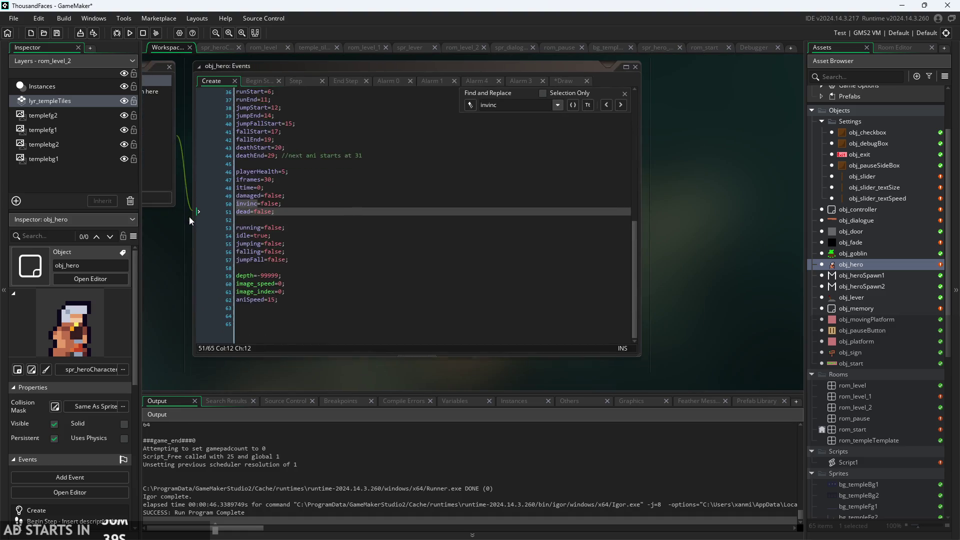
scroll(189, 216, "up", 2)
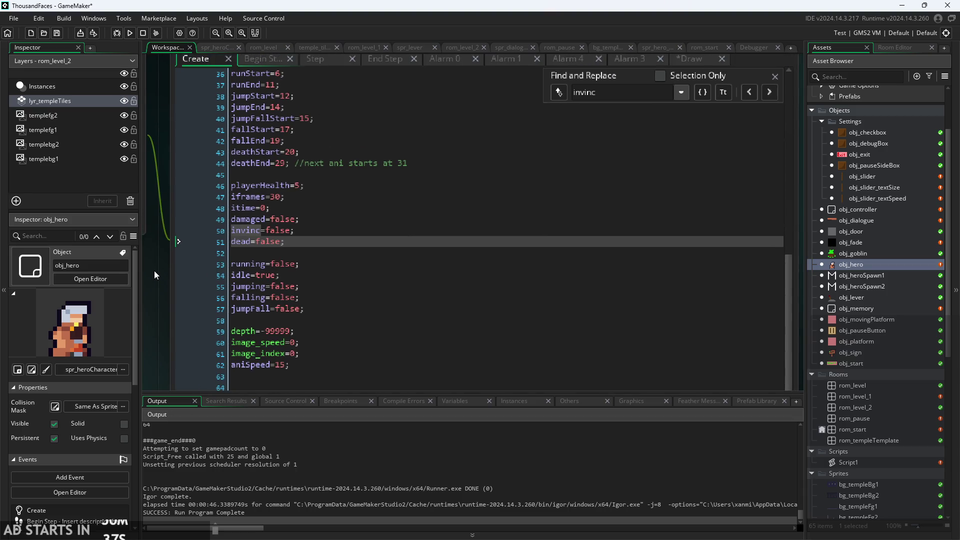
scroll(155, 270, "up", 2)
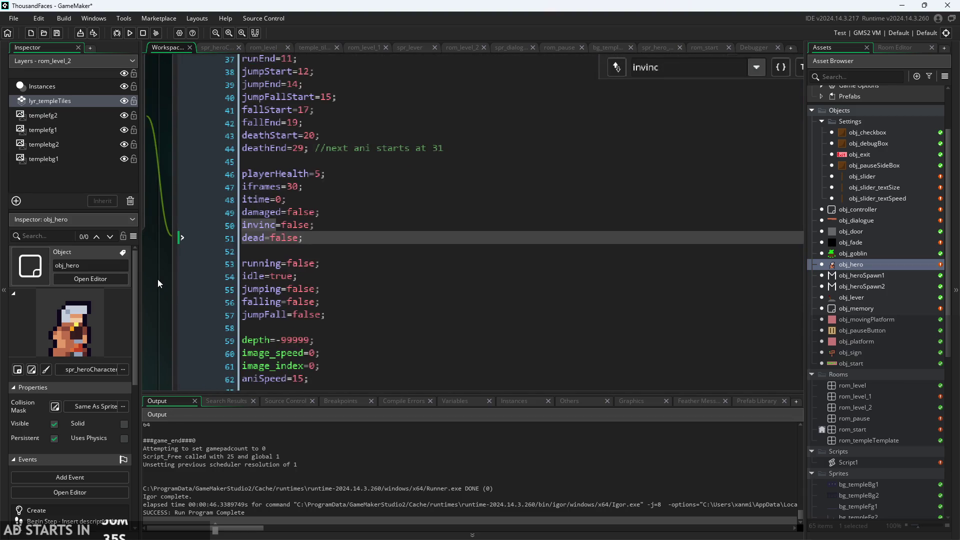
left_click_drag(157, 280, 158, 326)
- Add 'dmgStart=31;' and 'dmgEnd=34;' on new lines below deathEnd
left_click(467, 192)
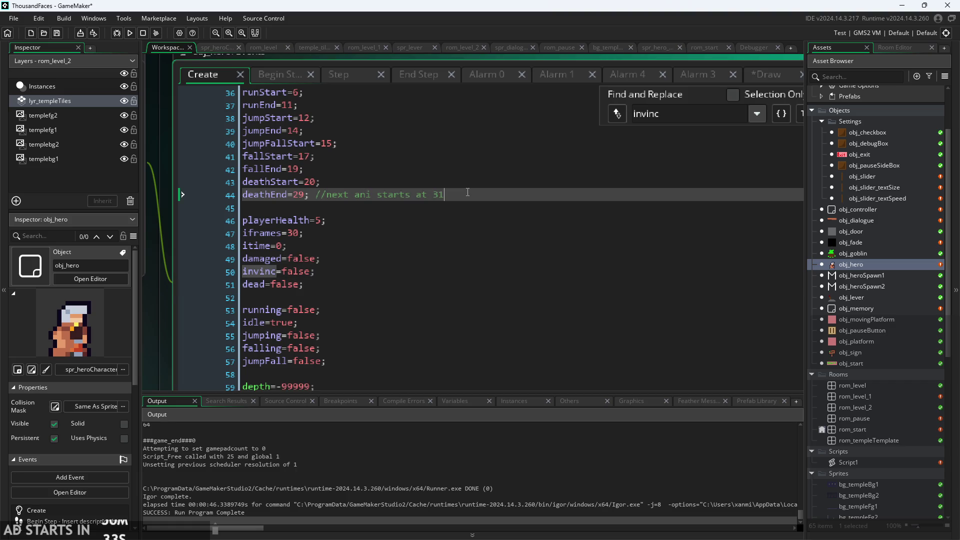
key("Return")
type("g")
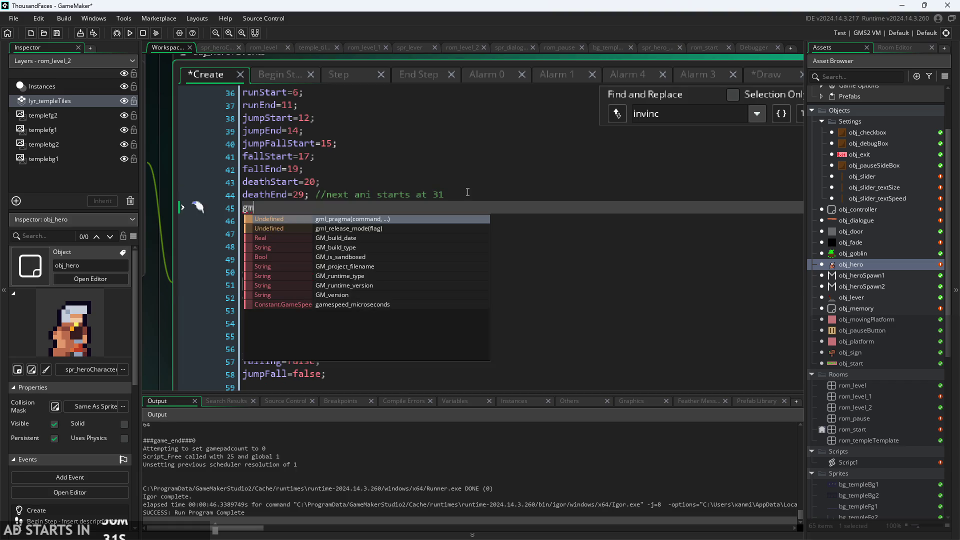
key("BackSpace")
type("dmg")
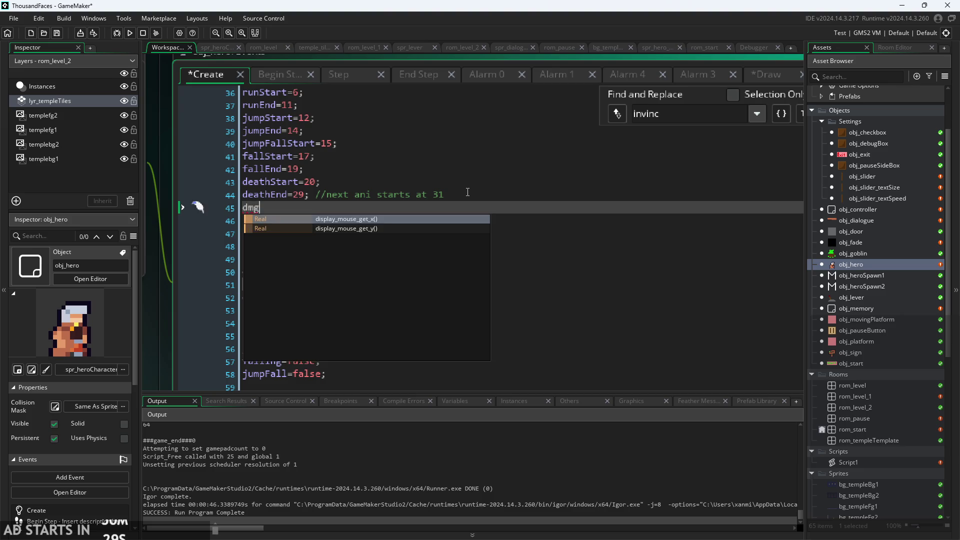
type("Start")
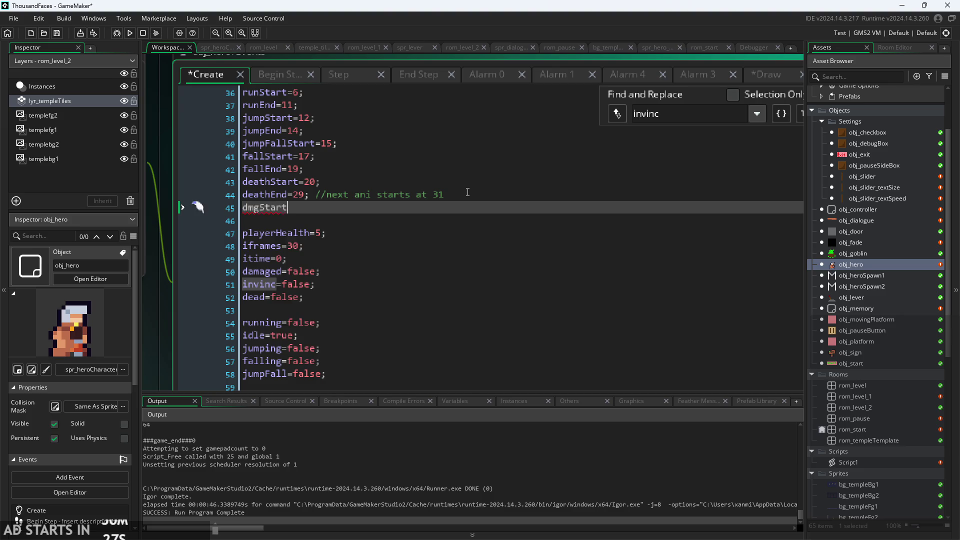
type("=31;")
key("Return")
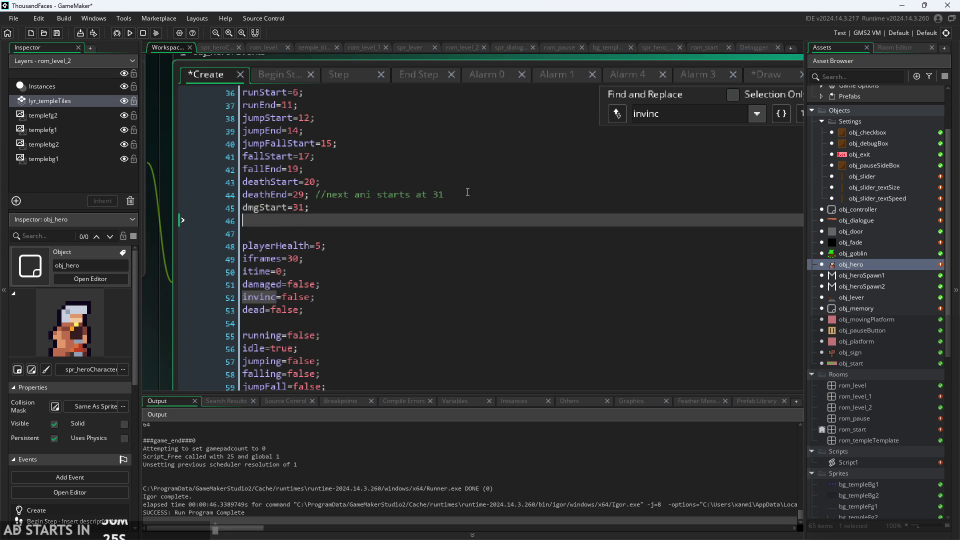
type("dmgEnd=")
type("34;")
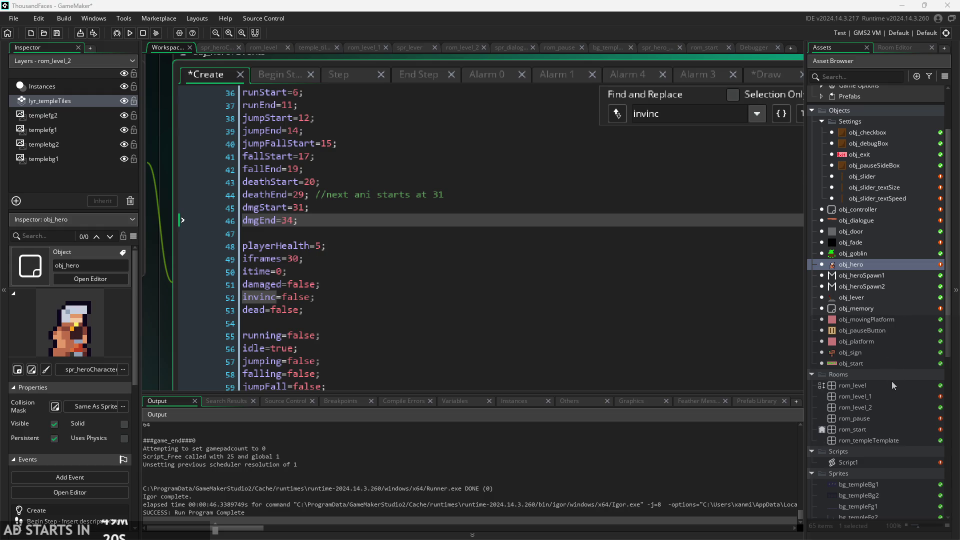
- Choose Create Sprite From Image(s) from the Sprites group's context menu
scroll(880, 270, "up", 3)
scroll(866, 399, "down", 10)
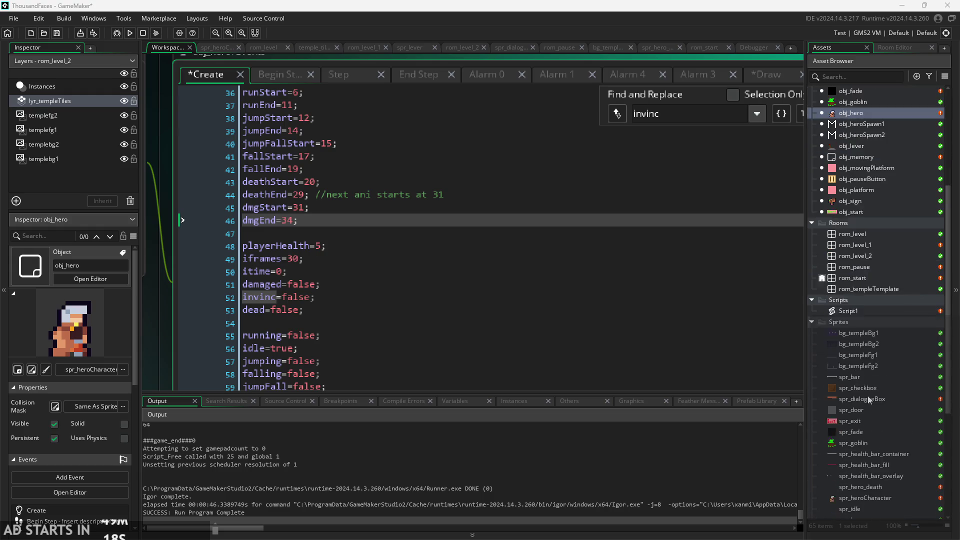
right_click(858, 305)
right_click(894, 347)
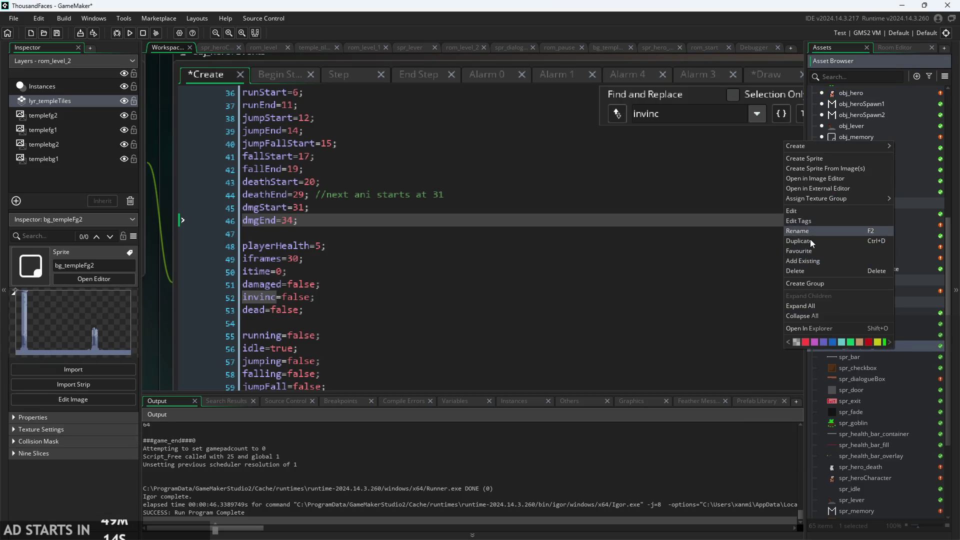
left_click(814, 167)
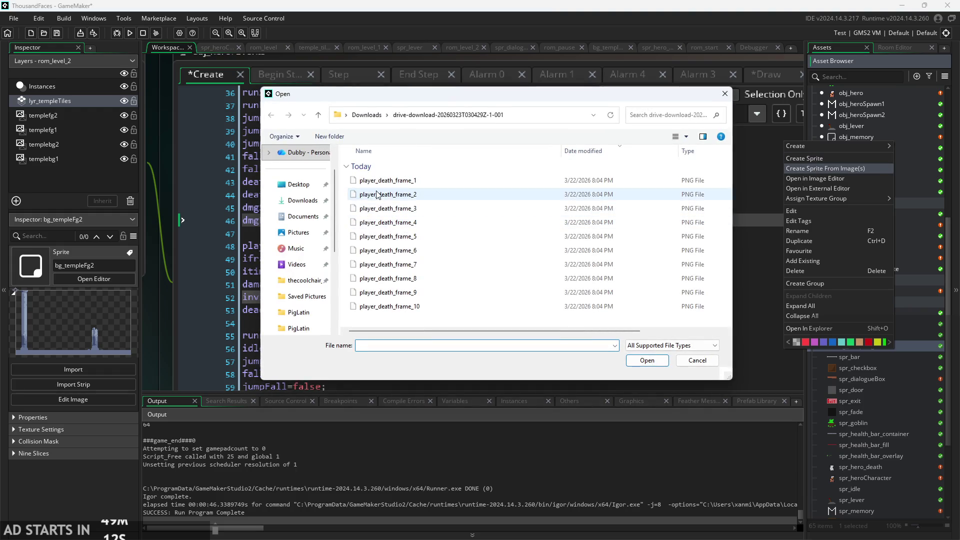
- Import the four player_damage frame PNGs from the damage-frames folder as Sprite29
left_click(366, 115)
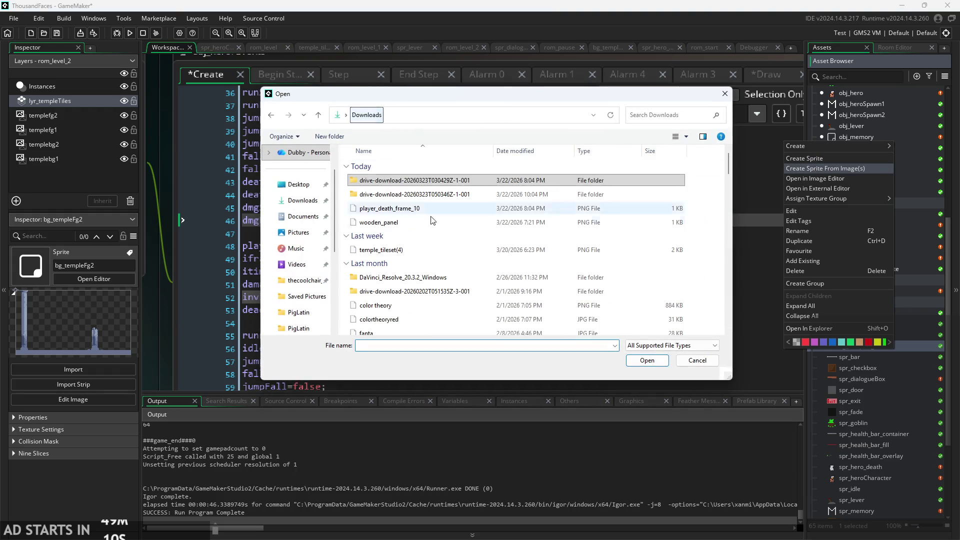
double_click(409, 180)
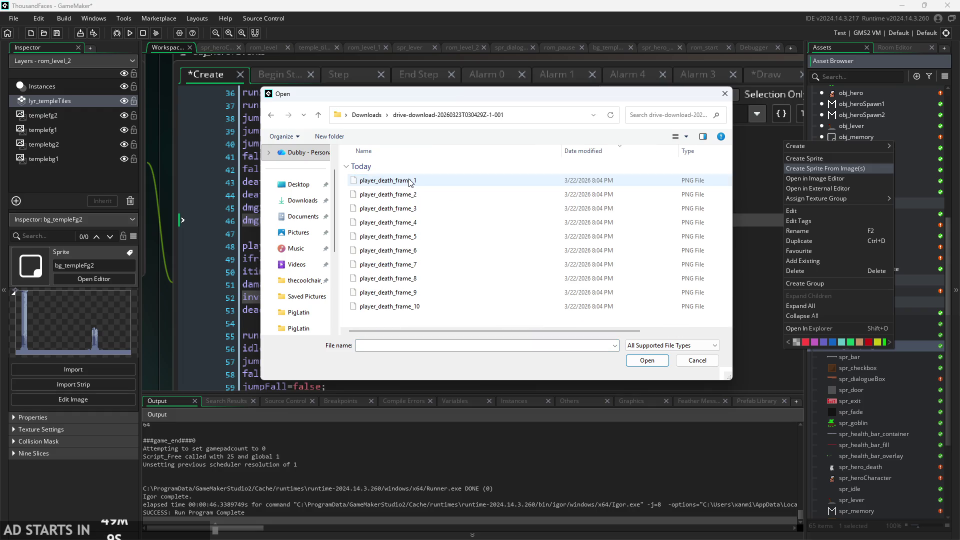
left_click(366, 114)
double_click(444, 193)
left_click(435, 181)
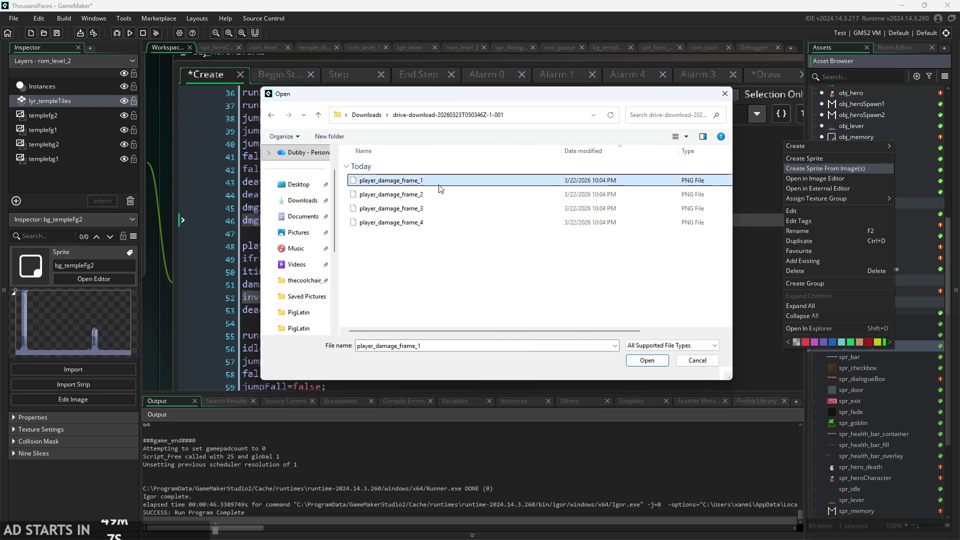
left_click(446, 223, "shift")
left_click(652, 360)
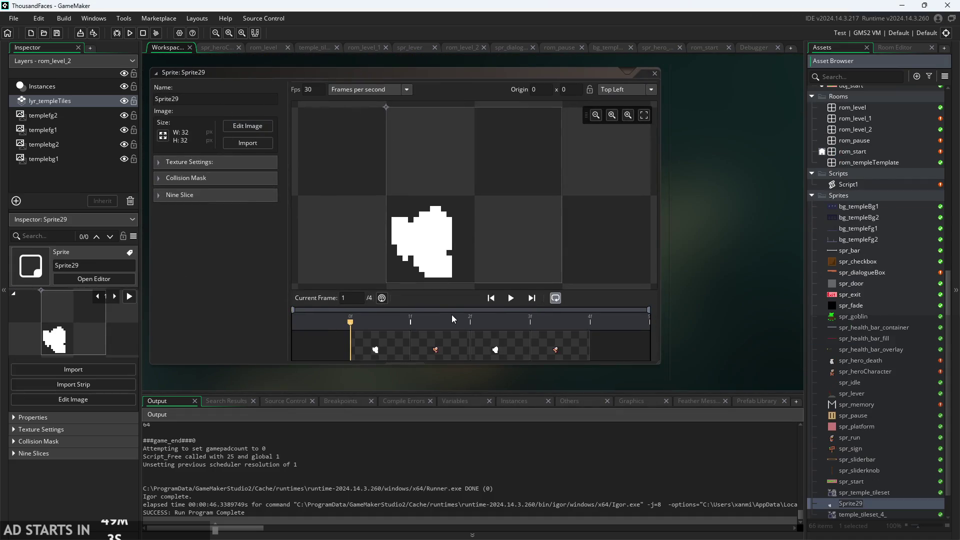
- Play Sprite29's damage animation preview while trying 4, 5, 8 and 1 fps
left_click(511, 299)
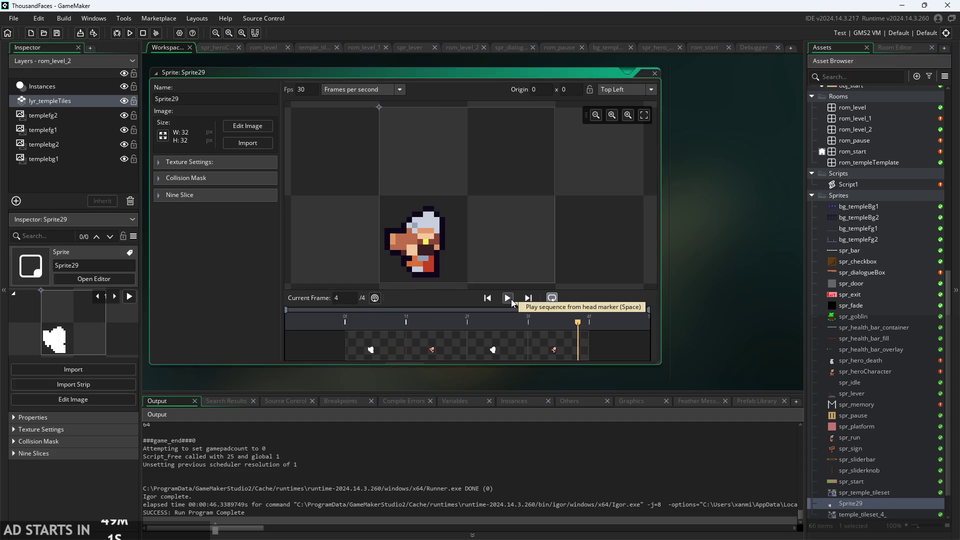
type("4")
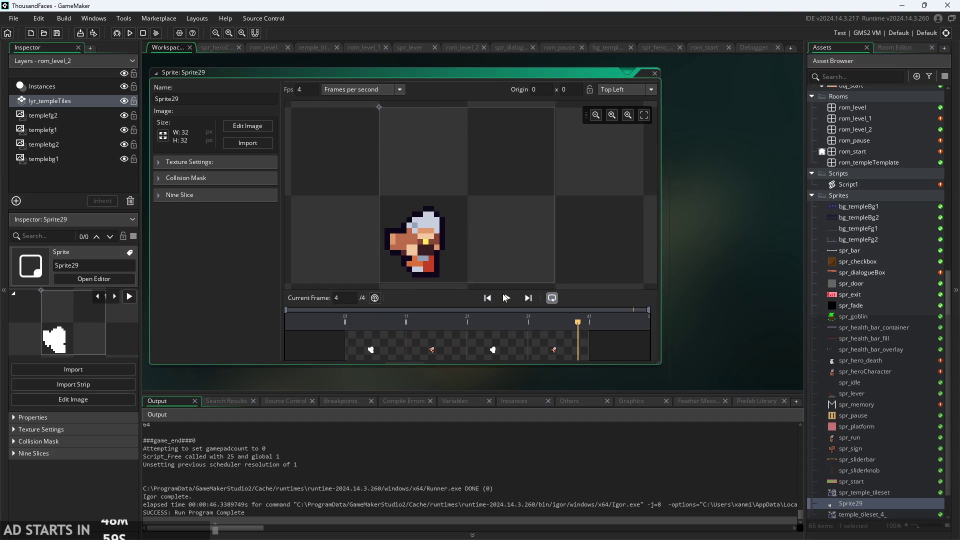
left_click(508, 298)
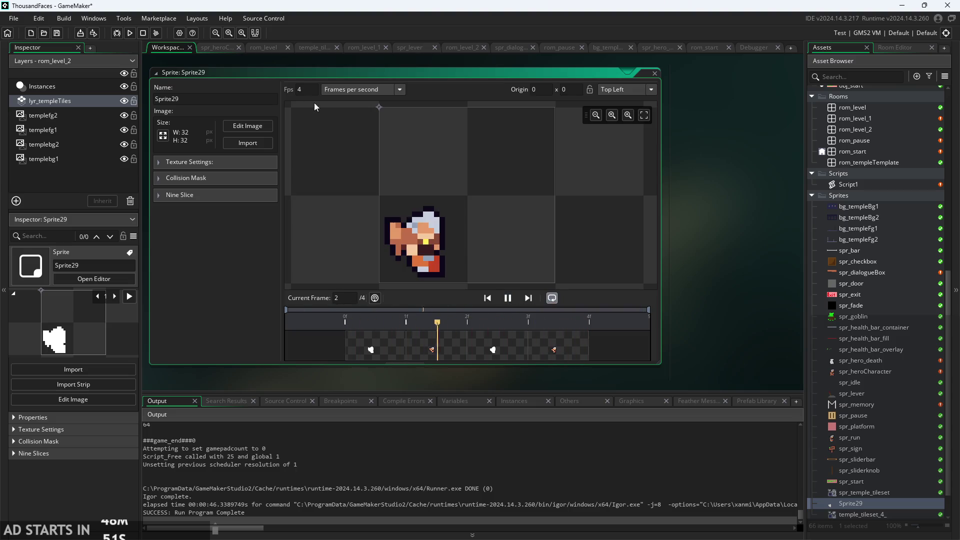
double_click(300, 89)
type("5")
key("BackSpace")
type("8")
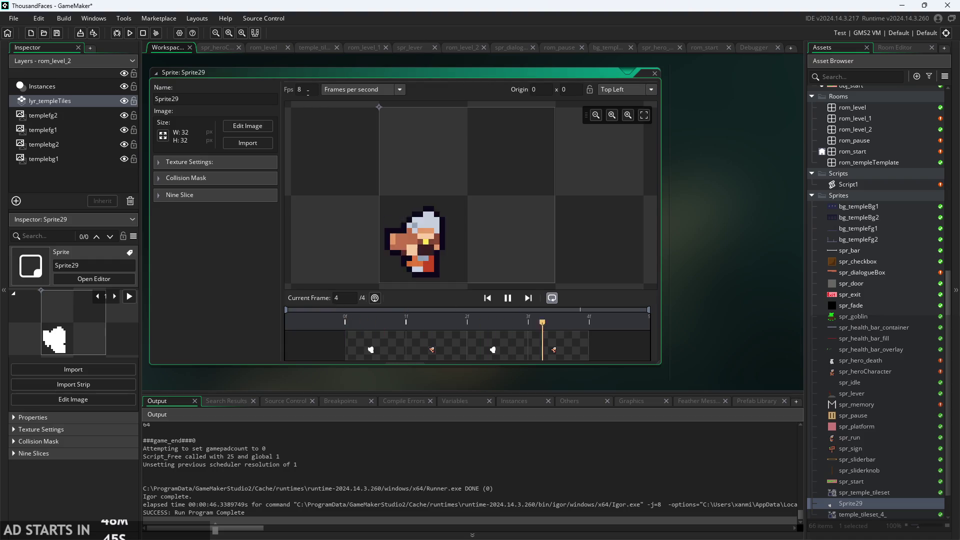
key("BackSpace")
type("1")
left_click(676, 252)
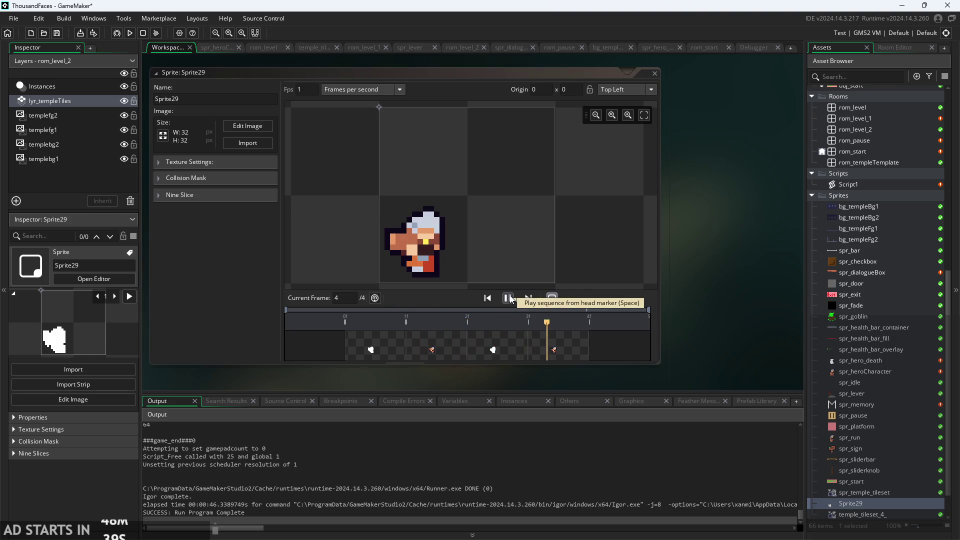
- Set Sprite29's playback speed to 2 fps and pause the preview
left_click(305, 89)
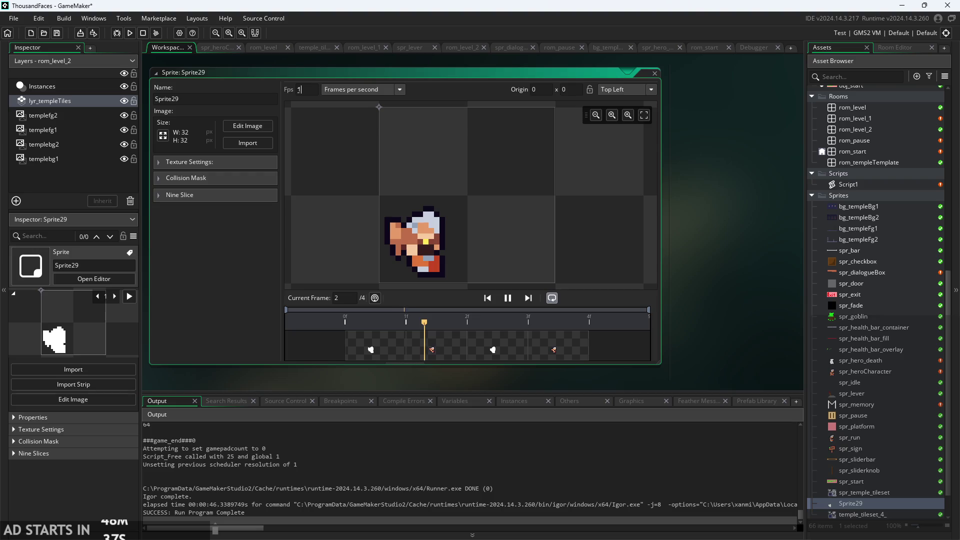
key("BackSpace")
type("2")
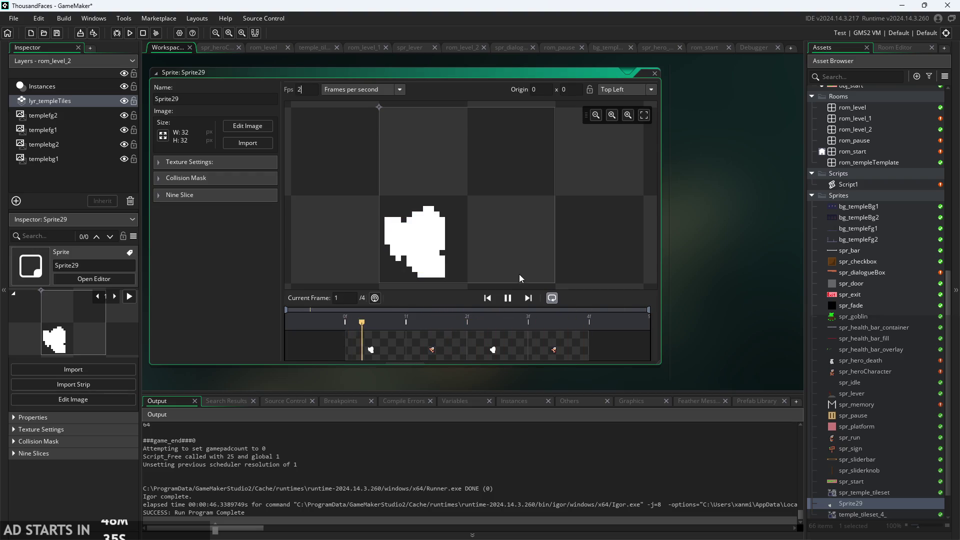
left_click(508, 299)
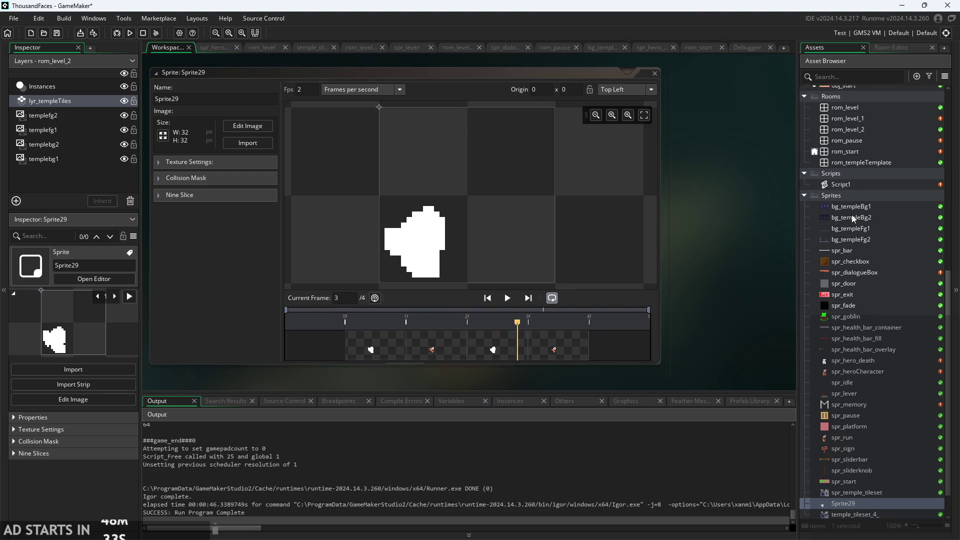
- Browse the Asset Browser, opening obj_hero and the spr_hero_death sprite
scroll(828, 257, "up", 5)
scroll(829, 257, "up", 5)
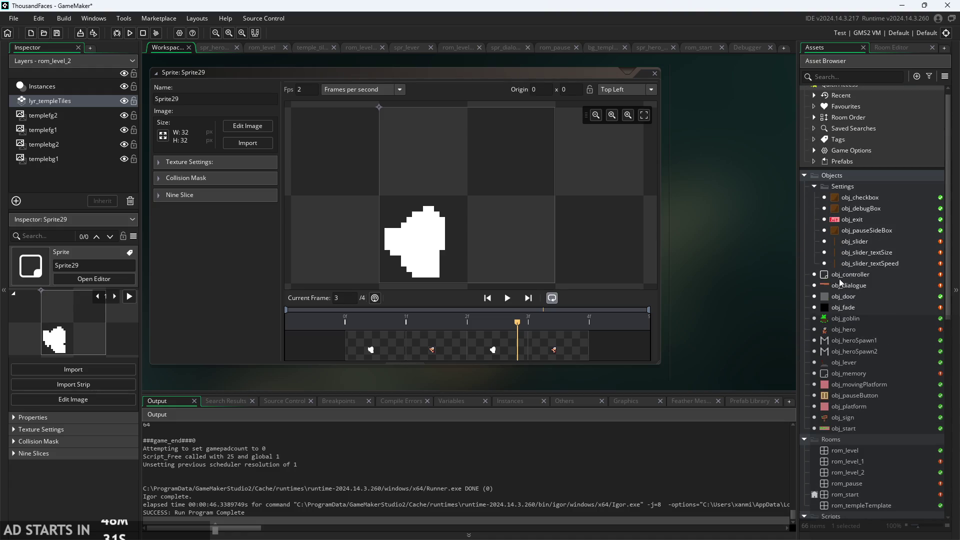
double_click(856, 332)
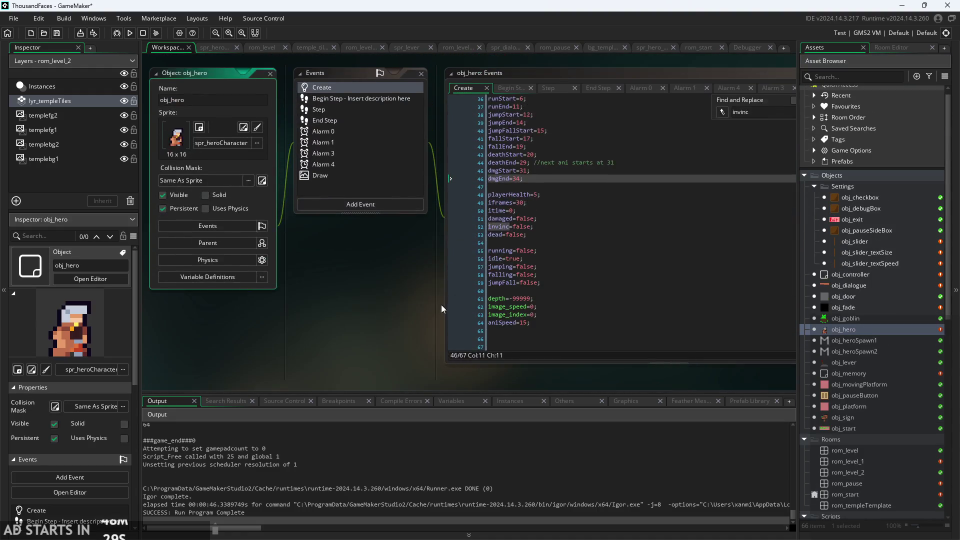
scroll(280, 305, "right", 3)
scroll(249, 306, "up", 2)
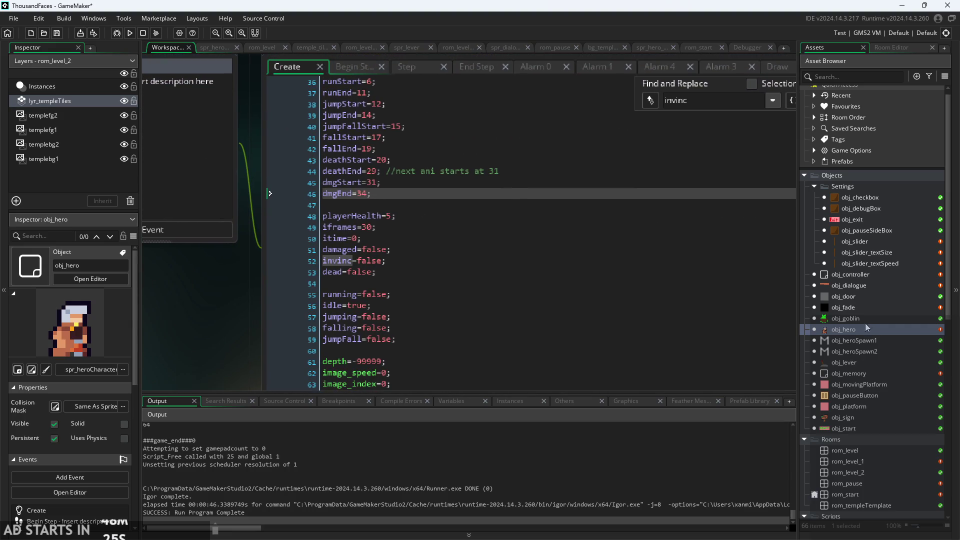
scroll(865, 443, "down", 6)
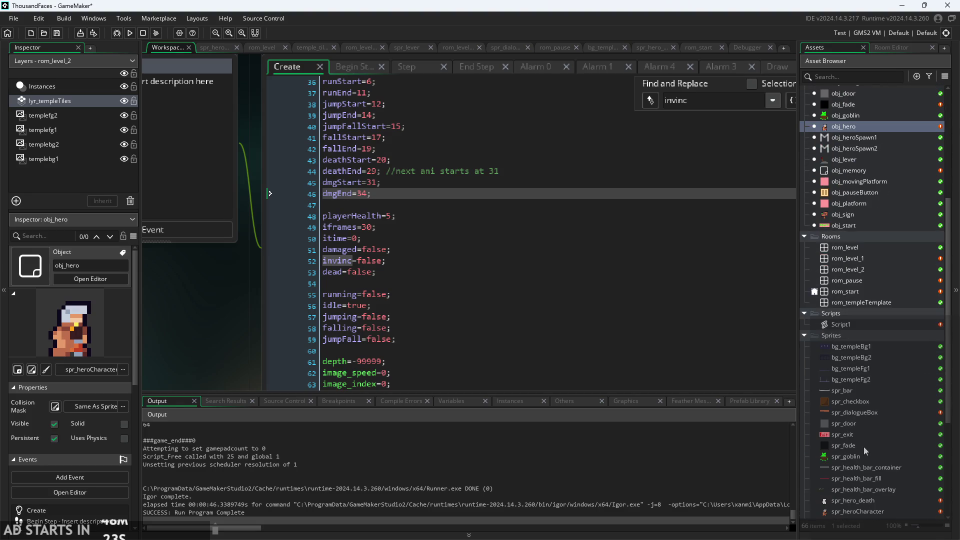
scroll(870, 445, "down", 2)
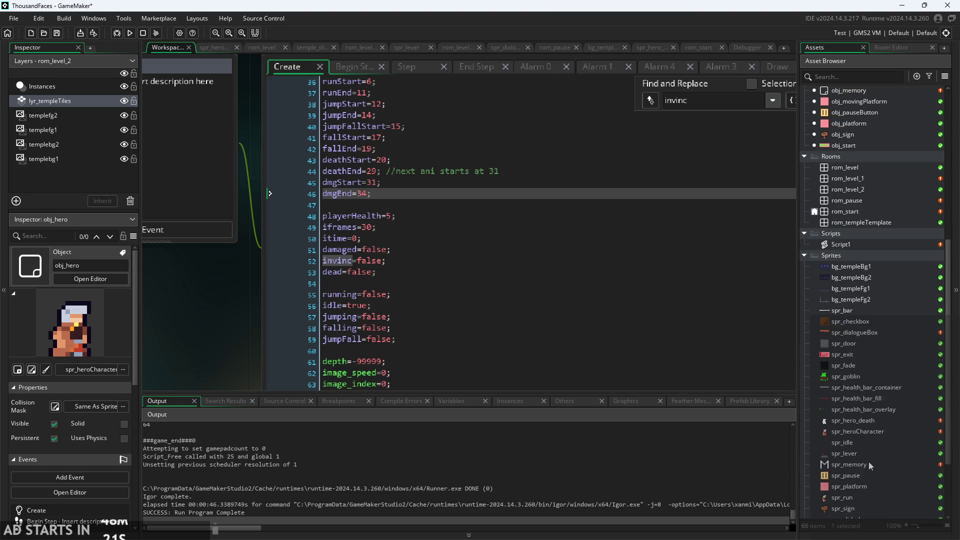
double_click(861, 423)
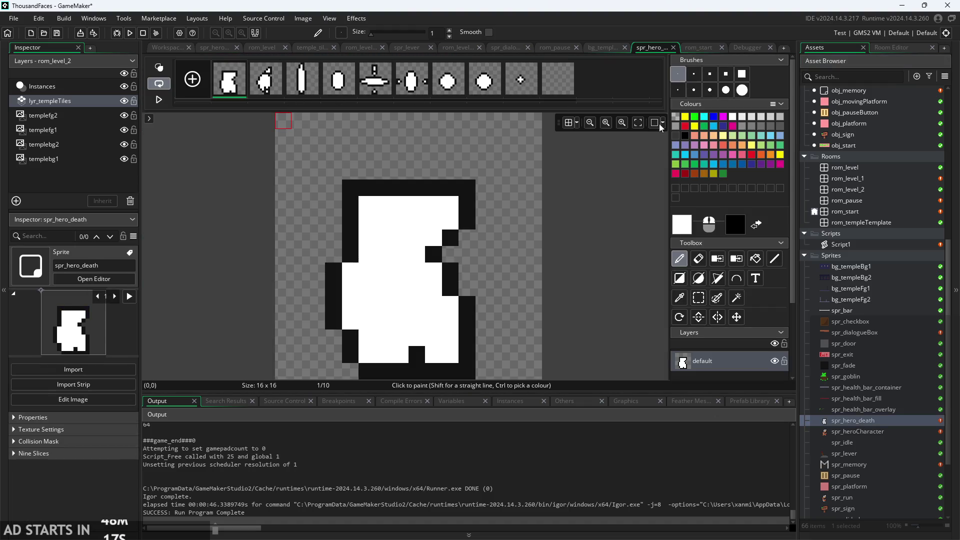
scroll(865, 425, "down", 3)
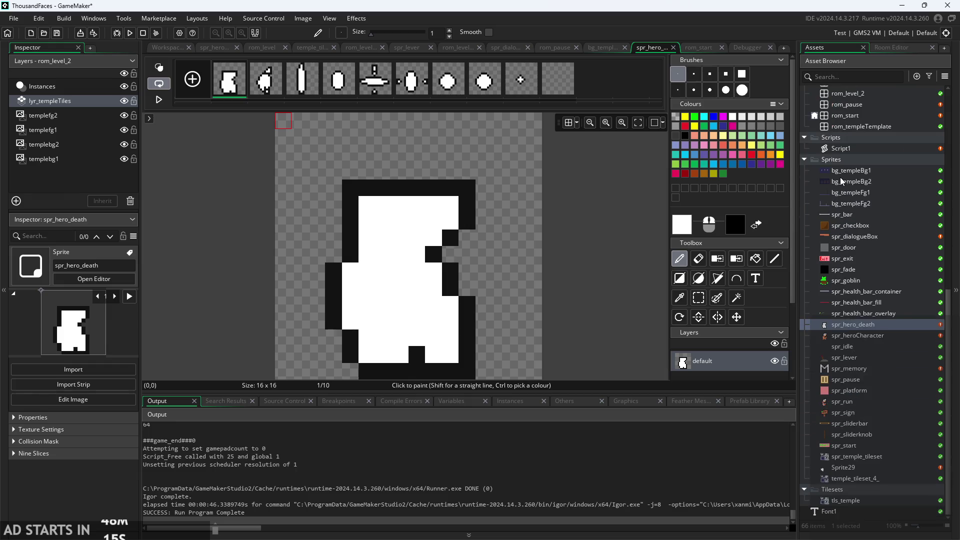
- Open Sprite29's frames in the image editor and copy them
double_click(869, 470)
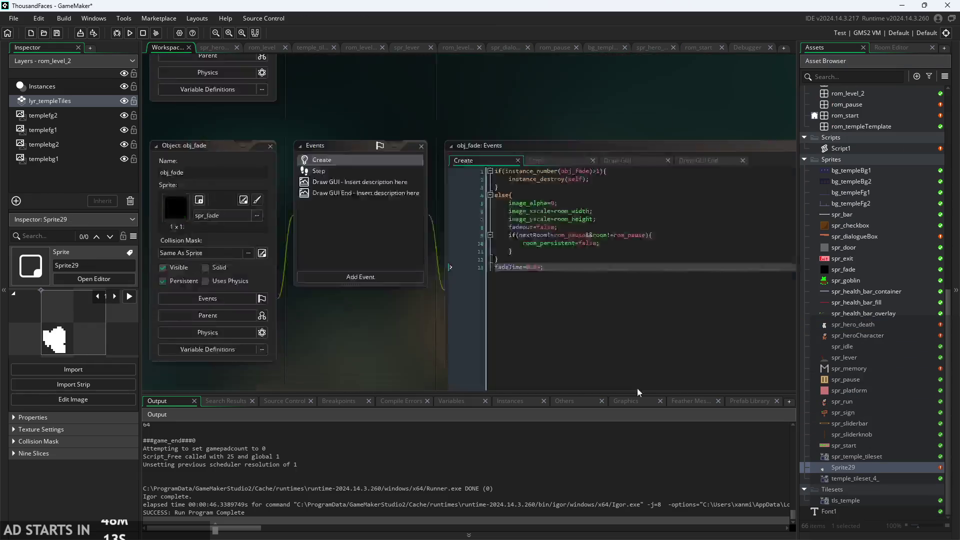
left_click(245, 127)
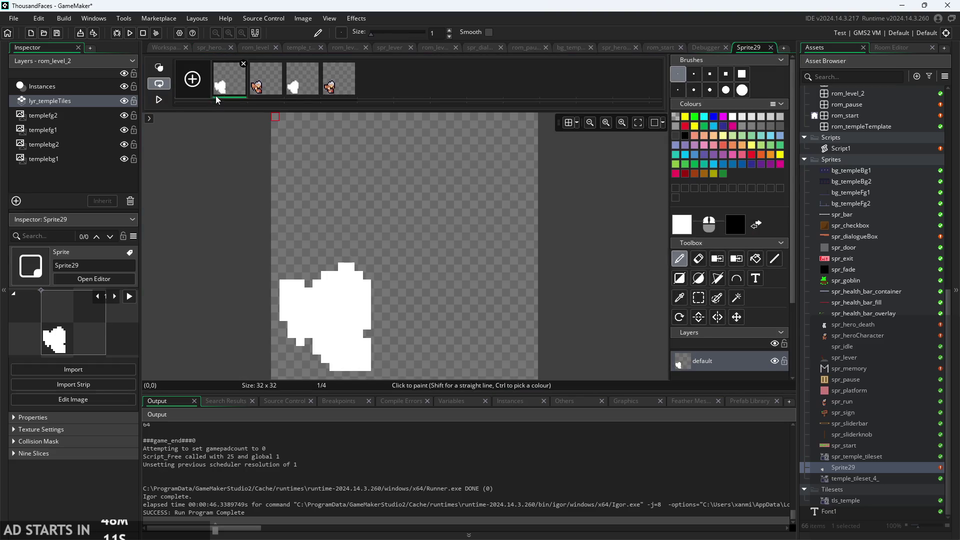
right_click(330, 89)
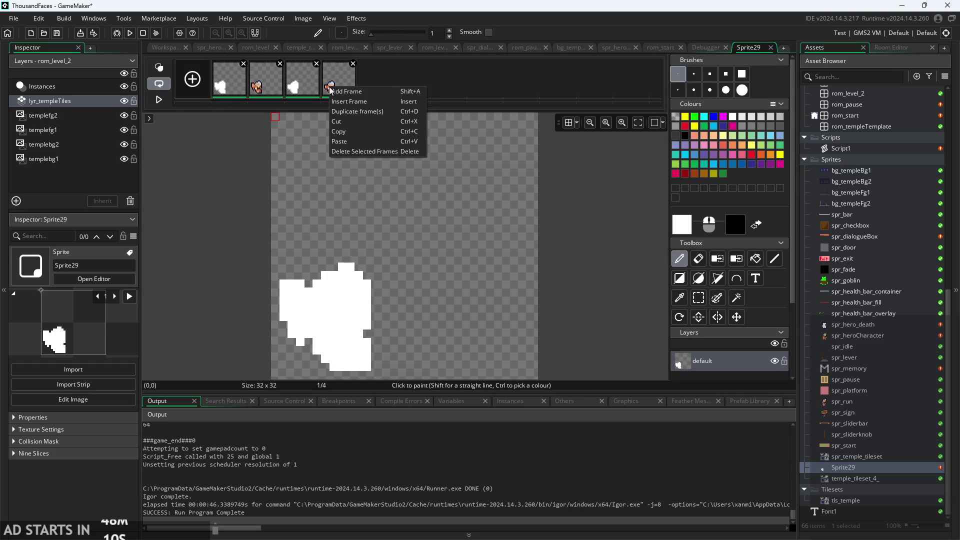
left_click(357, 135)
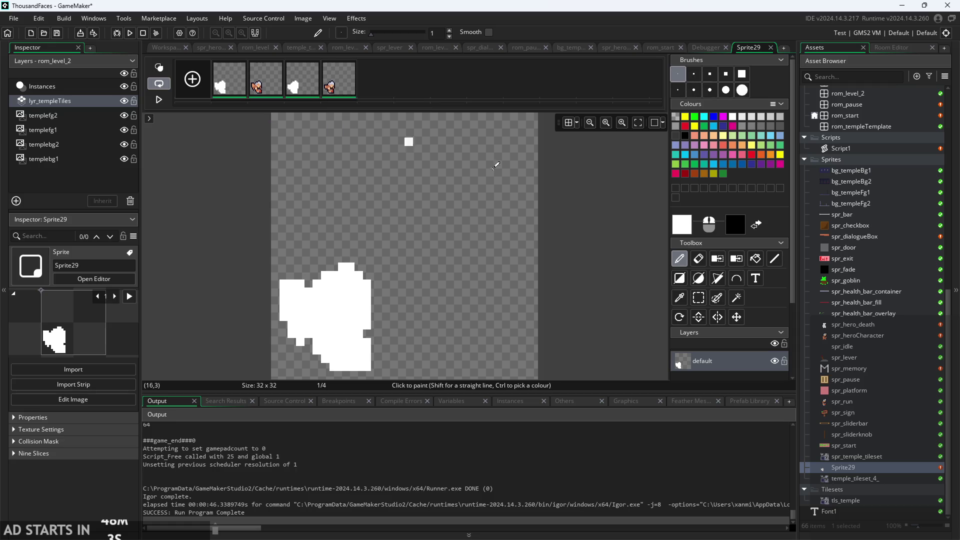
- Open spr_idle, then spr_heroCharacter's frames in the image editor
double_click(840, 343)
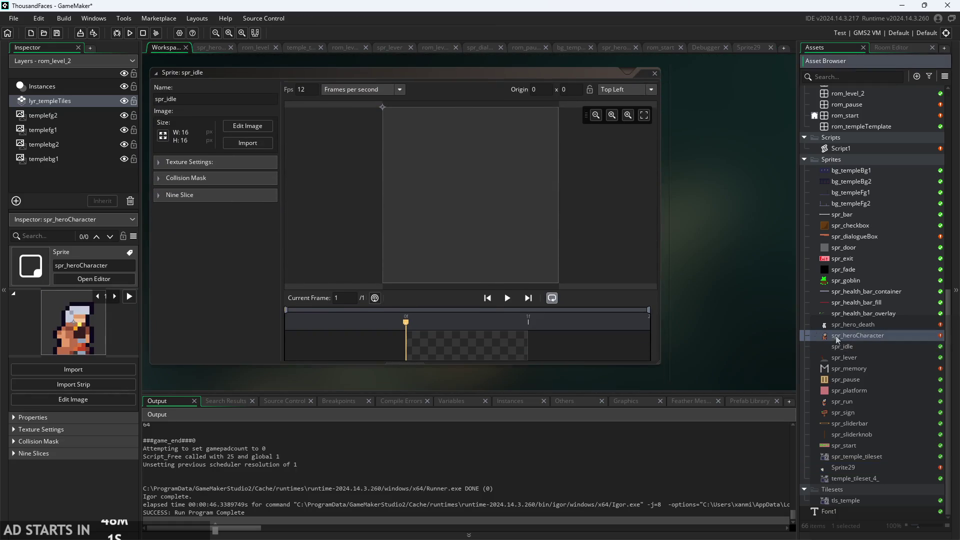
double_click(878, 335)
left_click(248, 125)
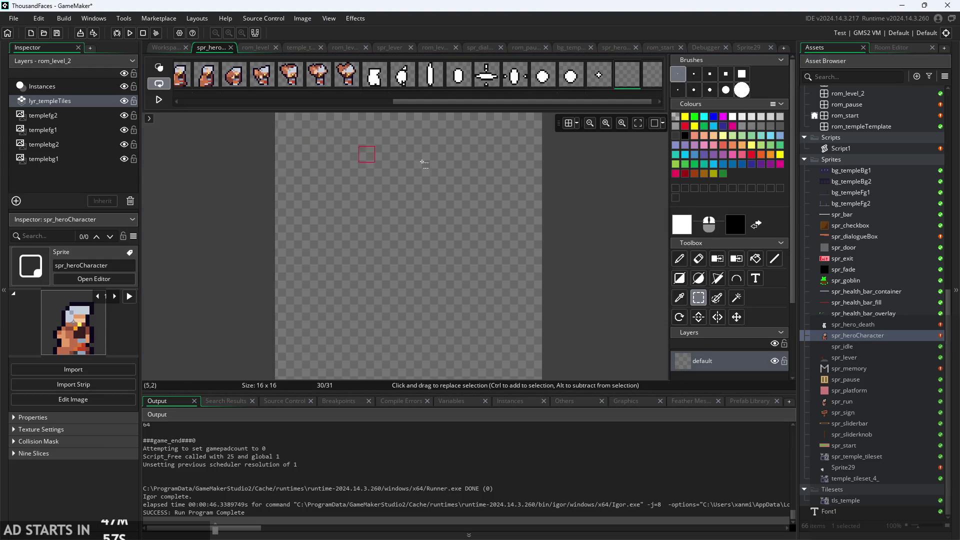
right_click(649, 92)
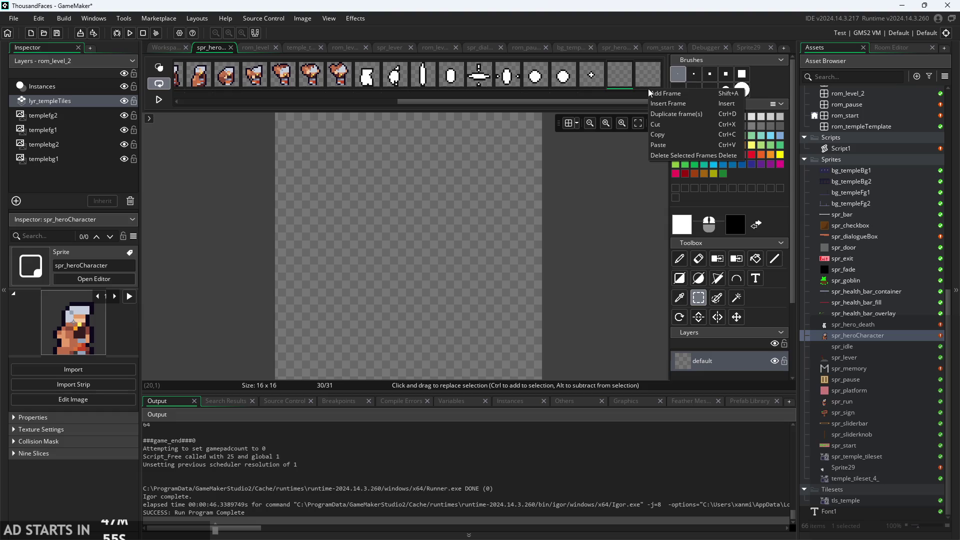
- Reopen Sprite29 and bring up its Resize Canvas properties at 32×32
left_click(868, 435)
double_click(869, 467)
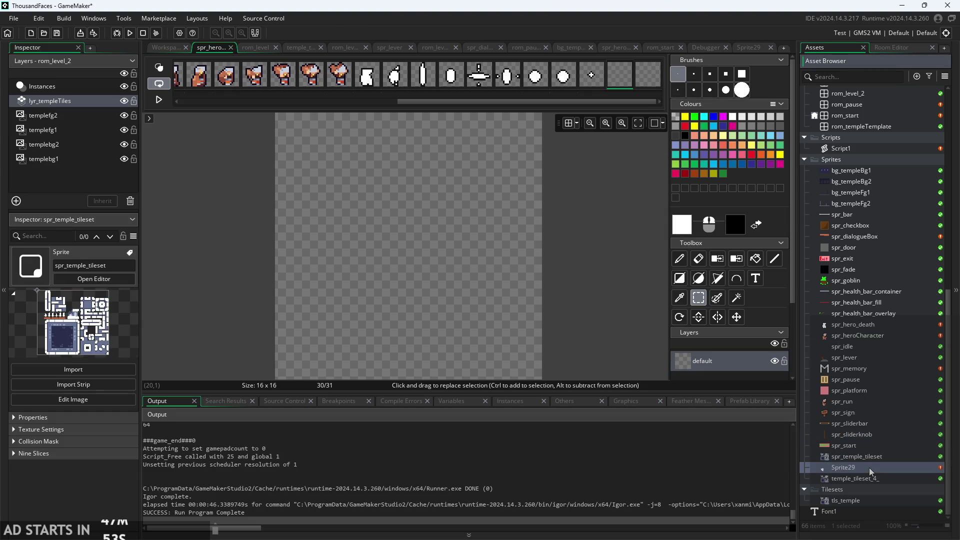
left_click(249, 129)
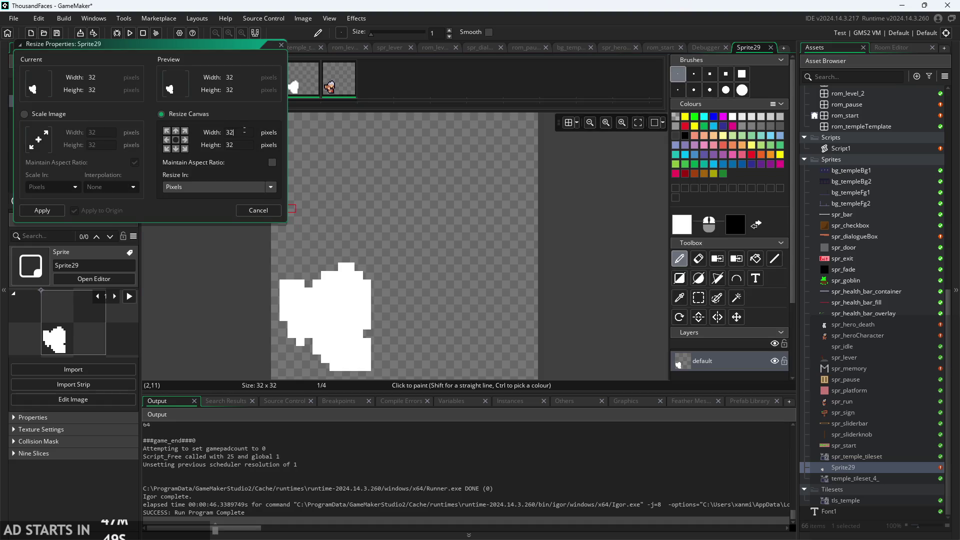
- Resize Sprite29's canvas to 16×16 with aspect ratio kept, anchored bottom-left
left_click(273, 163)
key("BackSpace")
key("BackSpace")
type("16")
key("Return")
left_click(166, 148)
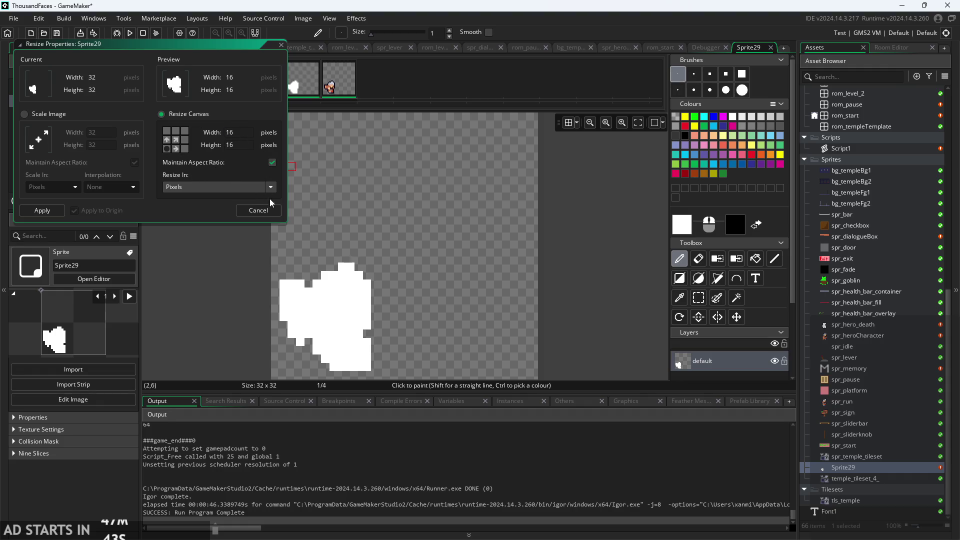
left_click(42, 210)
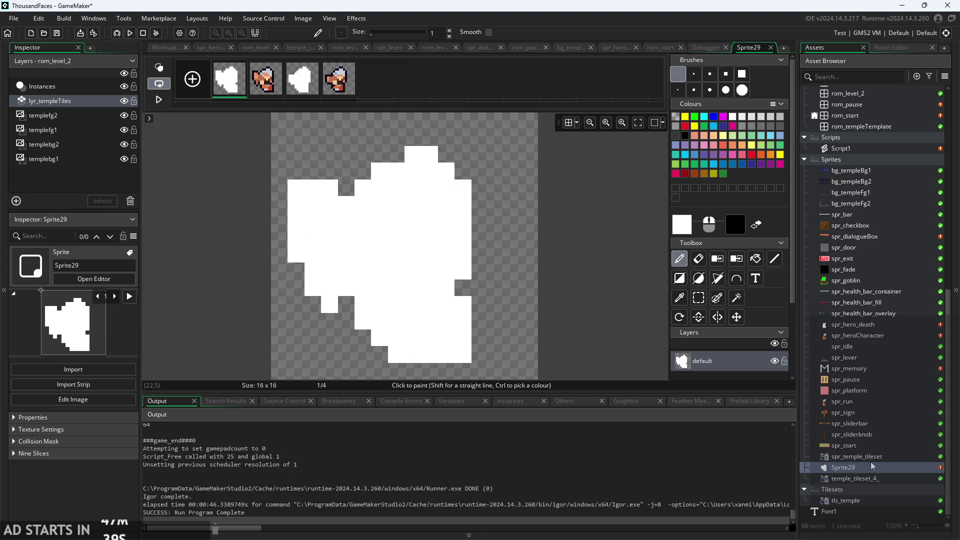
- Copy Sprite29's four frames and paste them after frame 31 of spr_heroCharacter
left_click(332, 92, "shift")
right_click(332, 92)
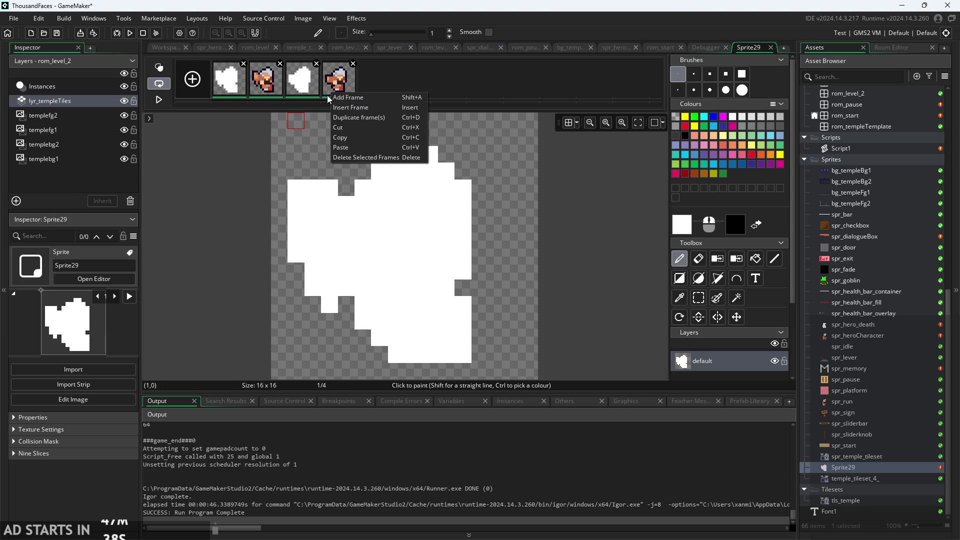
left_click(363, 138)
double_click(860, 336)
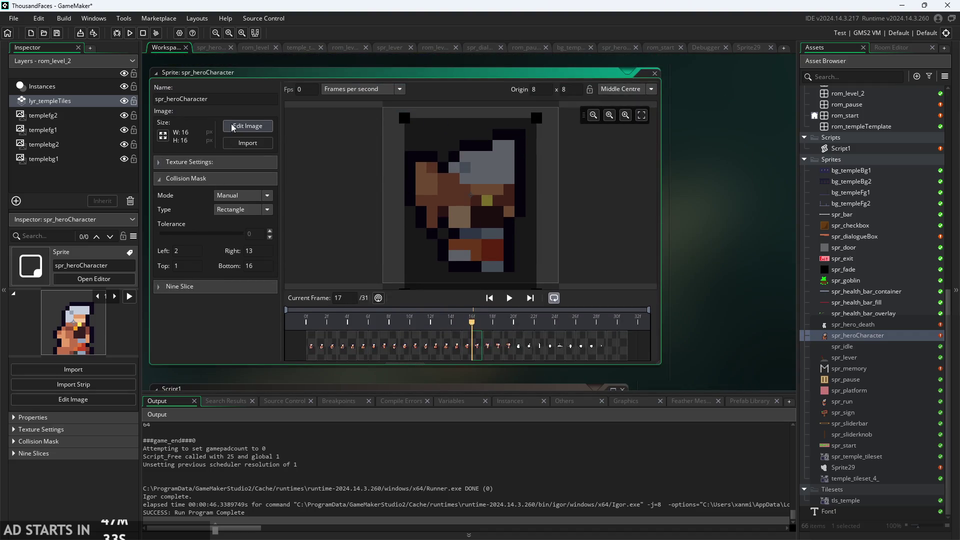
left_click(225, 127)
left_click(653, 83)
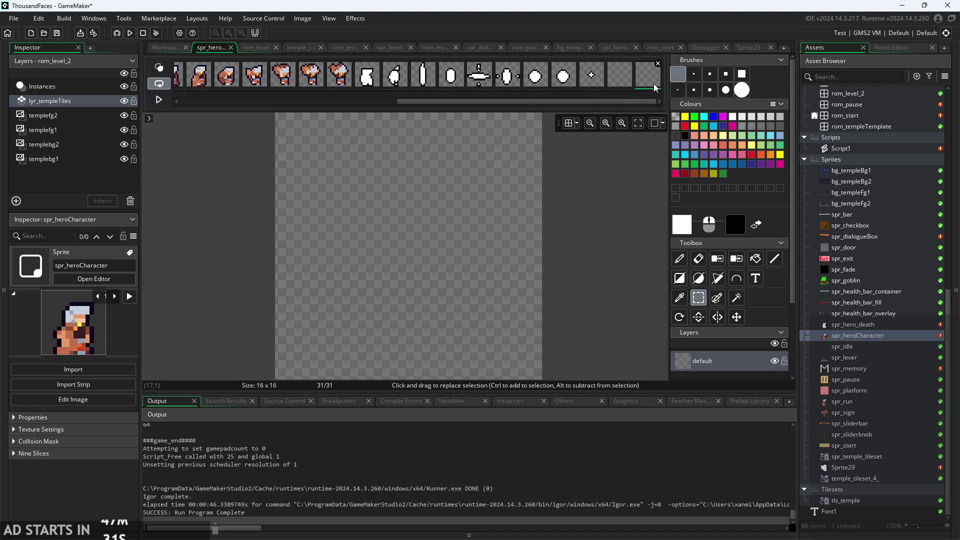
right_click(652, 83)
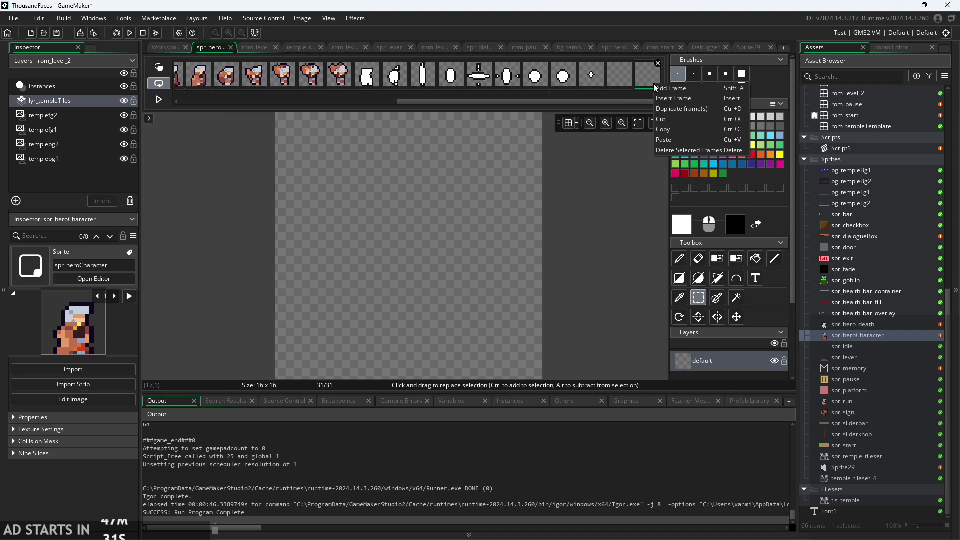
left_click(682, 140)
- Check the pasted frames 32–35 in spr_heroCharacter, then open obj_hero's Create code
left_click_drag(582, 100, 627, 89)
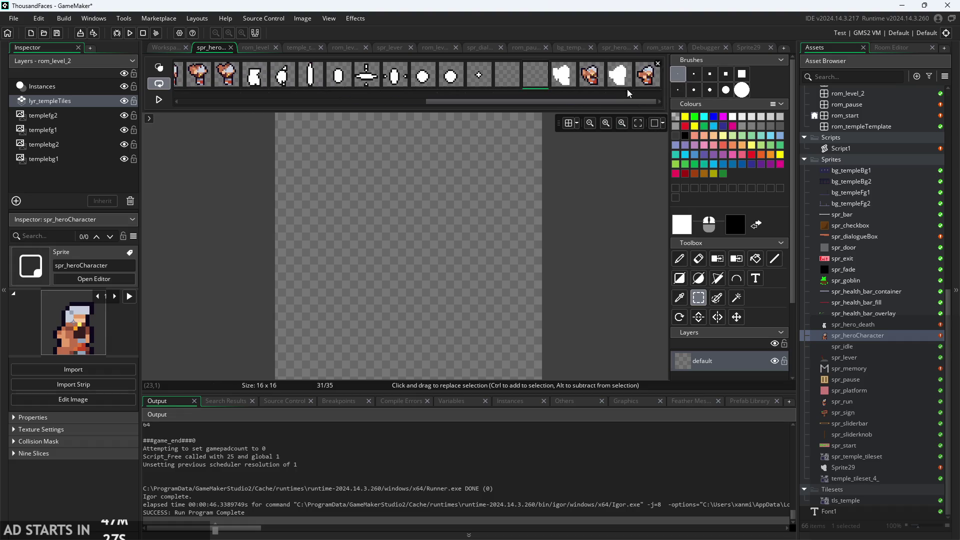
left_click(568, 78)
left_click(591, 75)
left_click(640, 86)
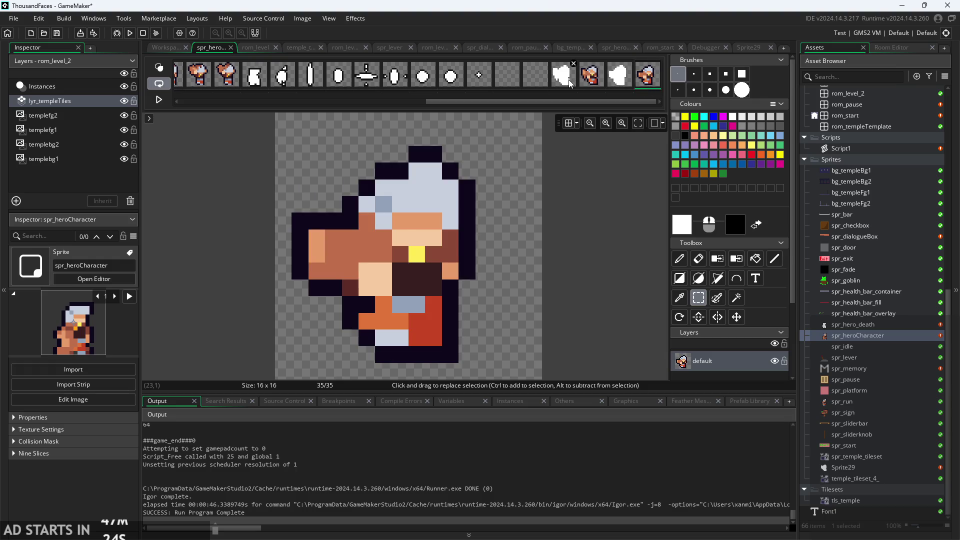
left_click(569, 80)
left_click(653, 83)
scroll(853, 155, "up", 12)
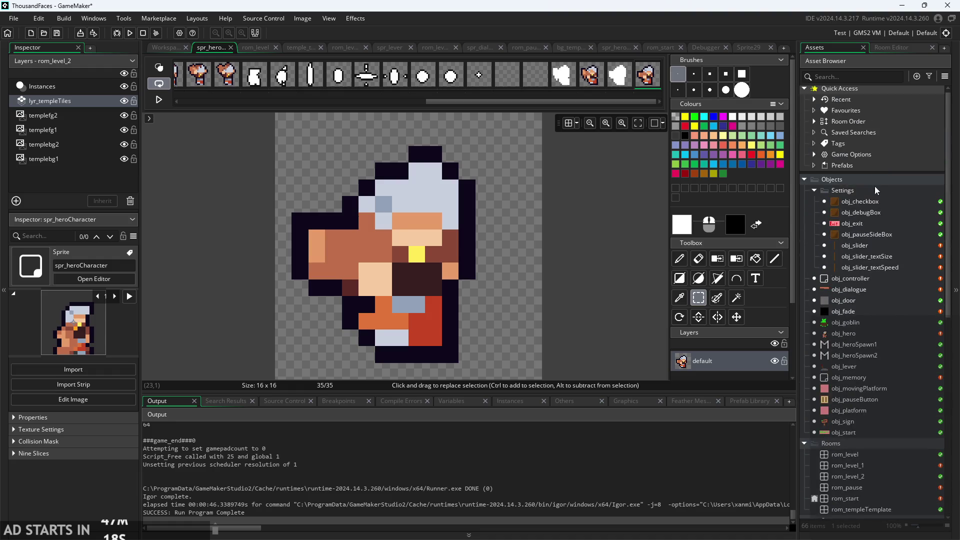
double_click(856, 334)
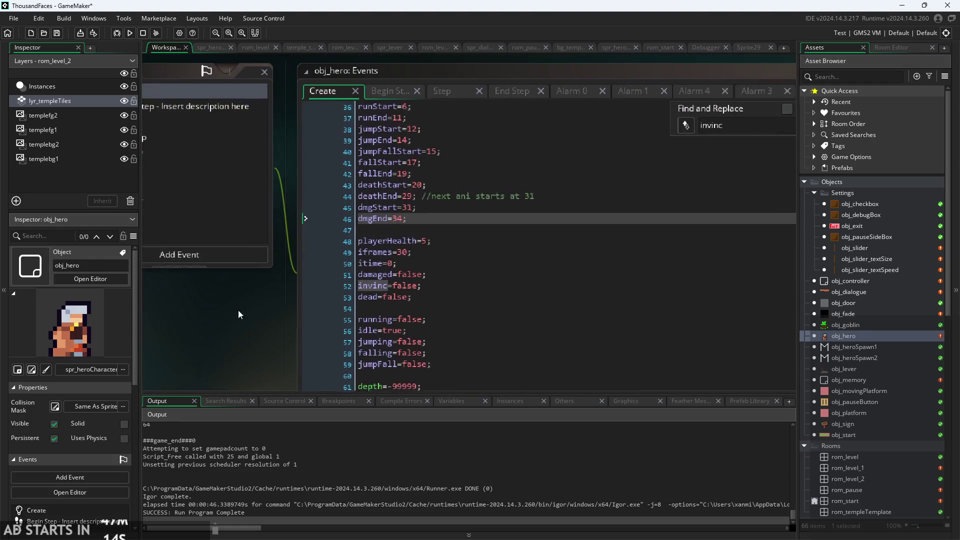
- Review dmgStart=31 and dmgEnd=34 in obj_hero's Create code, then view Begin Step
left_click(407, 211)
left_click(411, 222)
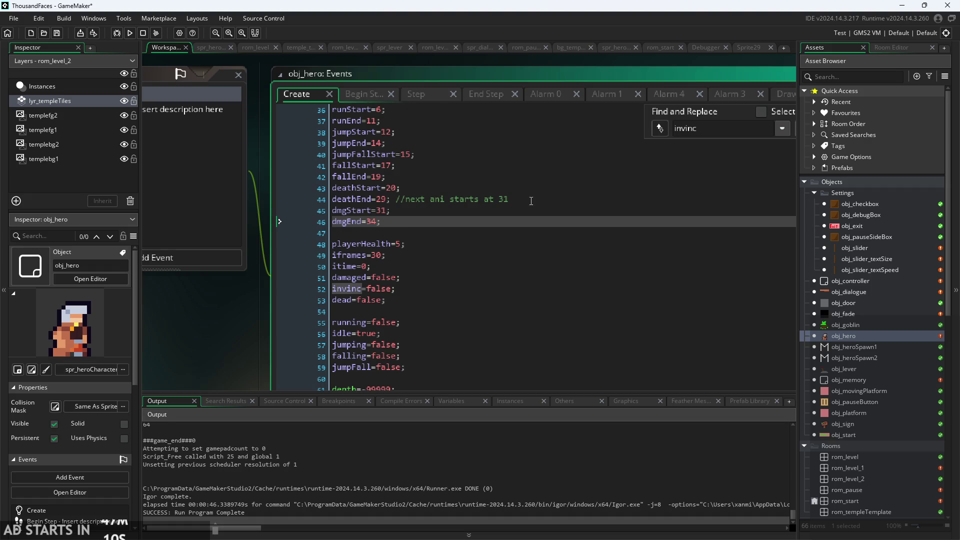
left_click_drag(531, 201, 399, 203)
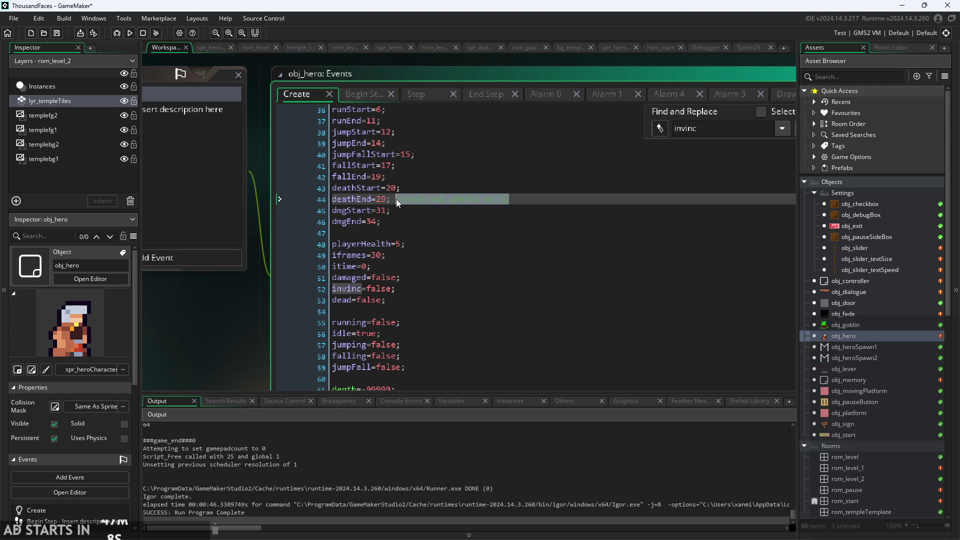
left_click(450, 244)
left_click(510, 199)
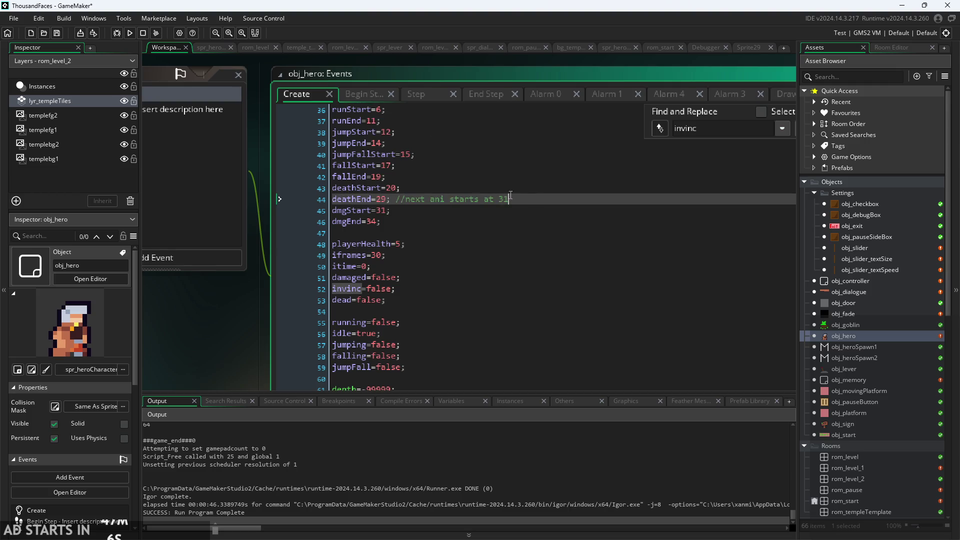
scroll(246, 331, "down", 2)
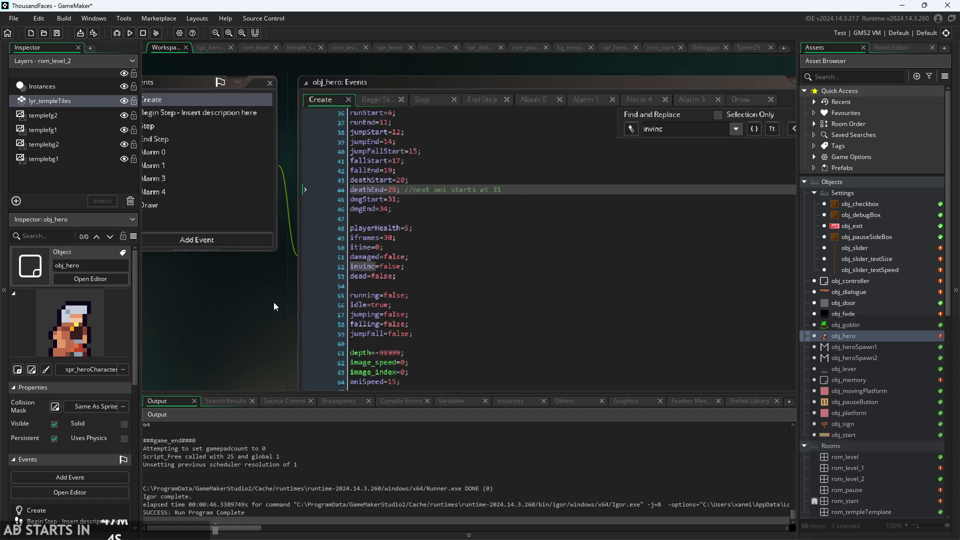
left_click(298, 128)
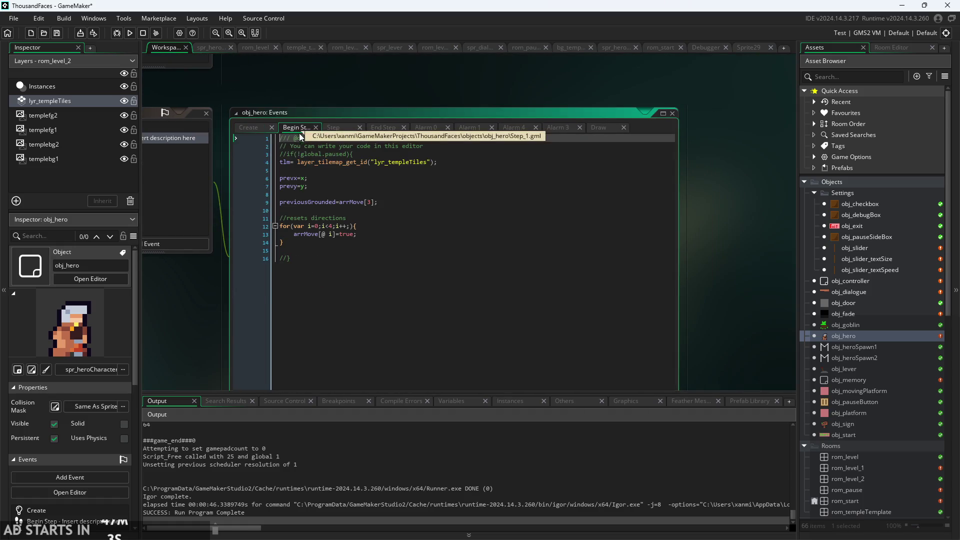
- Find the playerHealth-- line 99 in obj_hero's Step code
left_click(339, 128)
scroll(236, 307, "up", 4)
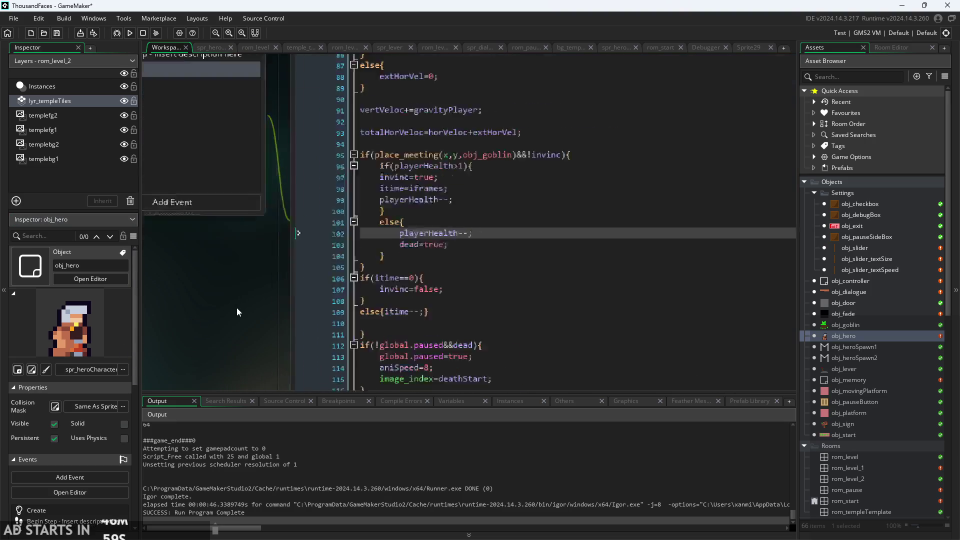
left_click(466, 187)
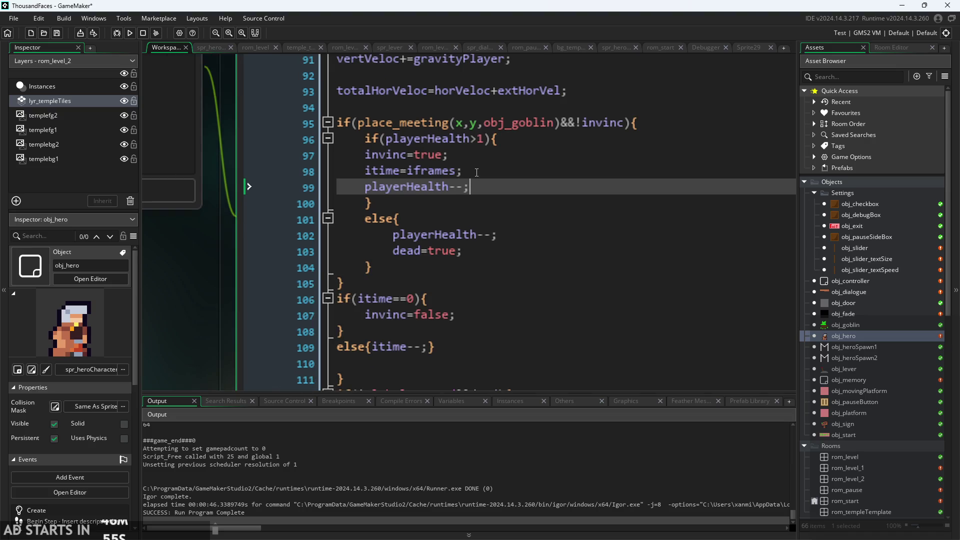
scroll(484, 200, "up", 1)
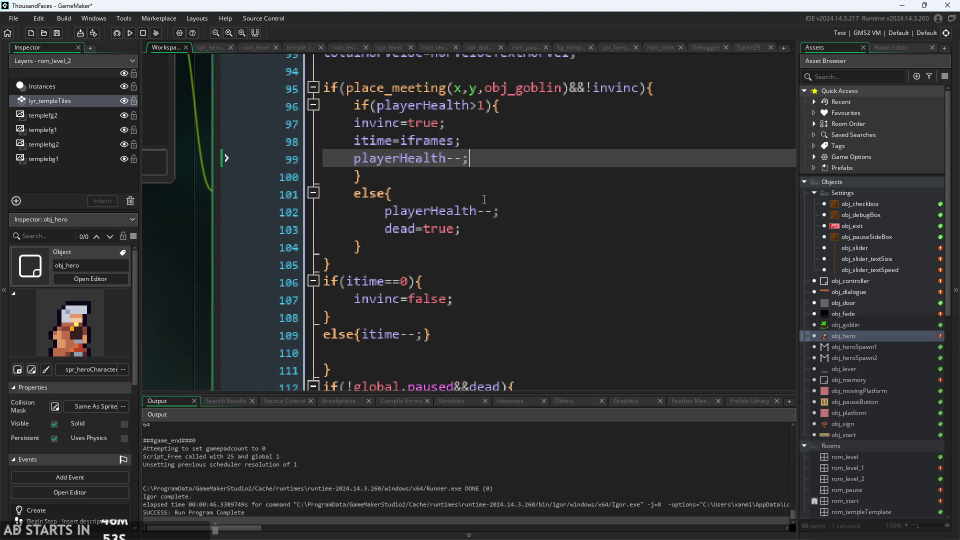
scroll(490, 176, "down", 2)
scroll(216, 322, "down", 1)
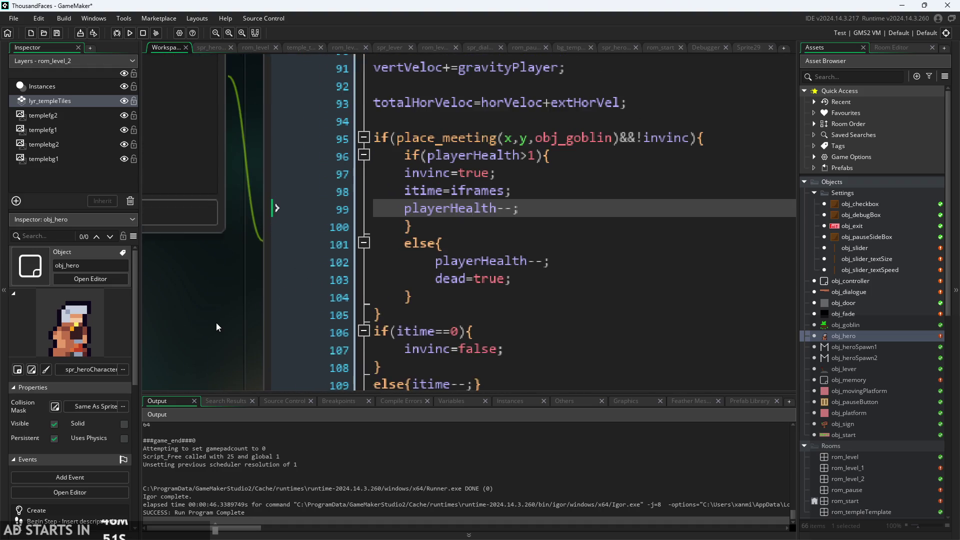
scroll(212, 323, "down", 1)
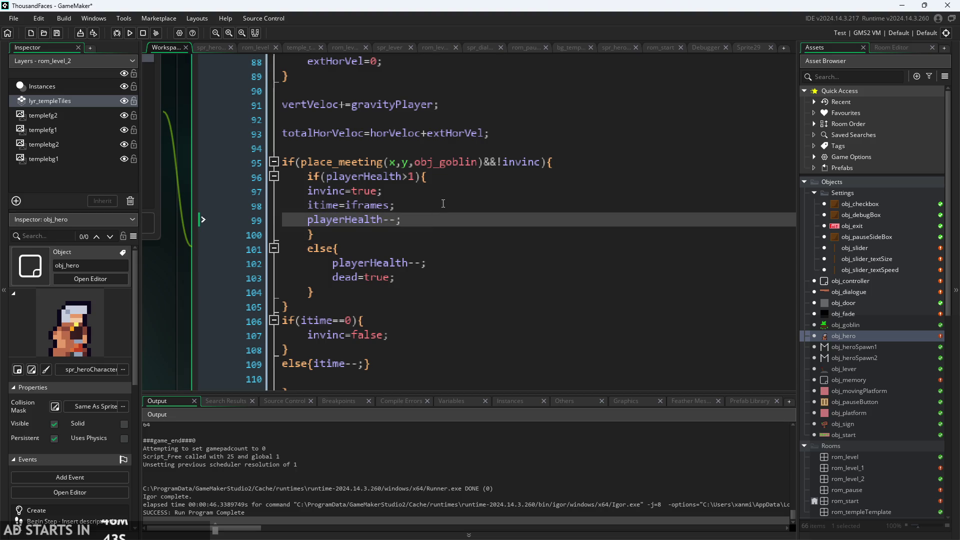
- Add 'image_index=dmgStart;' on a new line after playerHealth--
key("Return")
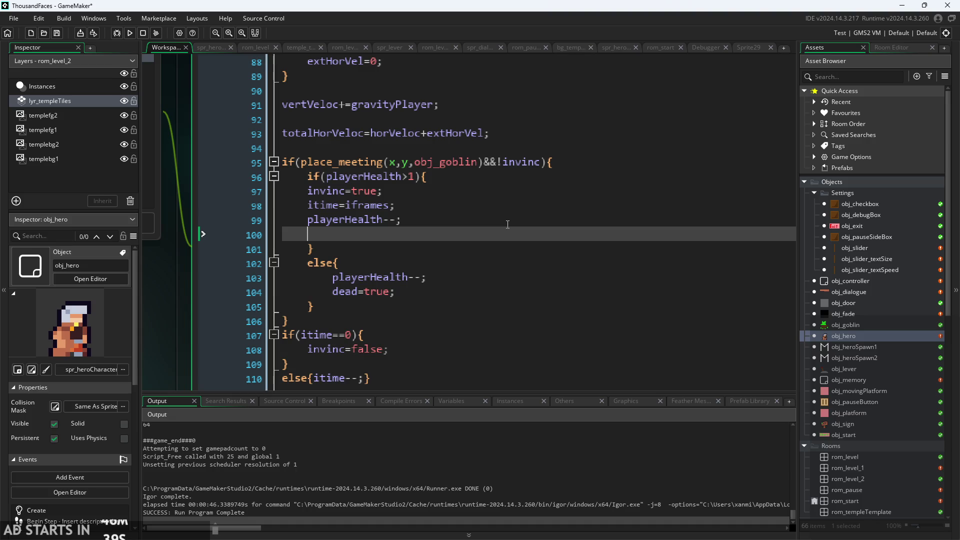
type("i")
key("BackSpace")
type("image")
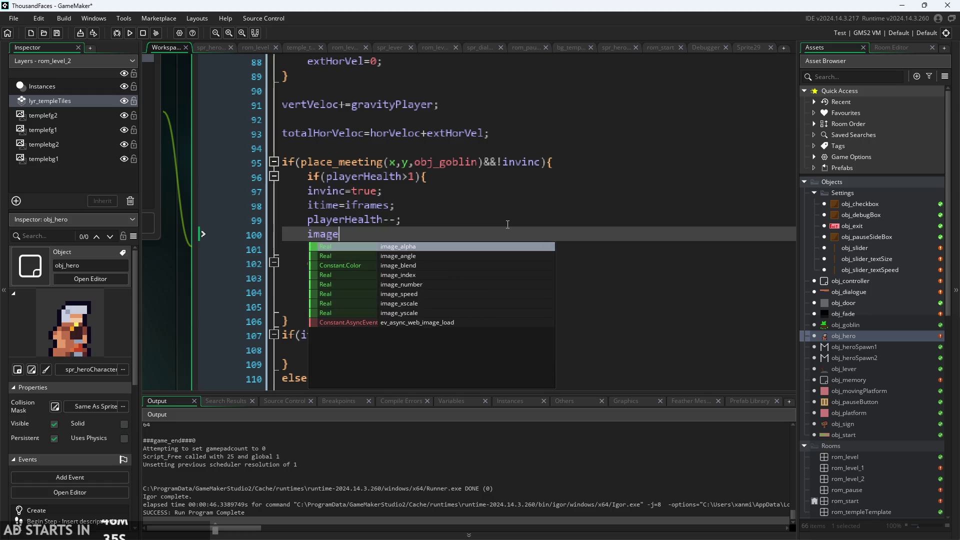
key("Down")
key("Down")
key("Down")
key("Return")
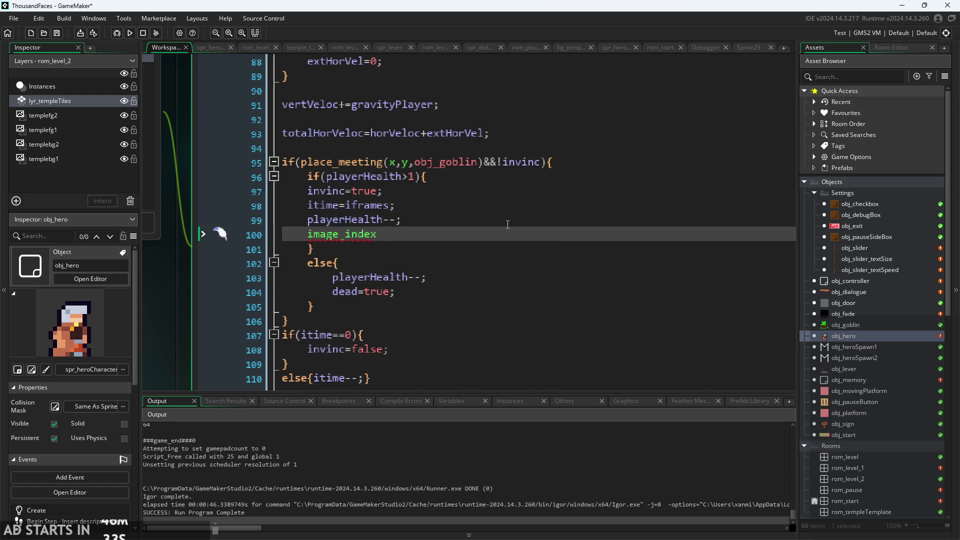
type("=d,")
key("BackSpace")
type("m")
key("Down")
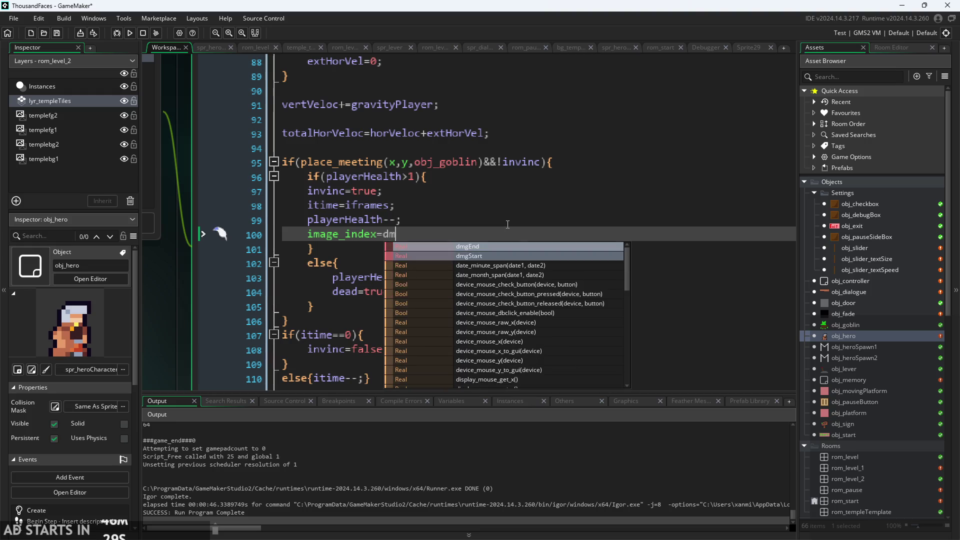
key("Return")
type(";")
- Review the End Step animation code for idle, running, jumping and falling states
scroll(507, 225, "down", 2, "ctrl")
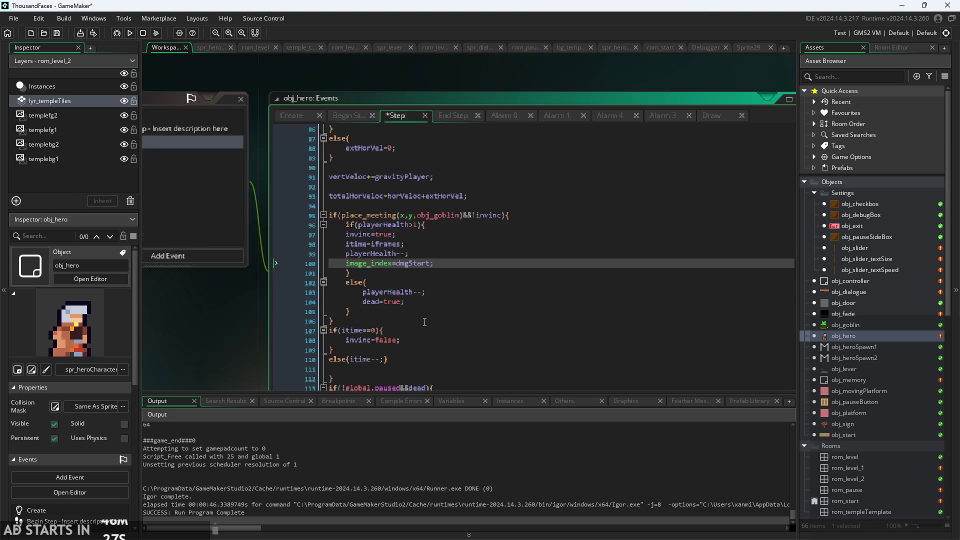
scroll(436, 267, "down", 3)
scroll(437, 266, "down", 3)
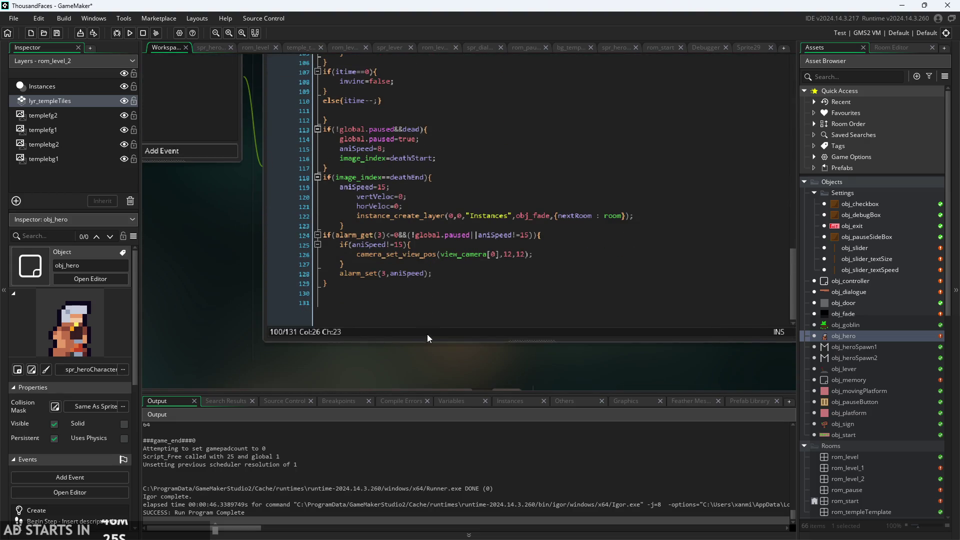
scroll(417, 373, "up", 2)
scroll(221, 326, "up", 2, "ctrl")
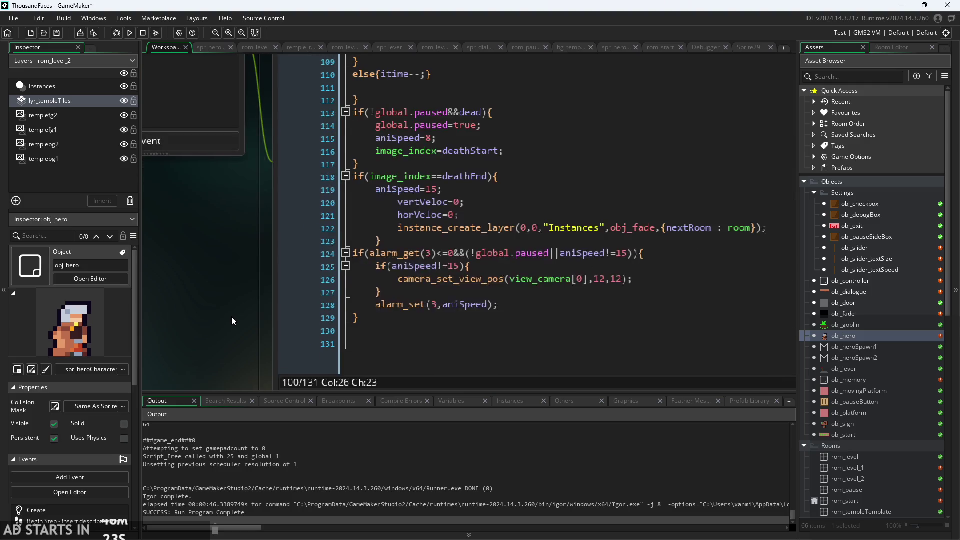
scroll(198, 329, "down", 3, "ctrl")
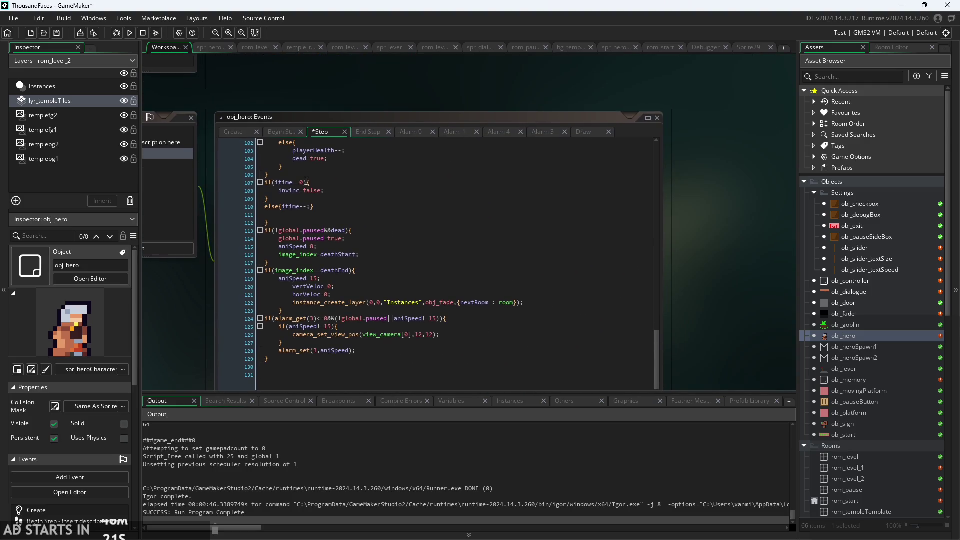
left_click(359, 133)
scroll(367, 292, "down", 10)
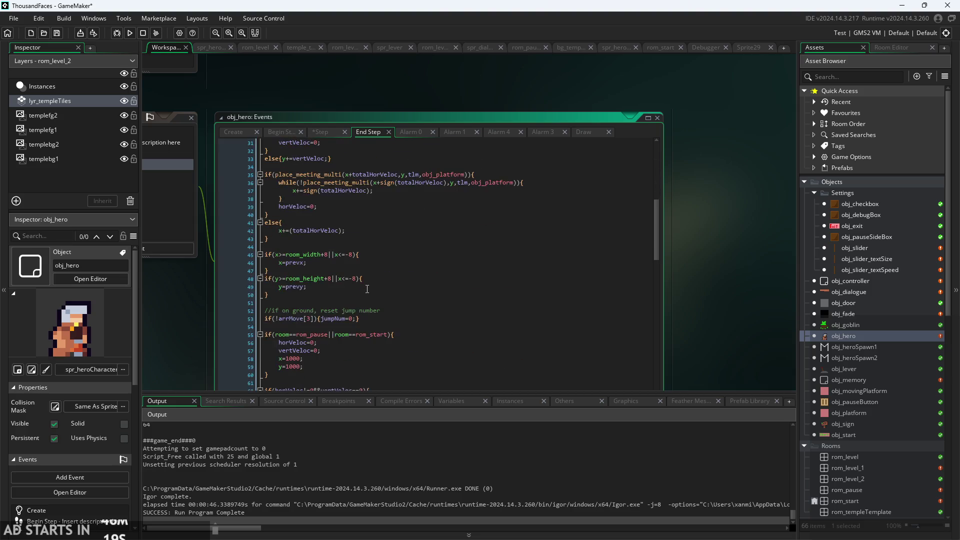
scroll(367, 291, "down", 15)
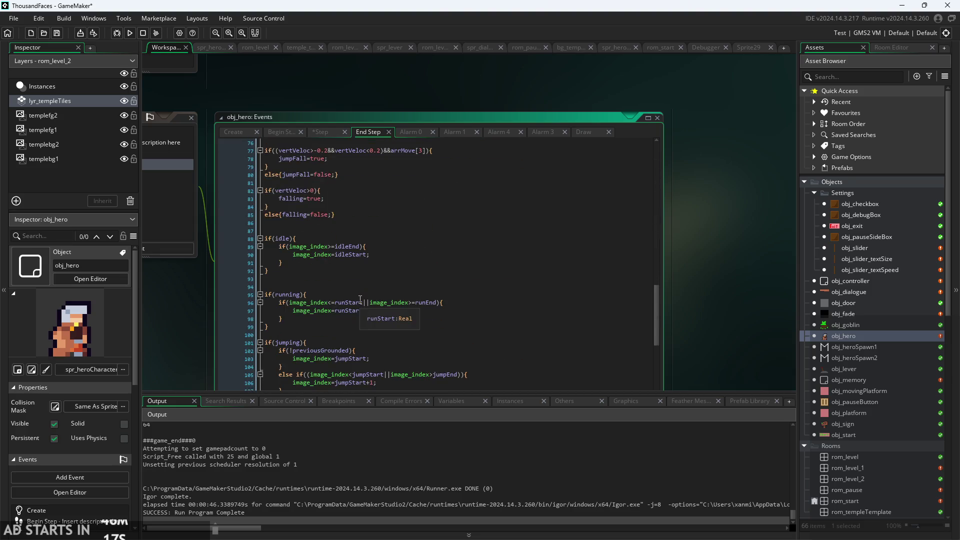
scroll(360, 300, "up", 3)
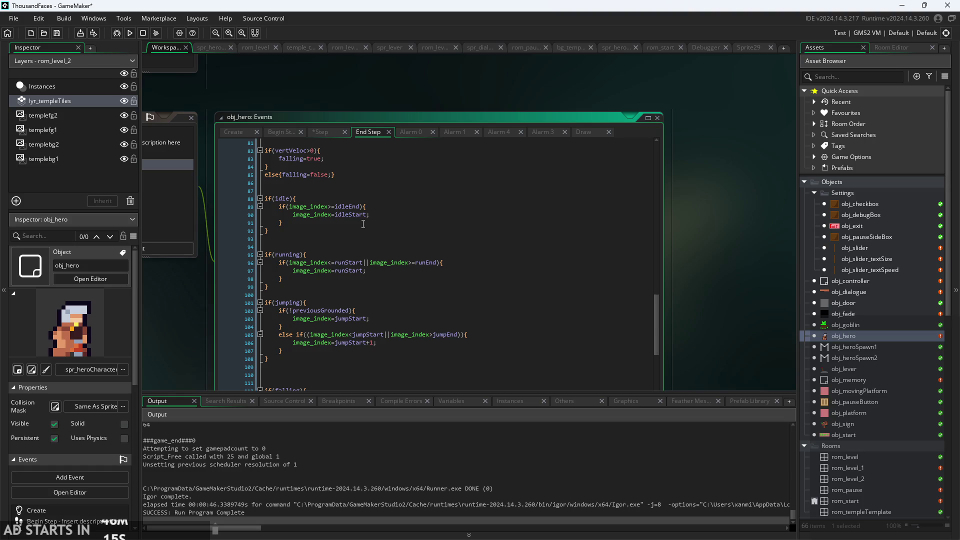
scroll(368, 223, "down", 6)
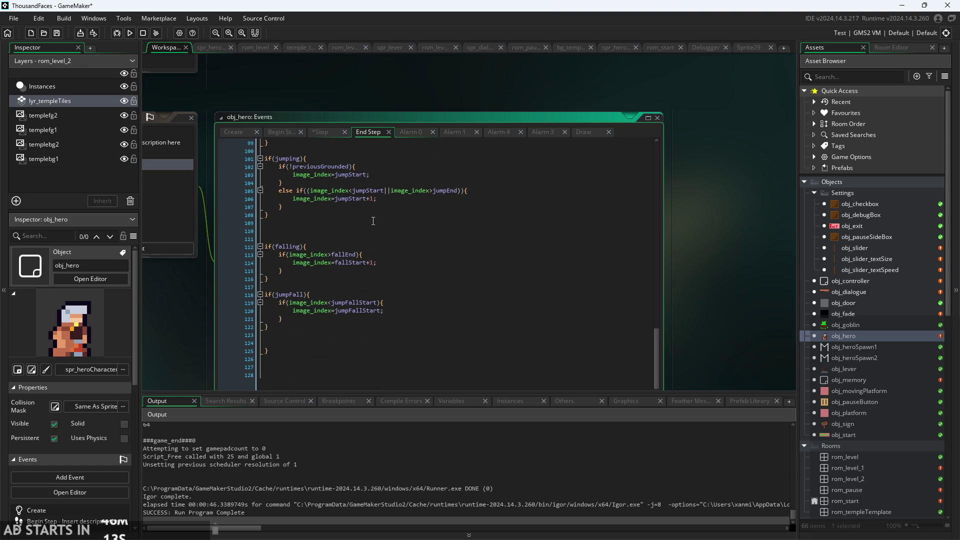
left_click_drag(700, 256, 734, 225)
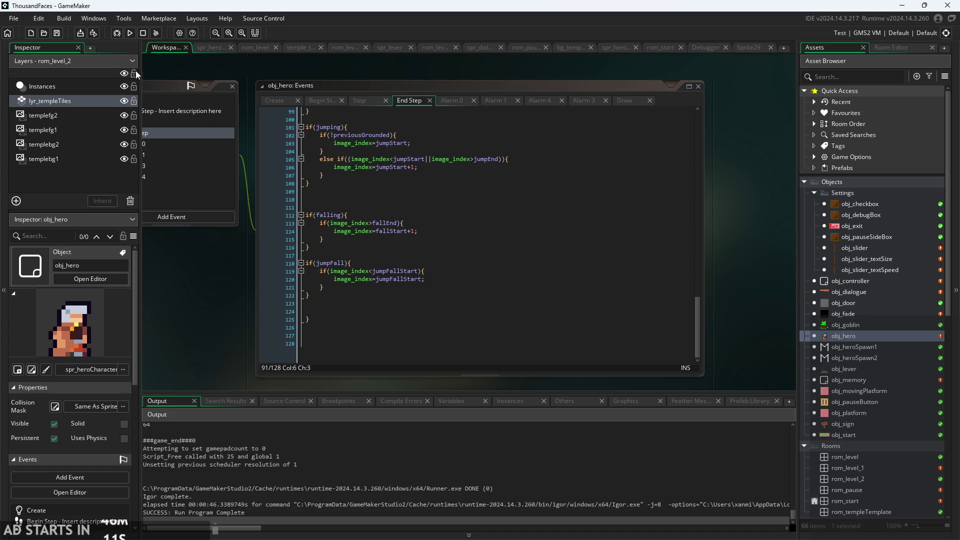
left_click(129, 34)
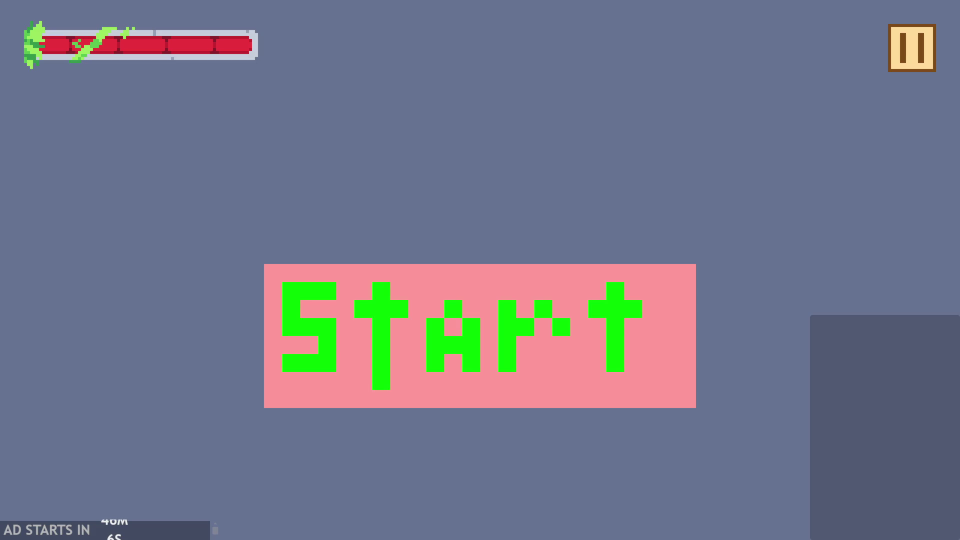
left_click(421, 338)
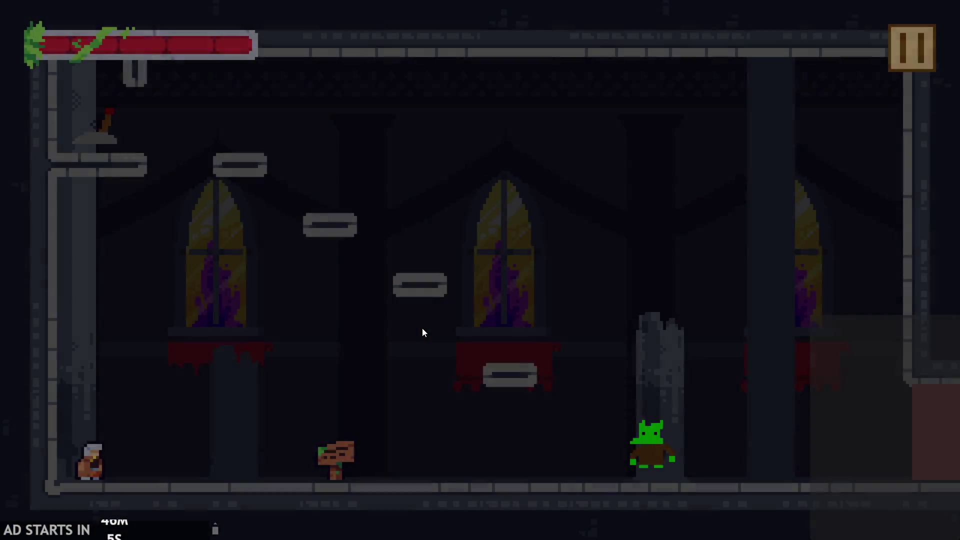
key("Right")
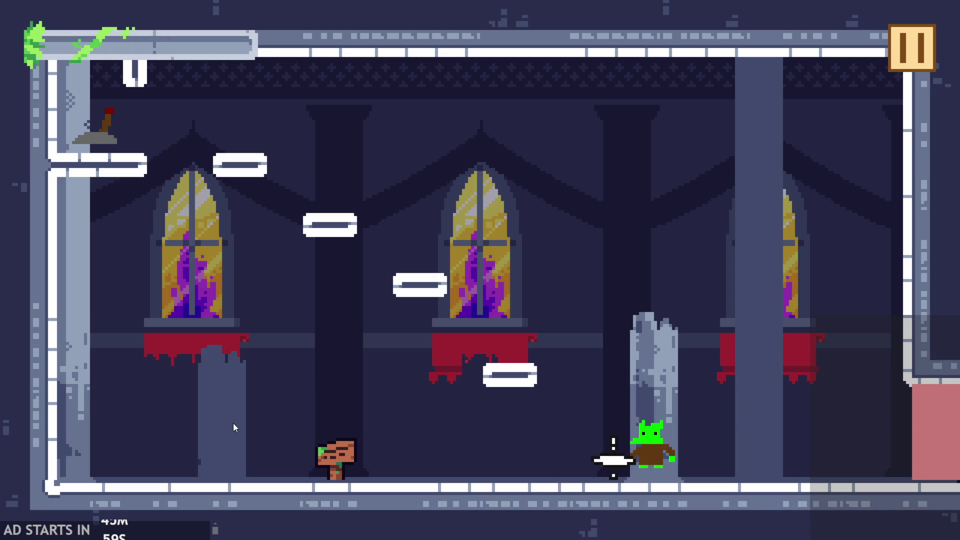
key("Right")
key("Up")
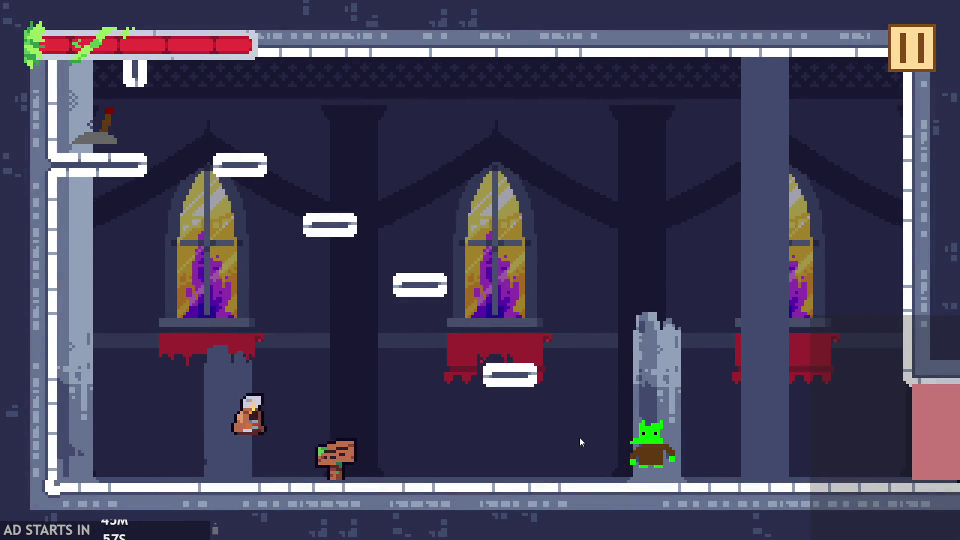
key("Right")
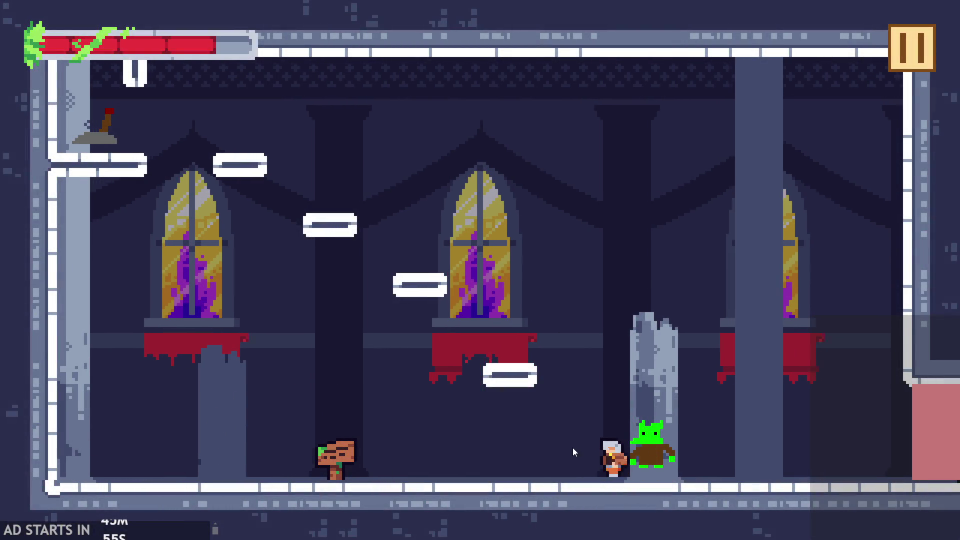
key("Escape")
left_click(727, 468)
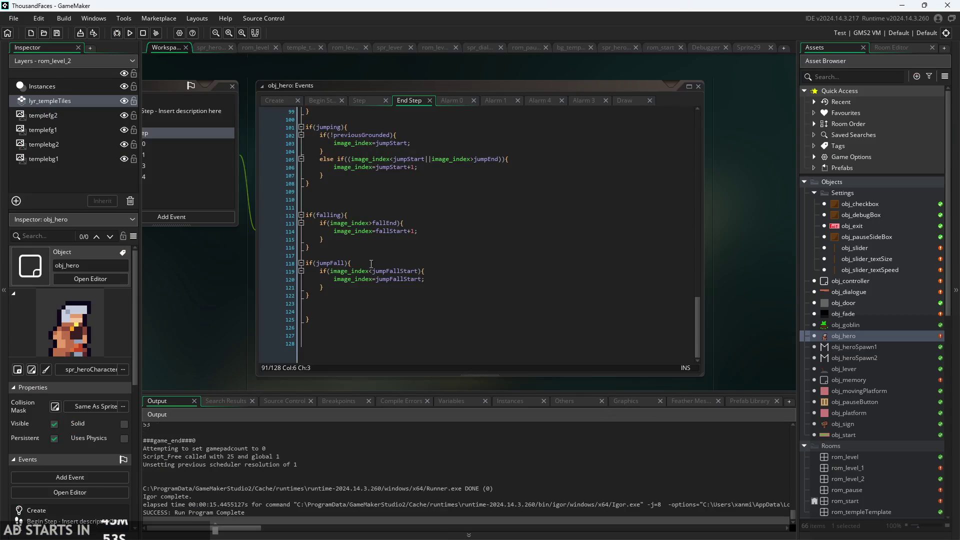
- Look over obj_hero's Create code, then its Step code
left_click(284, 102)
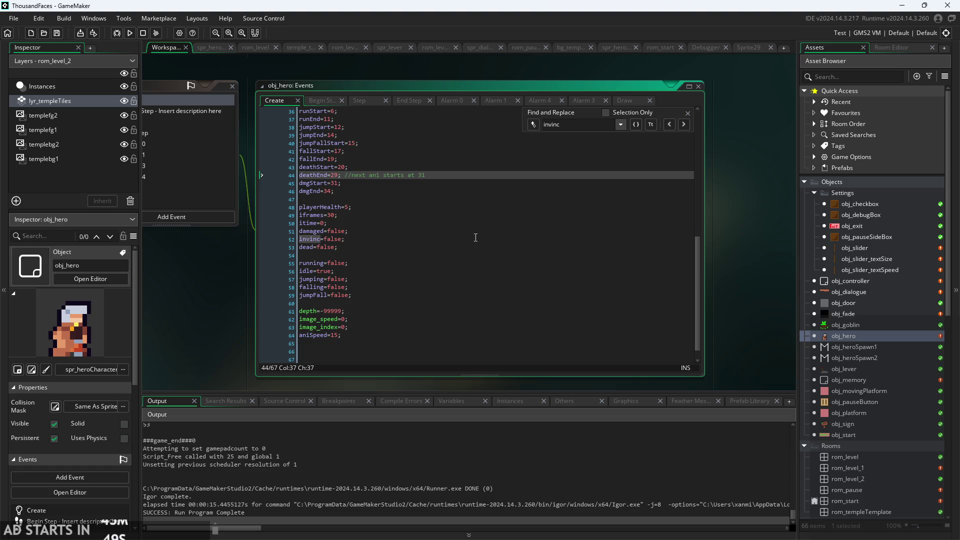
scroll(224, 309, "up", 2)
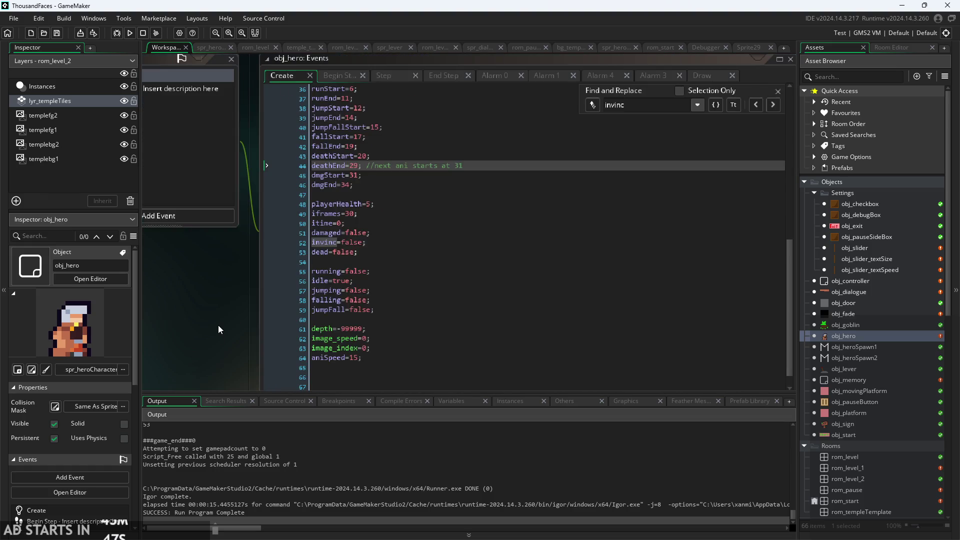
left_click(364, 118)
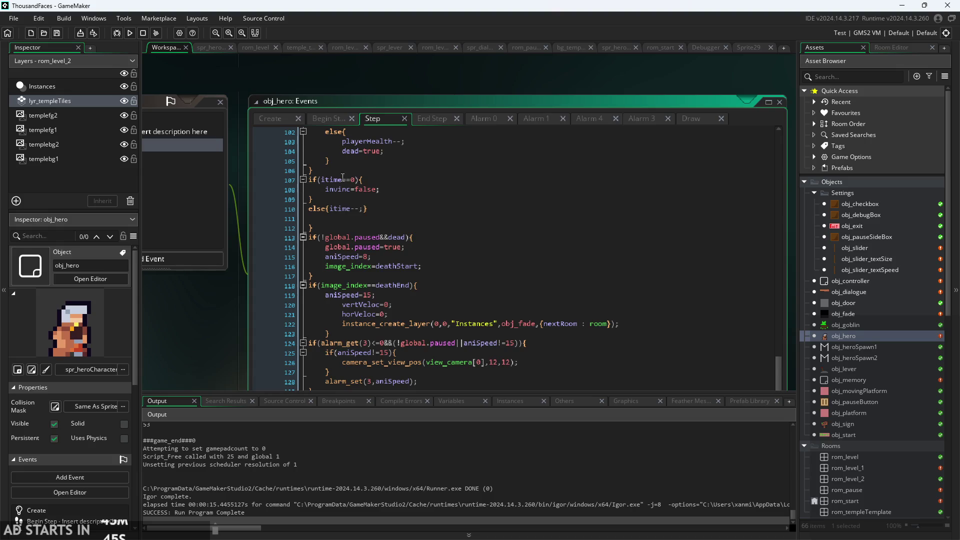
scroll(420, 223, "up", 3)
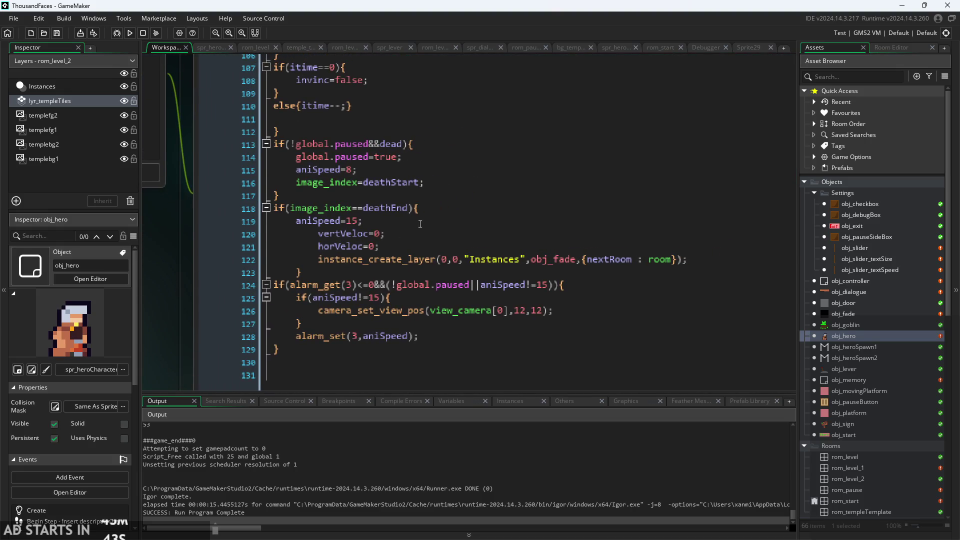
scroll(407, 217, "up", 7)
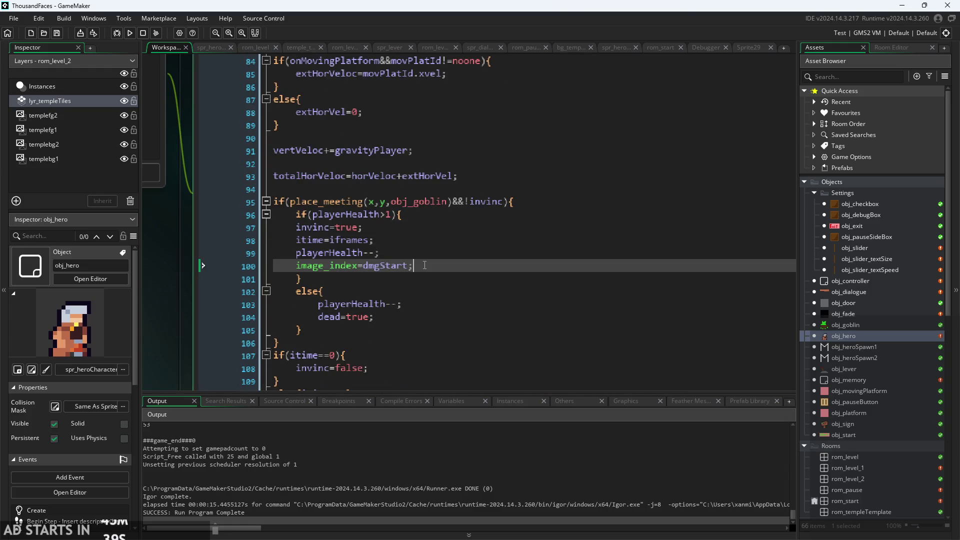
scroll(205, 314, "down", 3)
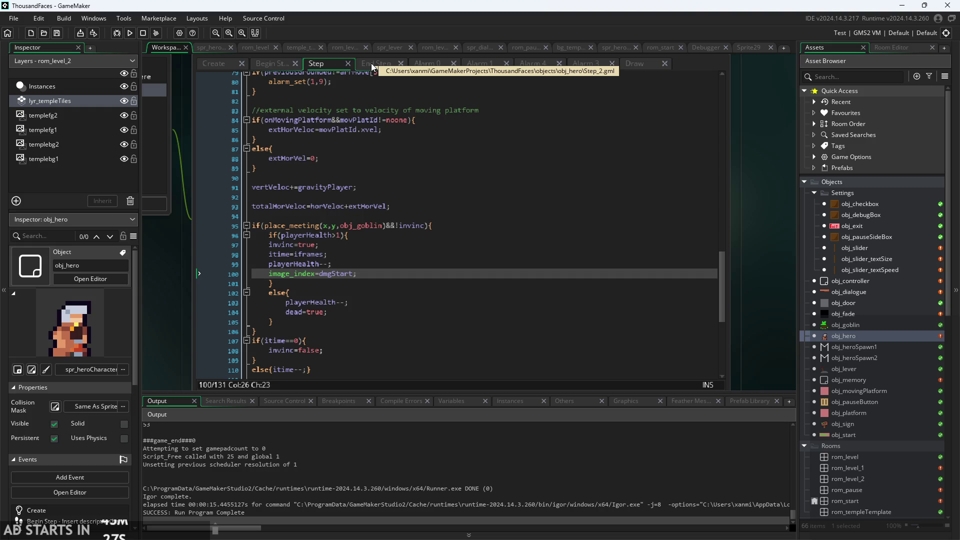
- Inspect the running animation check in obj_hero's End Step code
left_click(370, 63)
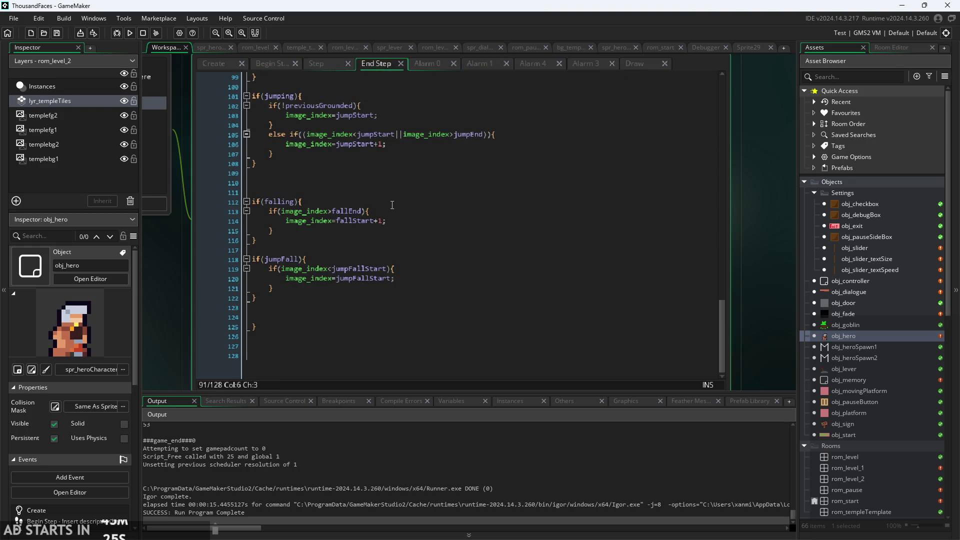
scroll(317, 187, "up", 4)
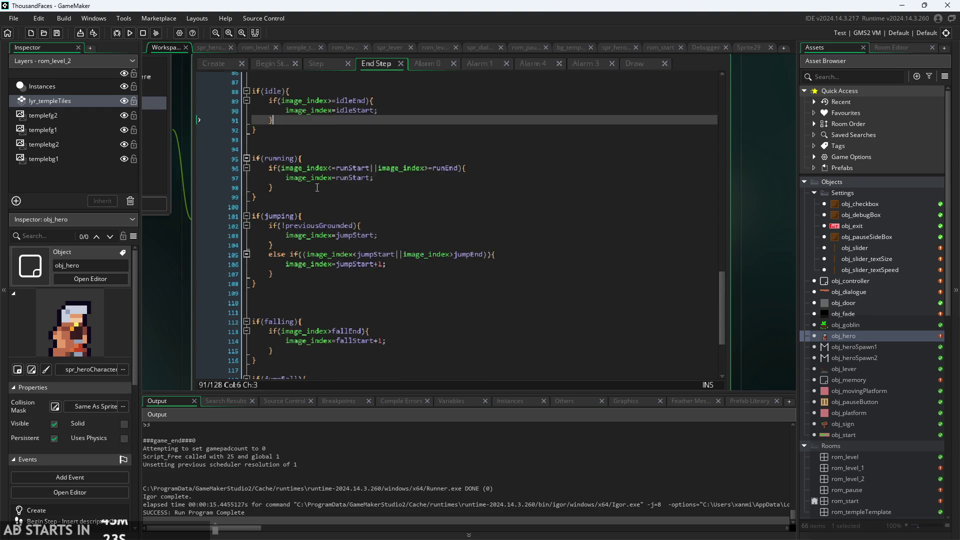
scroll(317, 186, "up", 1)
left_click(295, 182)
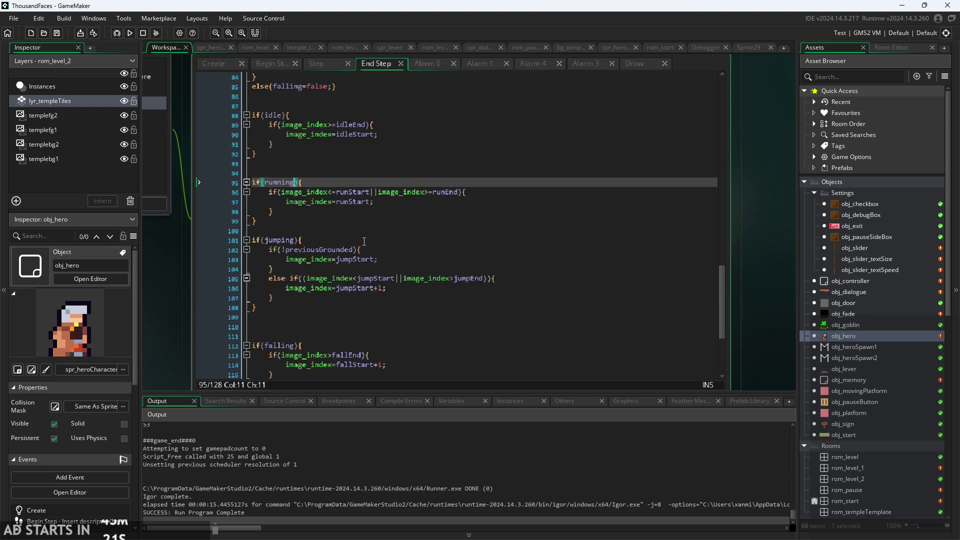
- Select the itime==0 check on line 107 of the Step code
left_click(332, 65)
scroll(337, 230, "down", 5)
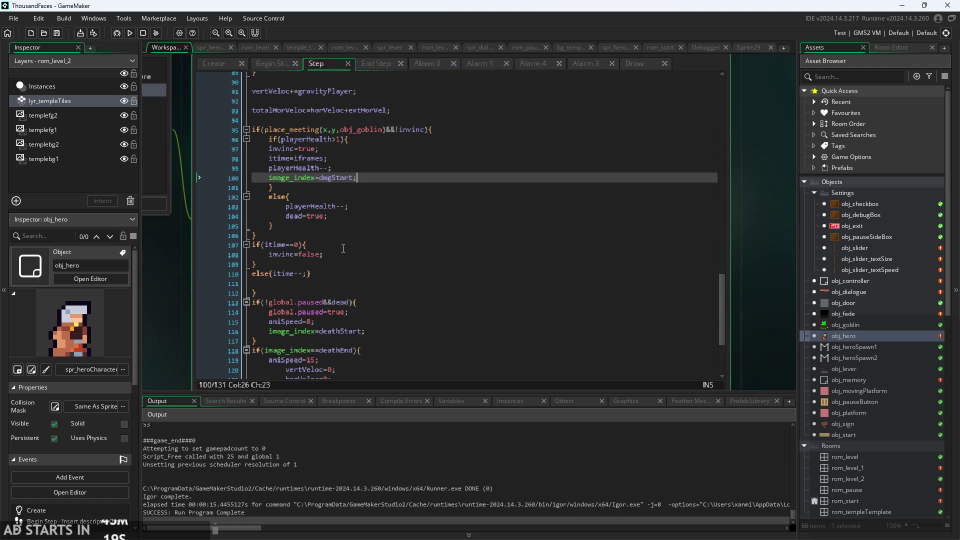
scroll(336, 230, "up", 2)
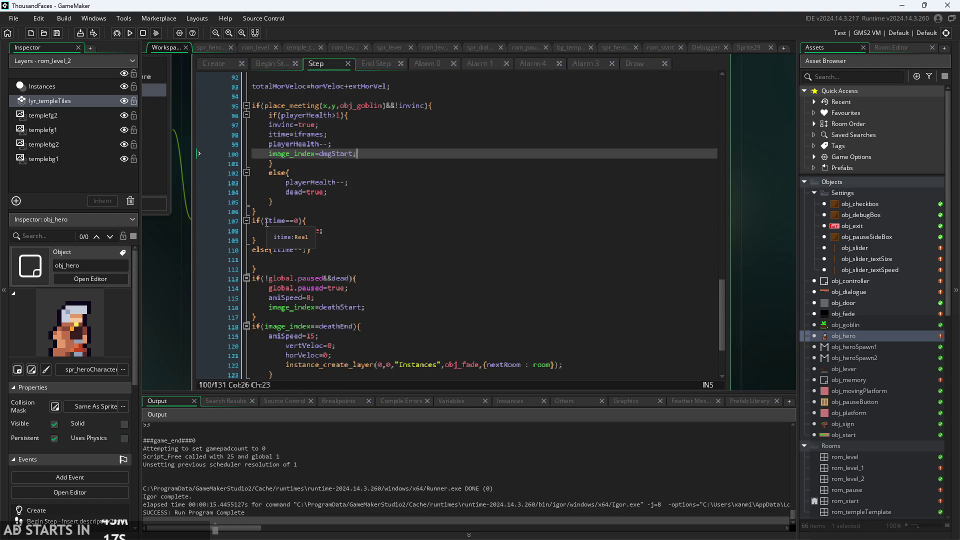
scroll(268, 226, "up", 2, "ctrl")
left_click_drag(264, 224, 311, 228)
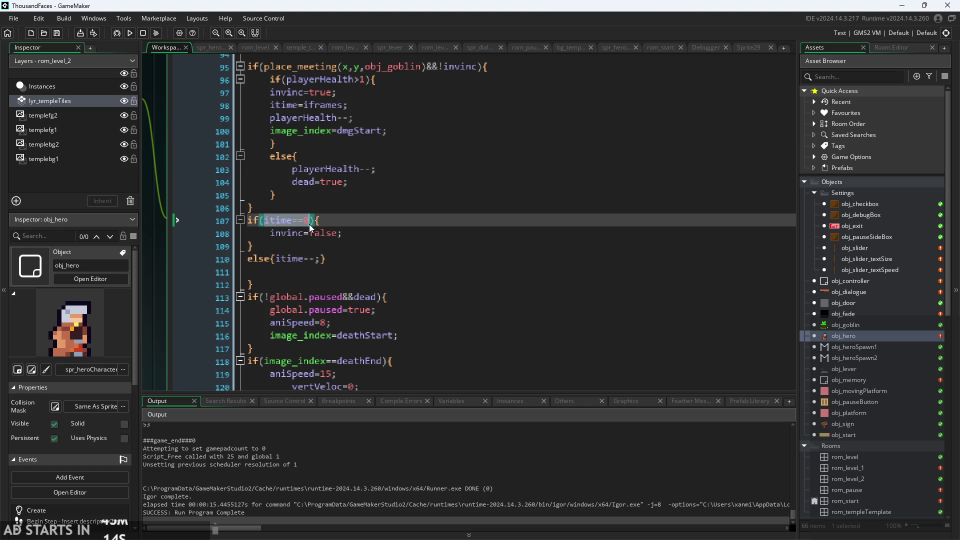
scroll(358, 104, "down", 2, "ctrl")
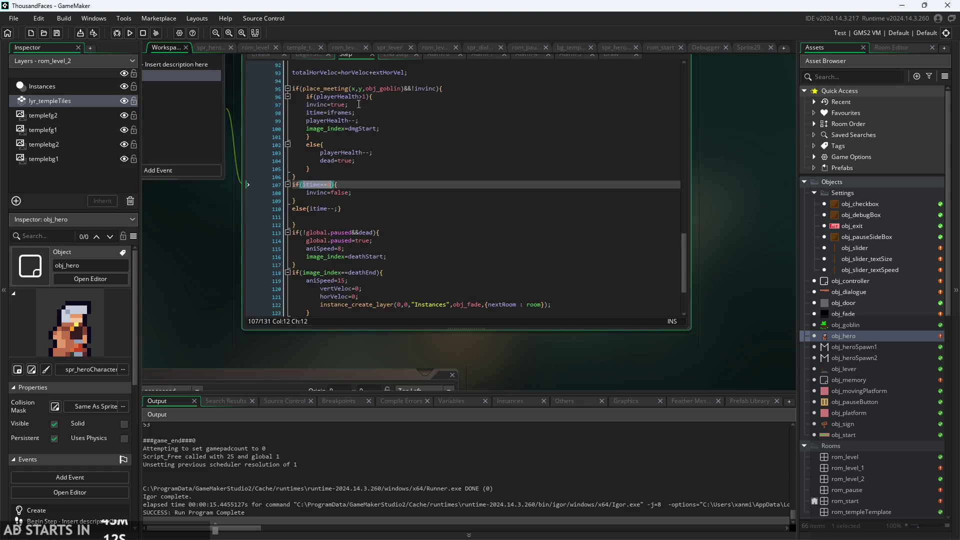
- Place the caret after idle on line 88 of End Step
left_click(388, 103)
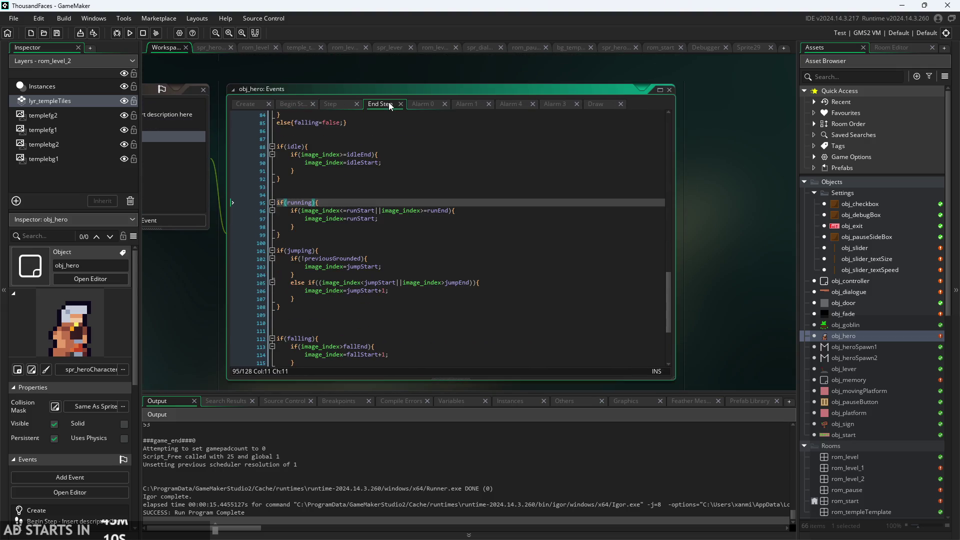
scroll(325, 185, "up", 1)
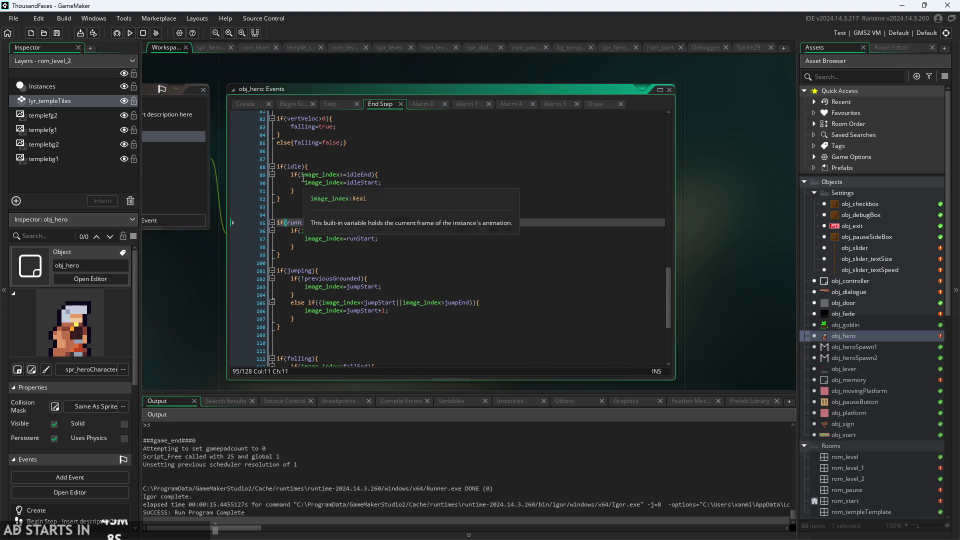
scroll(312, 192, "up", 2, "ctrl")
left_click(294, 149)
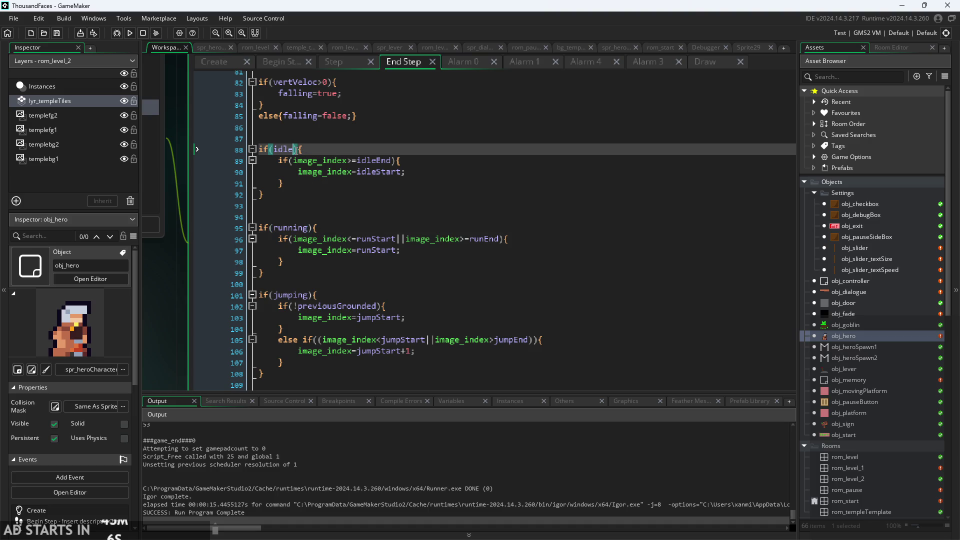
- Add the &&itime!=0 condition to the idle and running checks
type("&&time!=0")
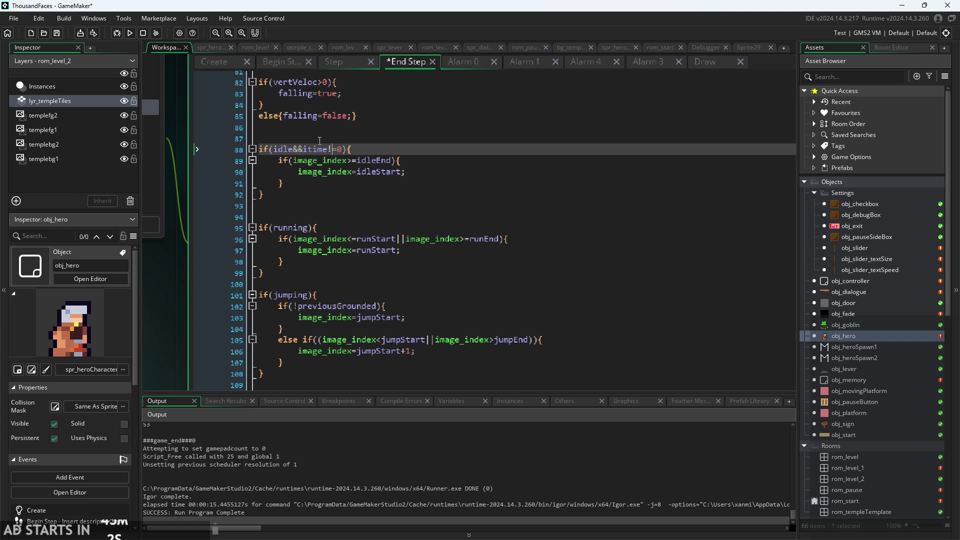
left_click_drag(303, 150, 344, 154)
key("ctrl+c")
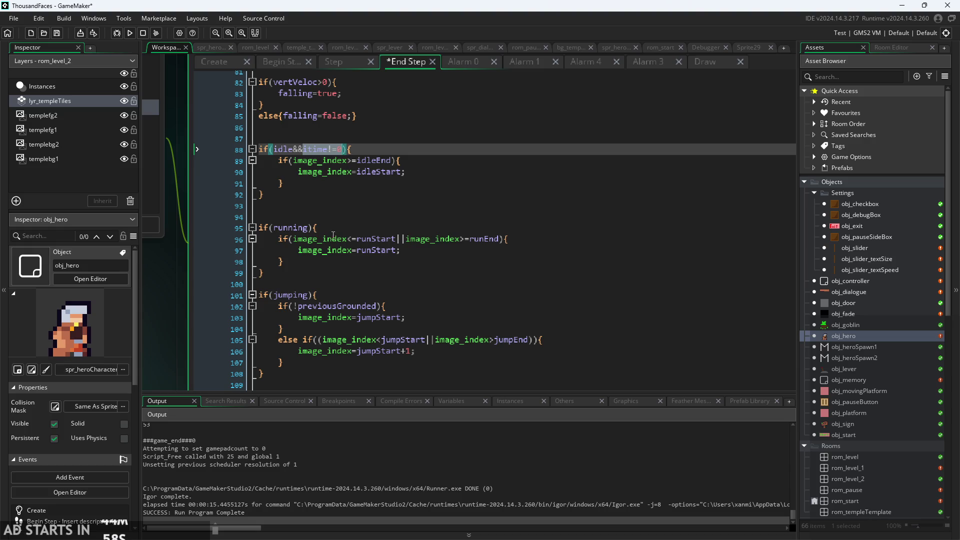
left_click(310, 229)
key("ctrl+v")
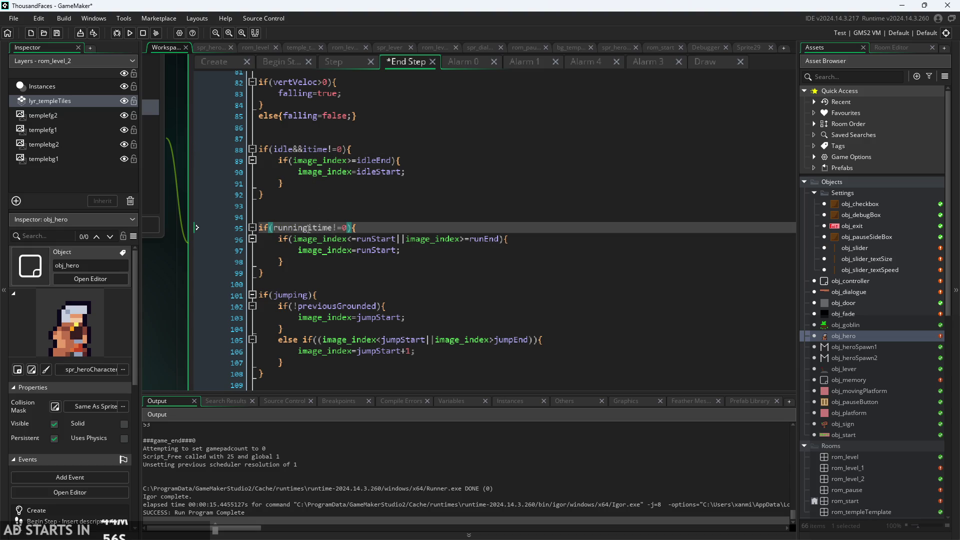
left_click(311, 232)
type("&&")
left_click_drag(310, 228, 359, 229)
key("ctrl+c")
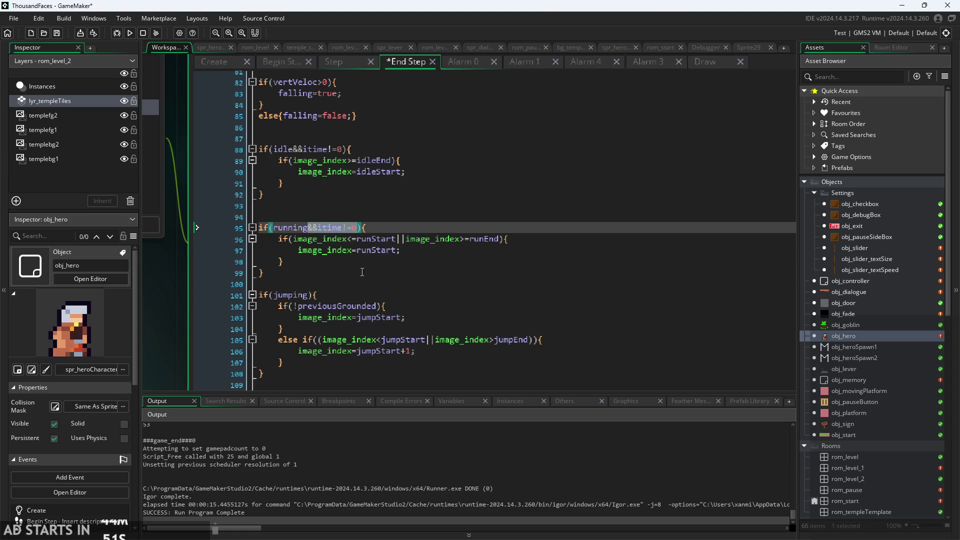
- Paste &&itime!=0 into the jumping, falling and jumpFall checks
left_click(309, 295)
key("ctrl+v")
scroll(308, 300, "down", 3)
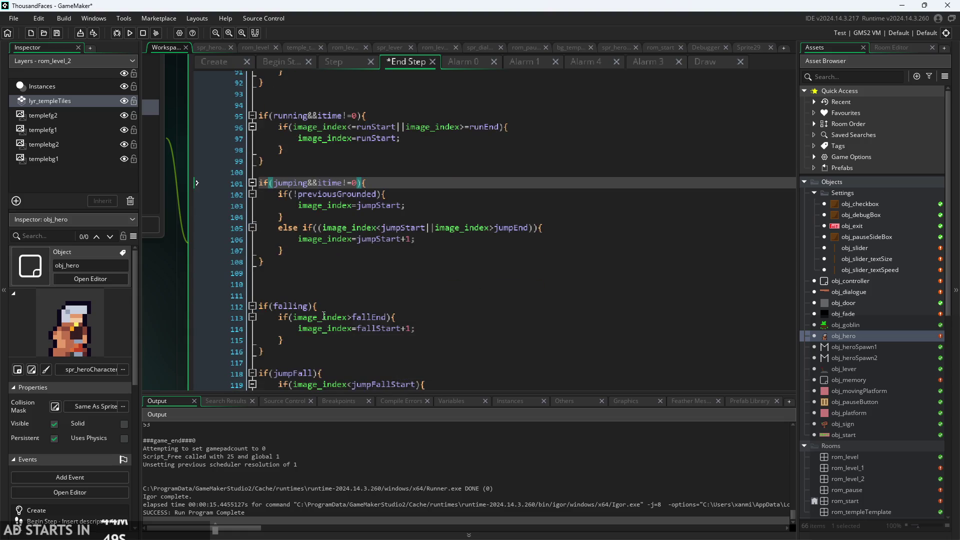
left_click(304, 306)
key("ctrl+v")
left_click(308, 374)
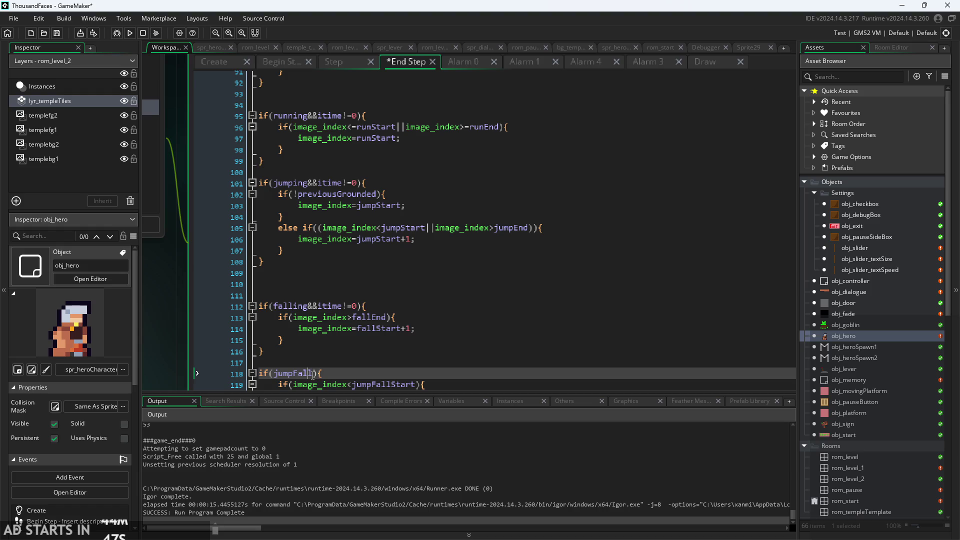
key("ctrl+v")
- Fix the stray 'l' on line 118, save, and run the game
left_click(307, 373)
type("l")
left_click(365, 374)
key("BackSpace")
scroll(360, 383, "down", 3)
scroll(364, 336, "up", 8)
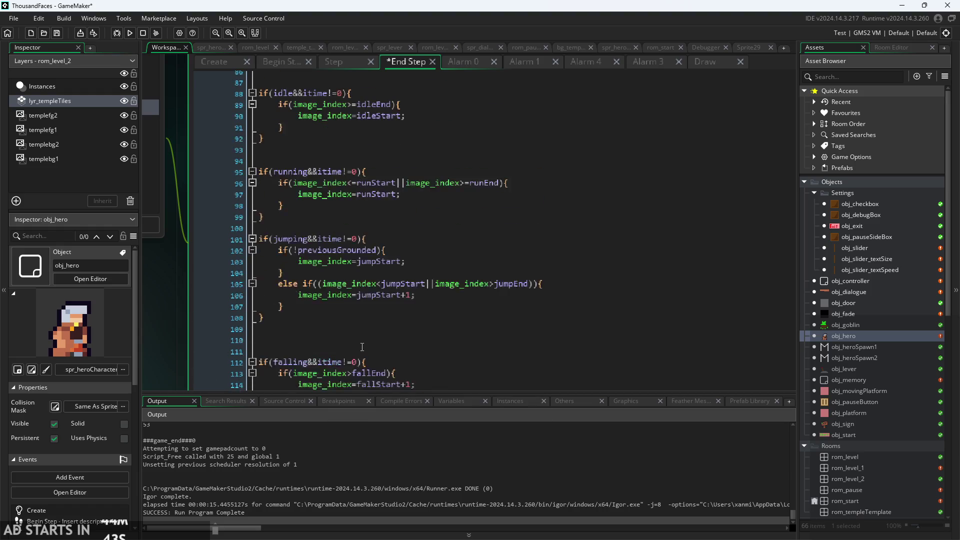
key("ctrl+s")
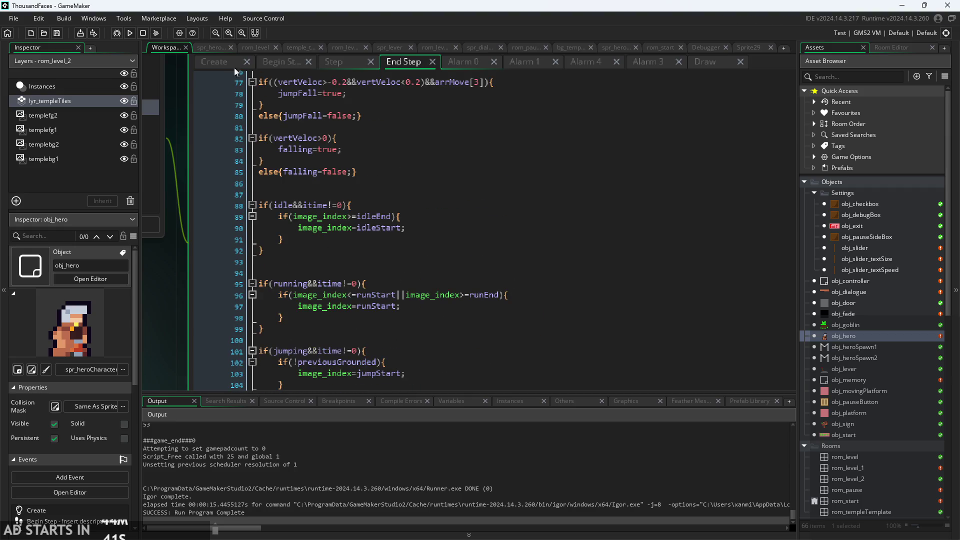
left_click(132, 35)
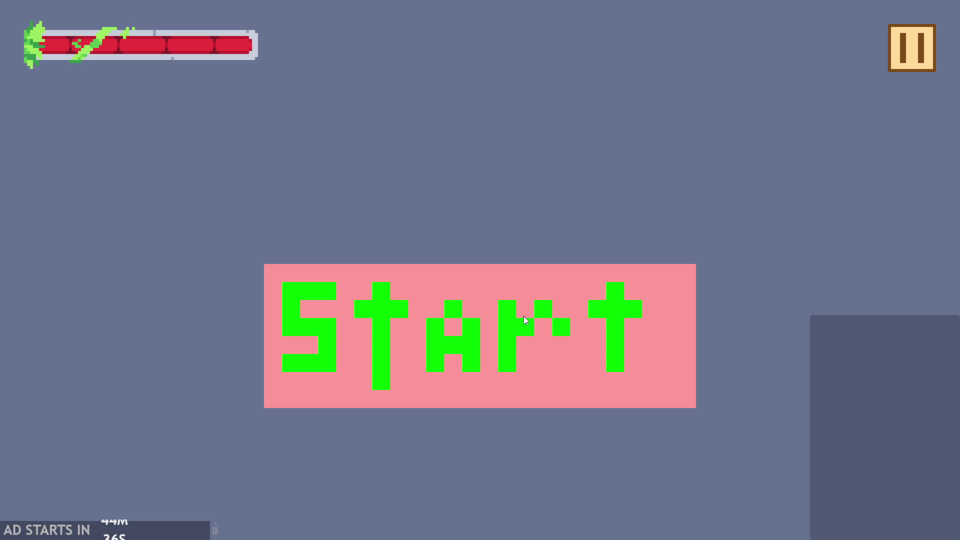
left_click(525, 319)
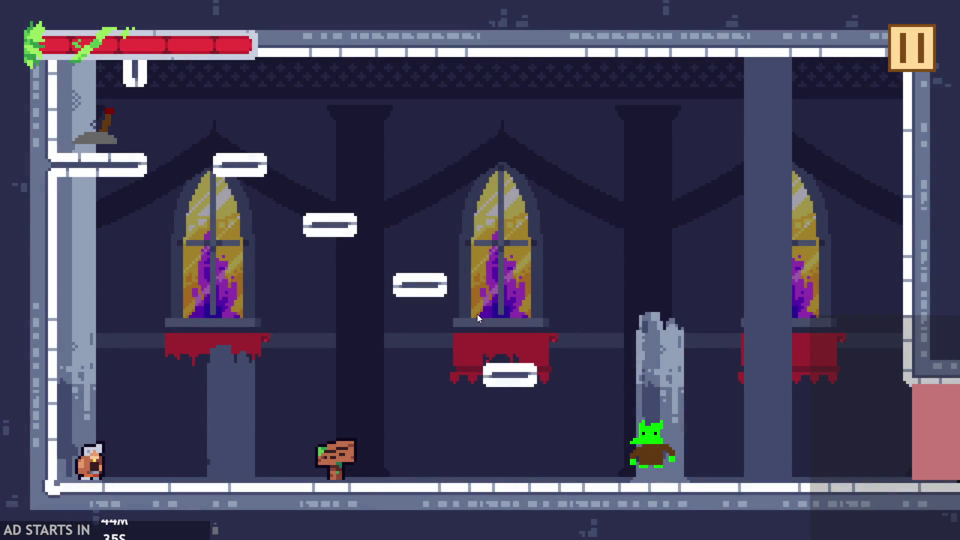
key("Right")
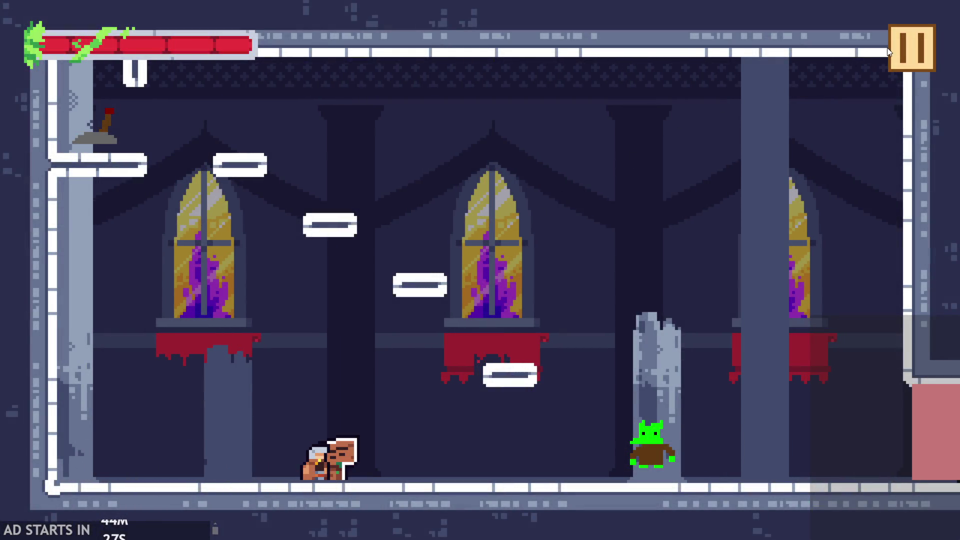
left_click(895, 48)
left_click(196, 143)
left_click(929, 31)
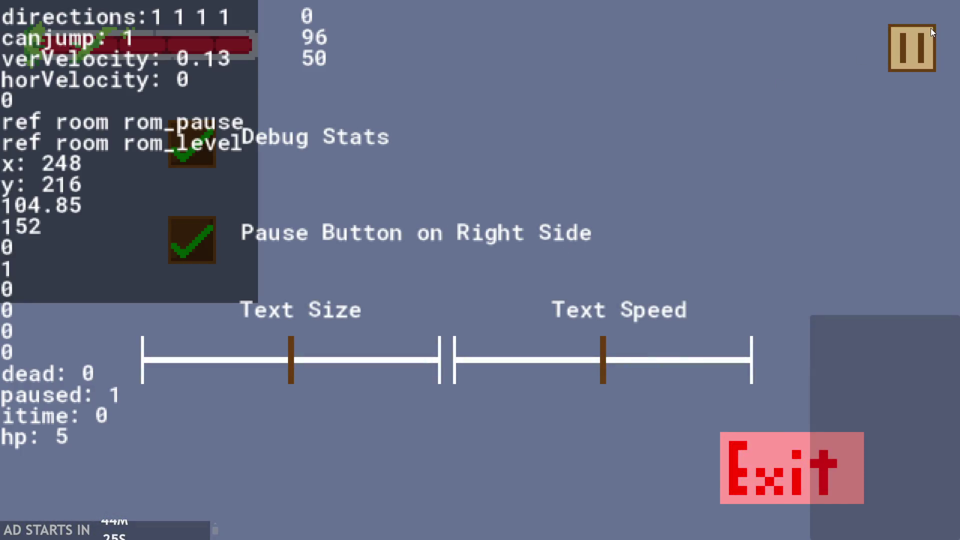
key("Right")
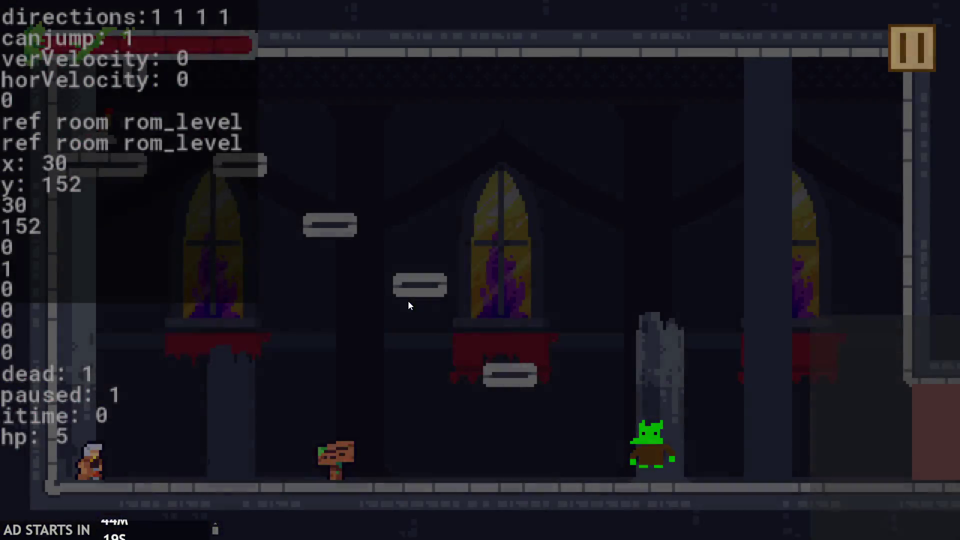
key("Right")
left_click(910, 49)
left_click(757, 481)
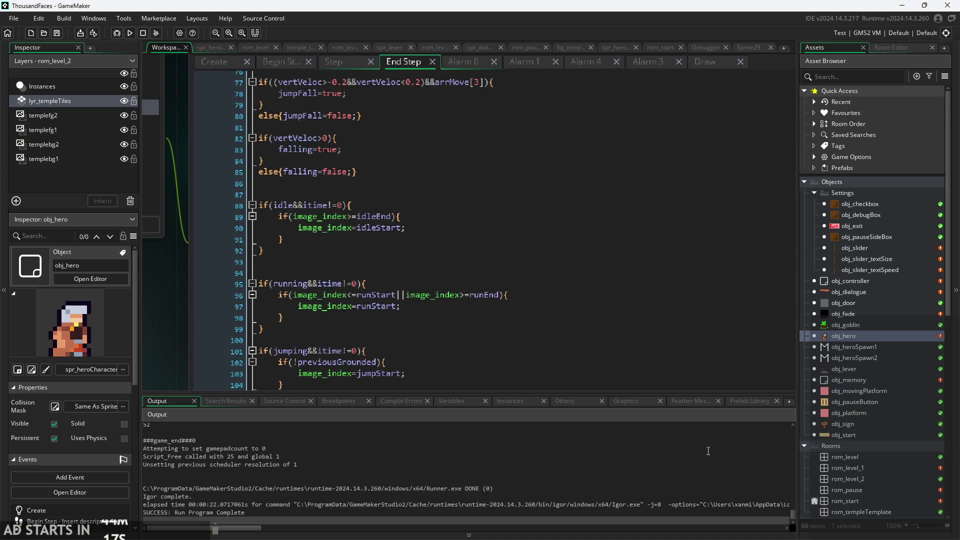
- Change the hero's starting playerHealth from 5 to 500 in Create and run the game
left_click(325, 167)
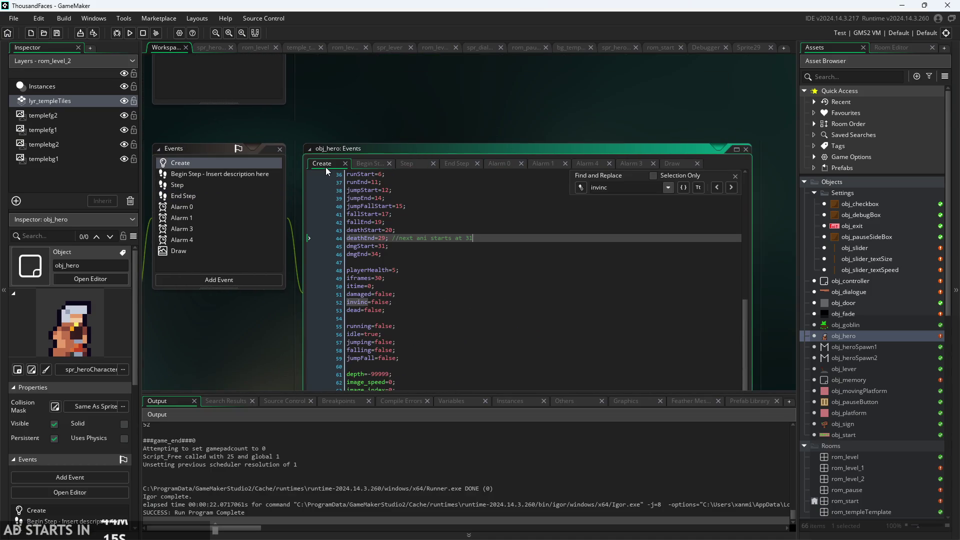
scroll(259, 334, "up", 3)
double_click(340, 222)
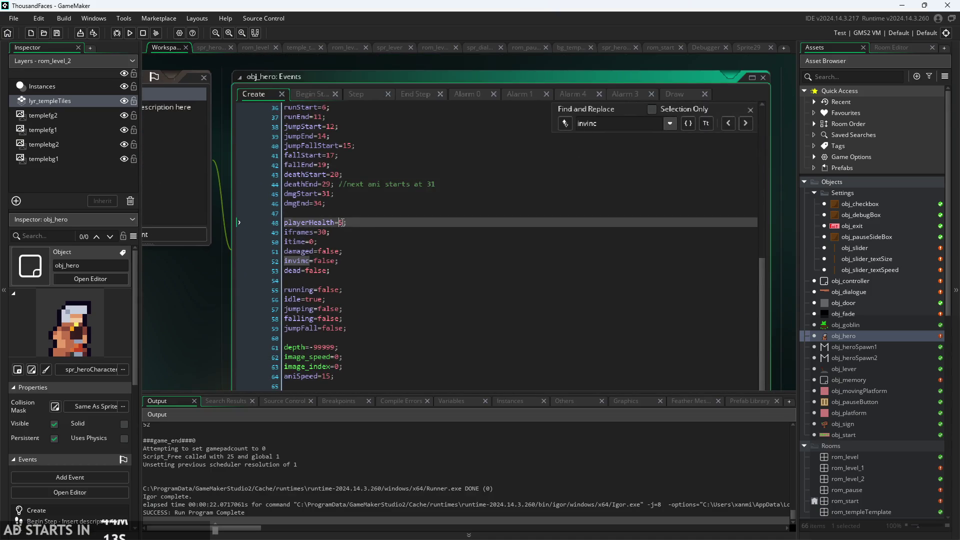
type("500")
left_click(130, 33)
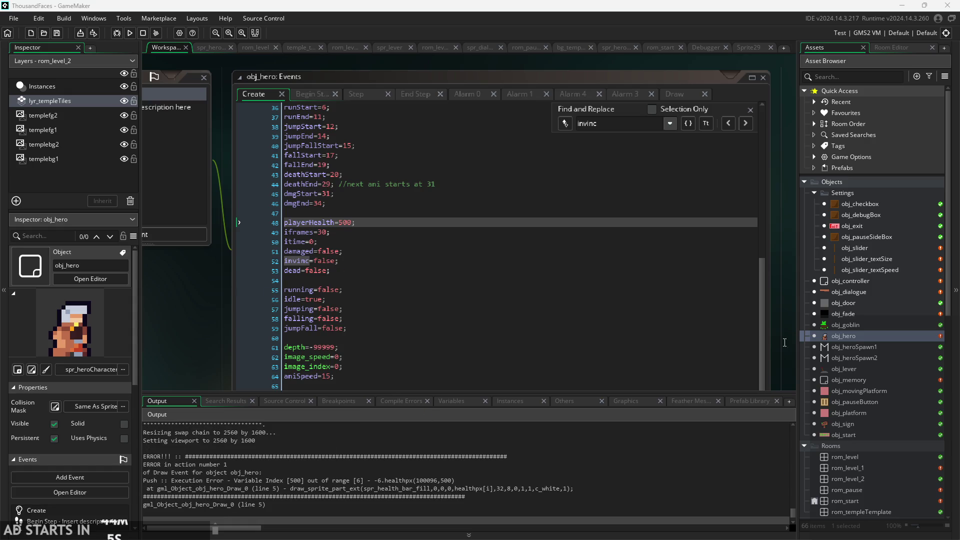
- After the healthpx crash, set playerHealth on line 48 back to 5
left_click(424, 319)
key("Up")
key("Up")
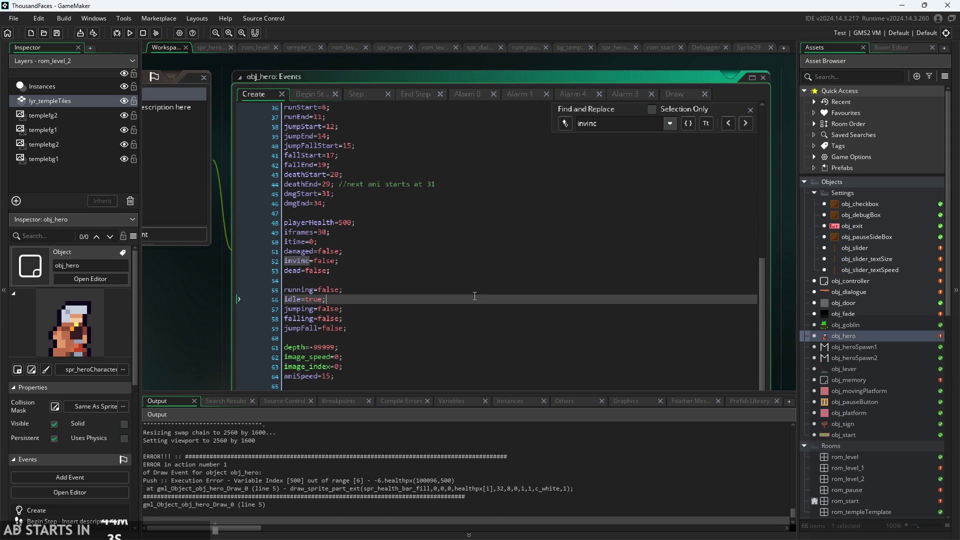
scroll(212, 340, "up", 1, "ctrl")
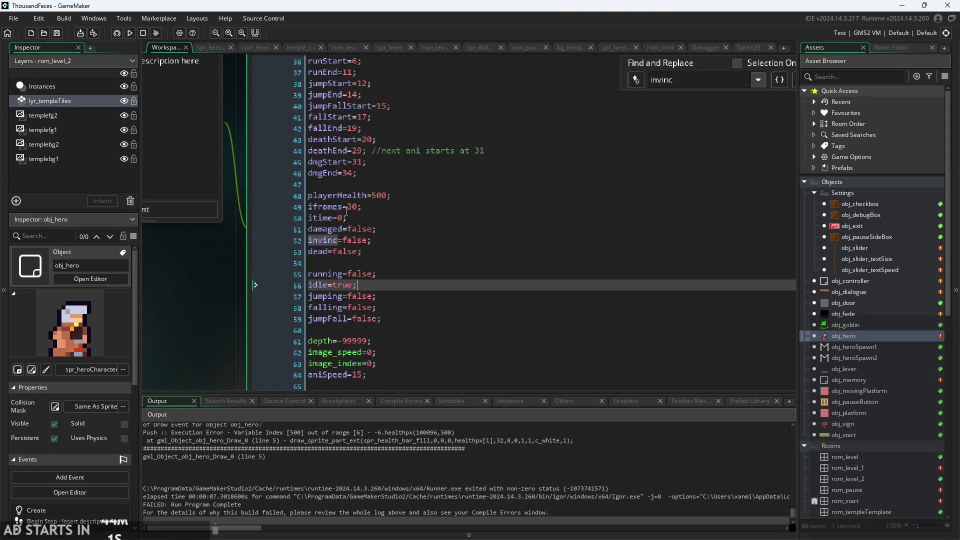
double_click(372, 196)
type("5")
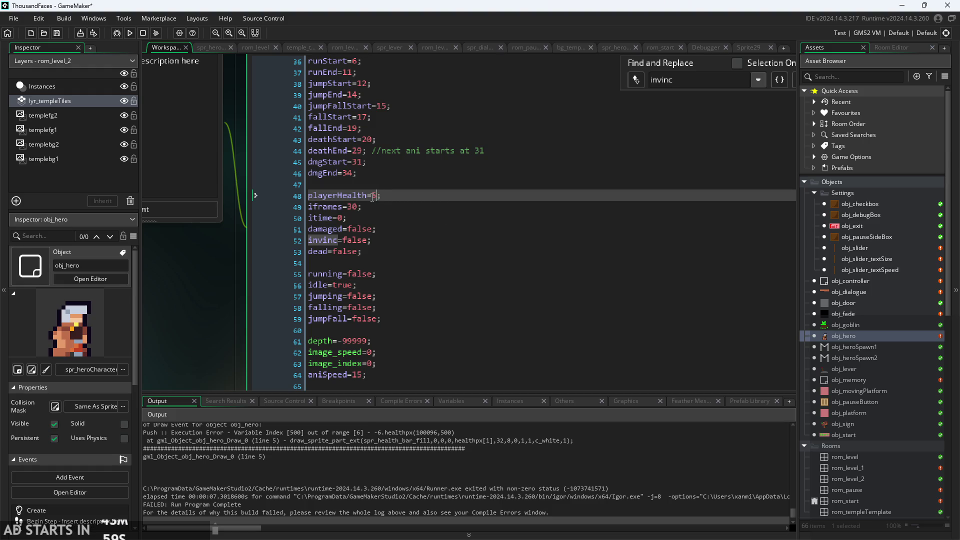
scroll(225, 289, "down", 1, "ctrl")
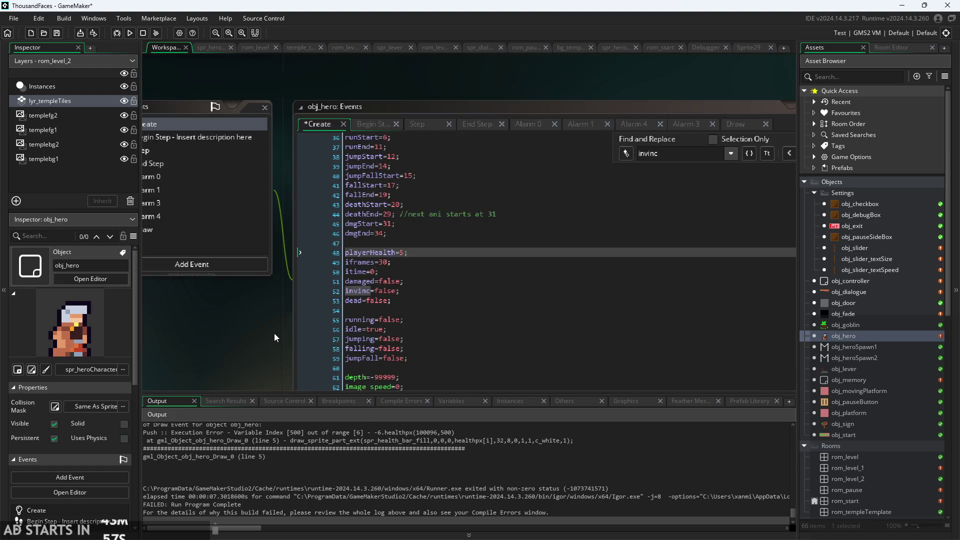
- Check the playerHealth decrement on Step line 99, then view the Draw health-bar fill line
left_click(395, 123)
left_click(423, 127)
scroll(449, 291, "down", 2)
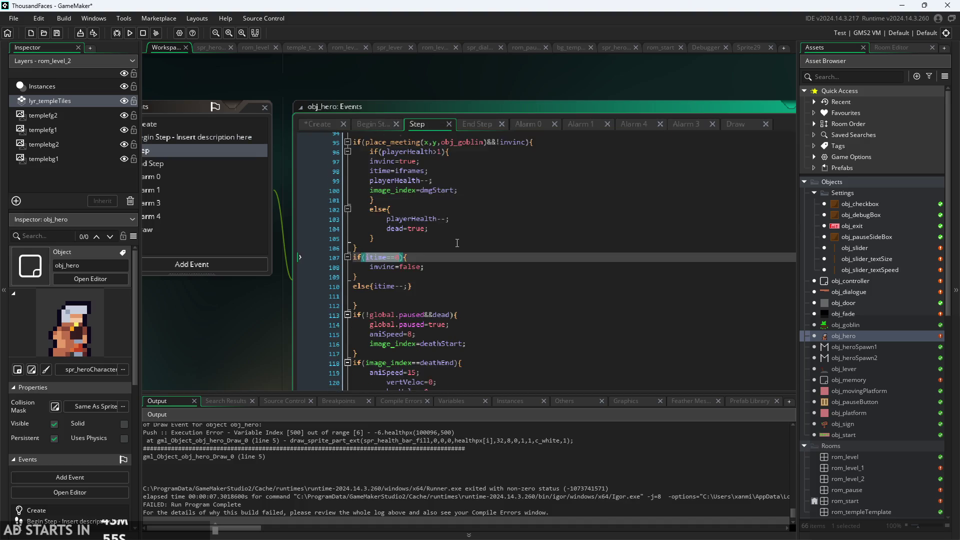
scroll(449, 291, "up", 1)
left_click(443, 229)
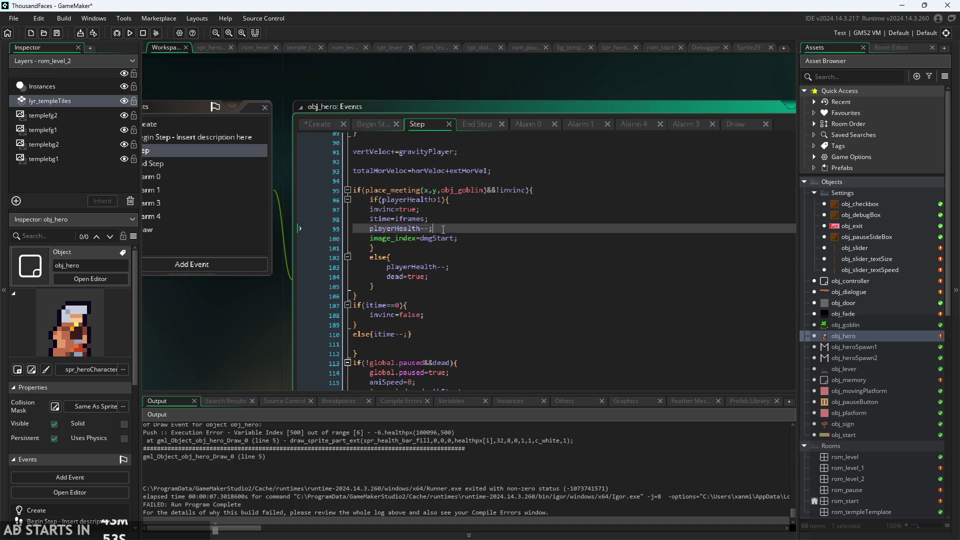
left_click(735, 124)
left_click(520, 176)
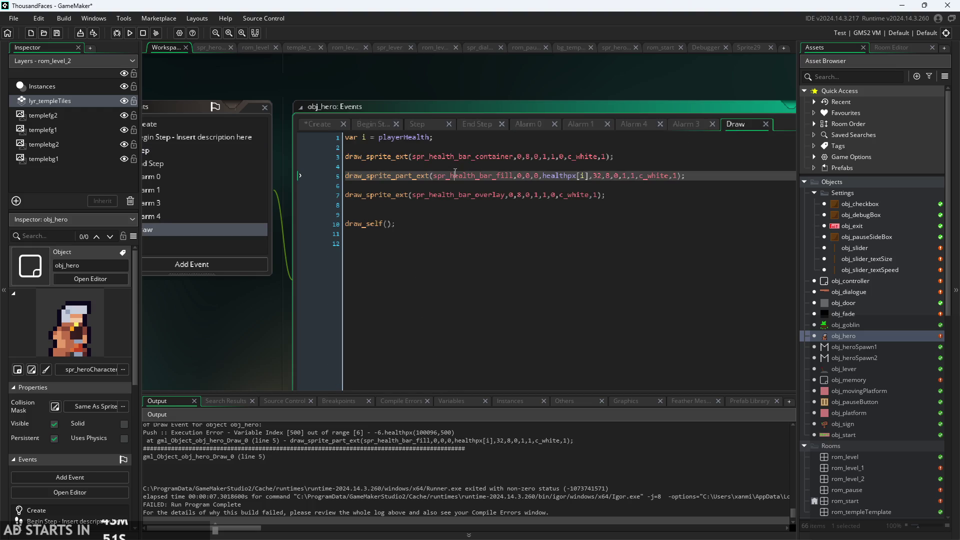
- Insert if(playerHealth<6){ above the var i health lookup in Draw
left_click(509, 147)
left_click(589, 176)
left_click(445, 138)
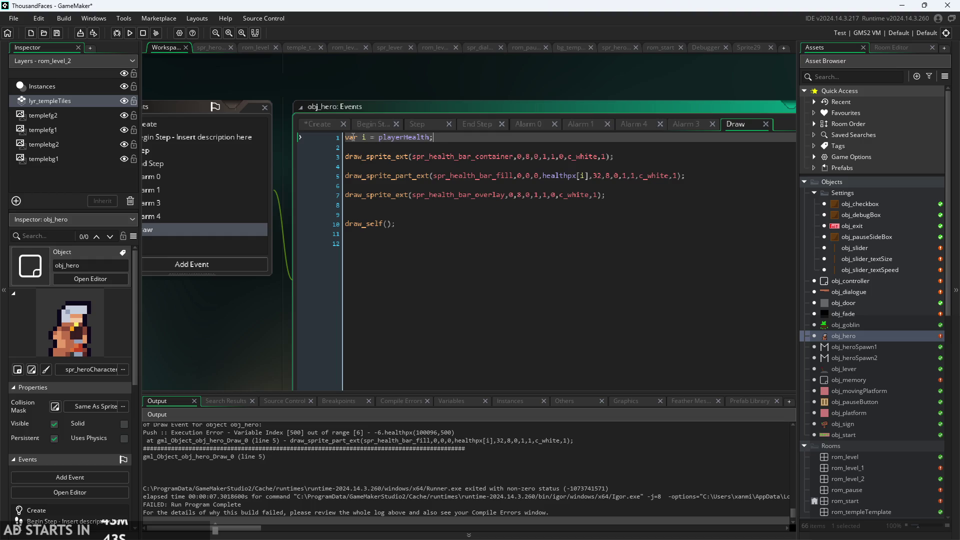
key("Return")
key("Tab")
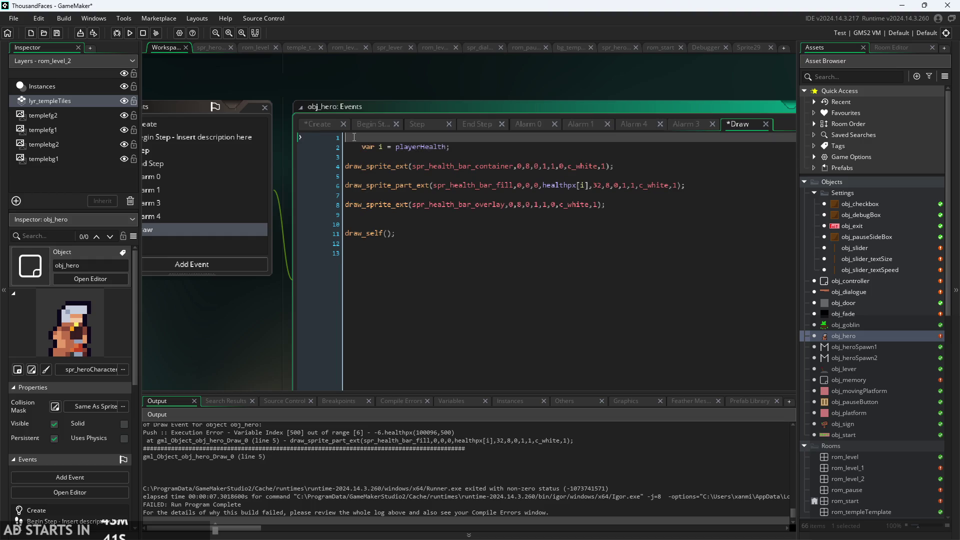
type("if(player")
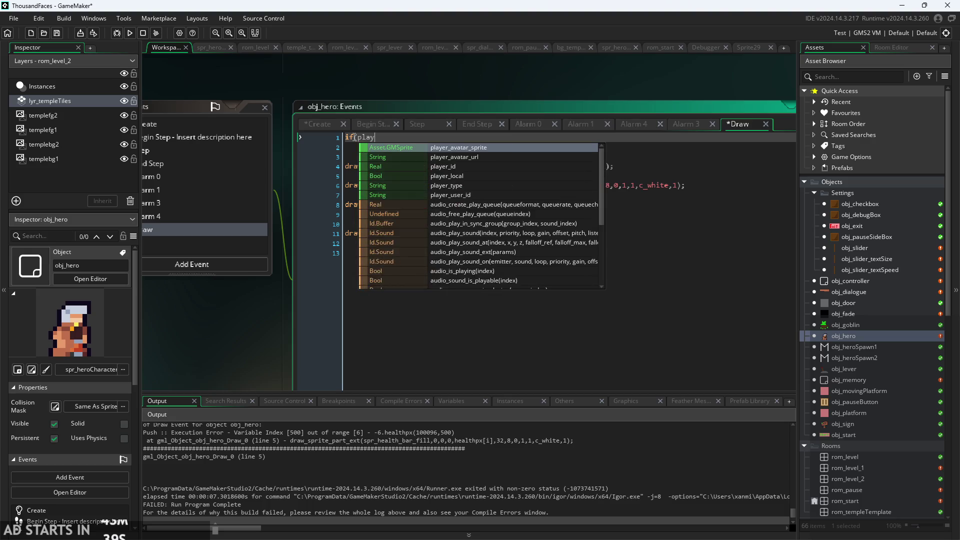
type("Health<=")
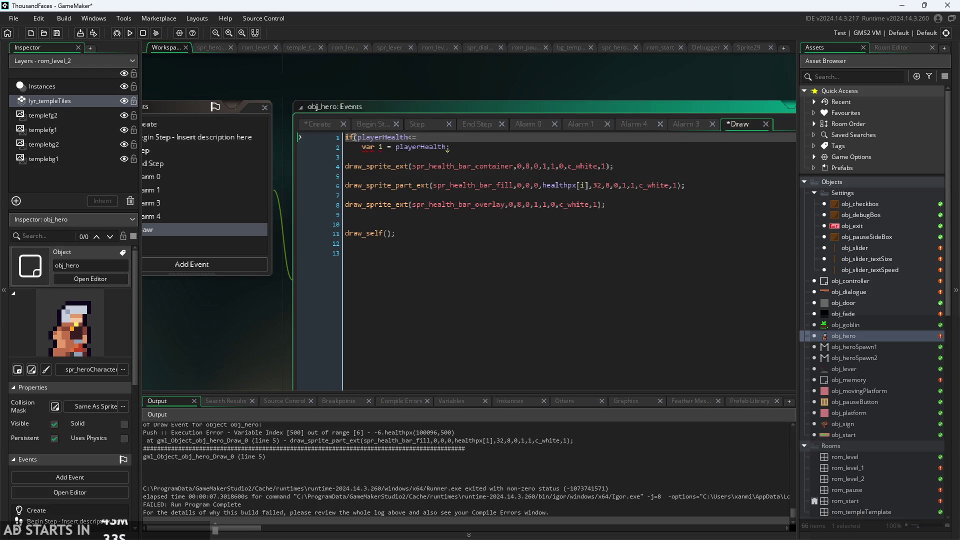
type(">")
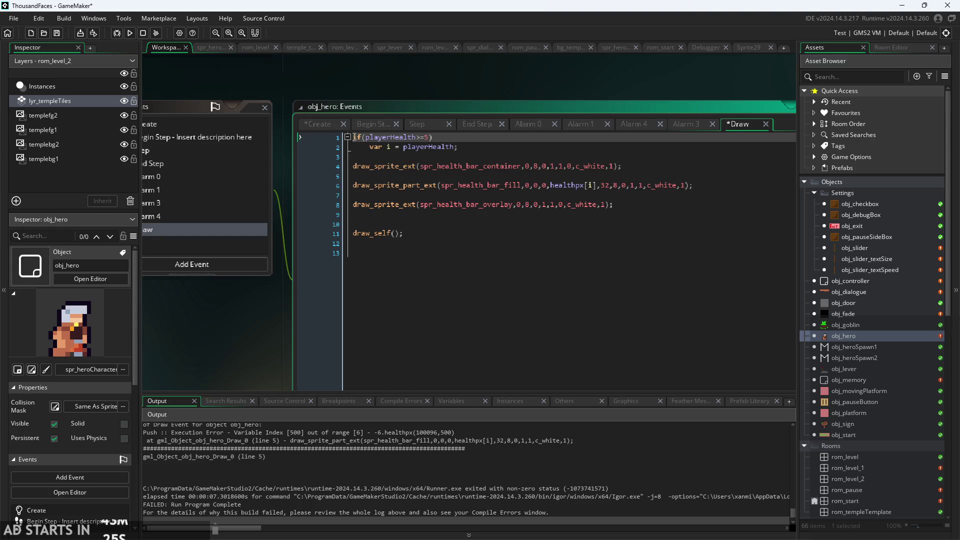
key("BackSpace")
key("BackSpace")
key("BackSpace")
type("6){")
- Close the if block, add else{var i=5;, and save the project
key("Down")
key("Down")
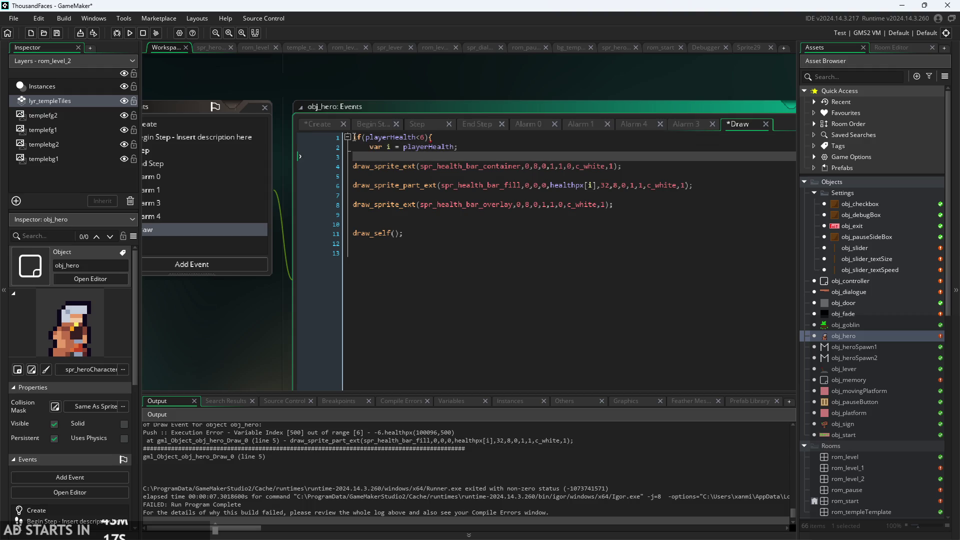
type("}")
key("Return")
key("Return")
key("Up")
type("e")
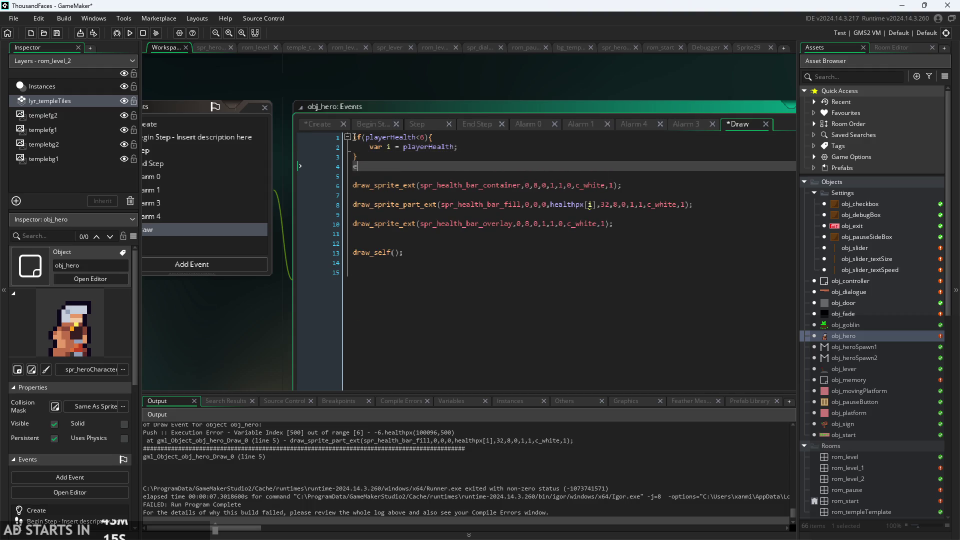
type("lse{")
type("var ")
type("i=5;")
key("ctrl+s")
left_click(429, 127)
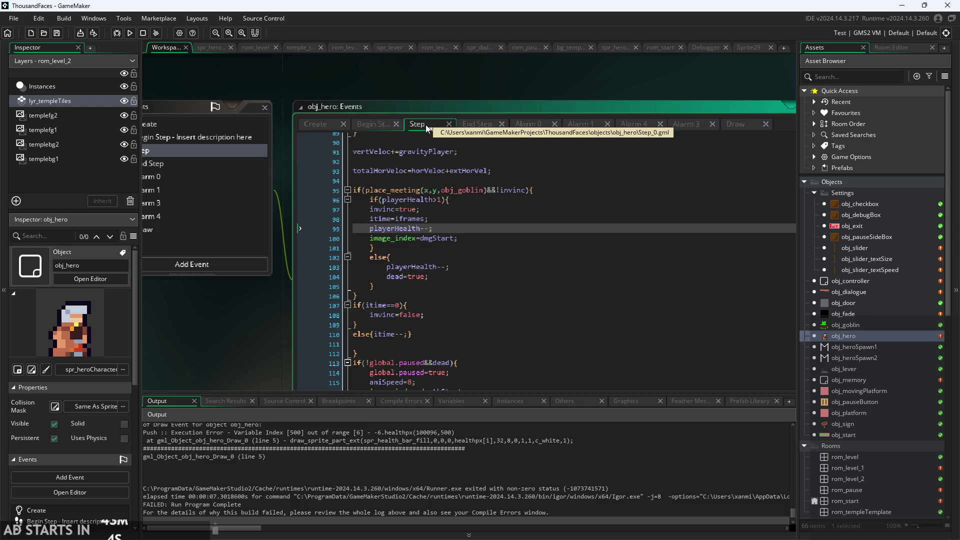
- Change playerHealth from 5 to 50 in Create and start a test run
left_click(319, 125)
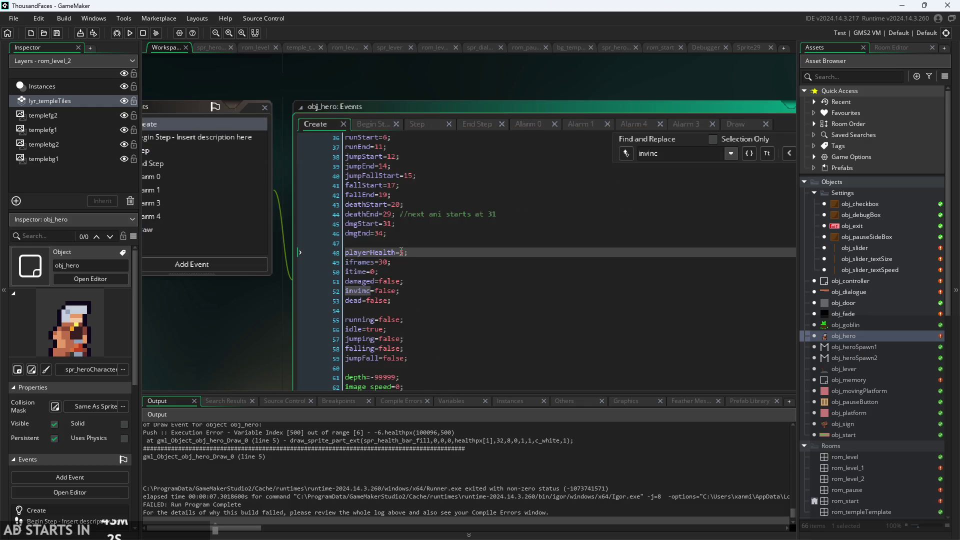
type("0")
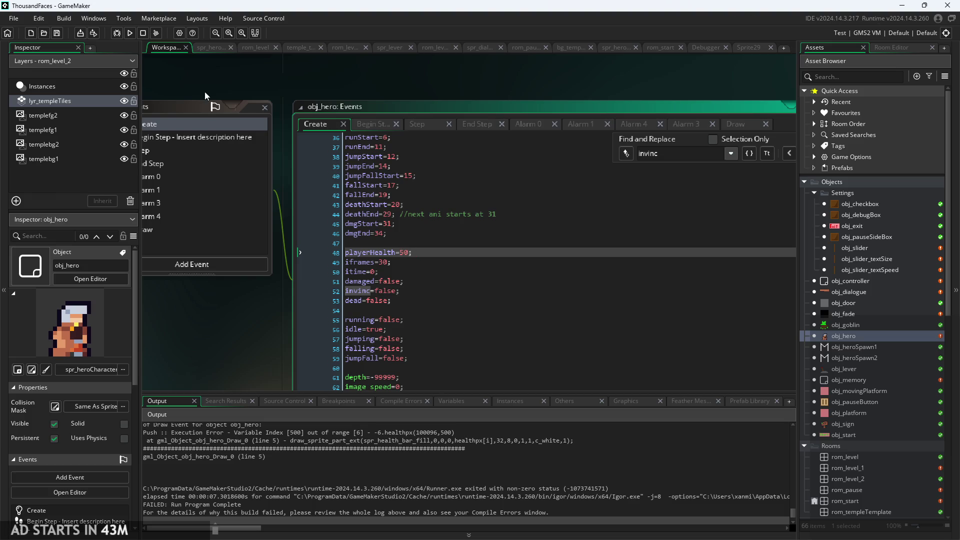
left_click(129, 33)
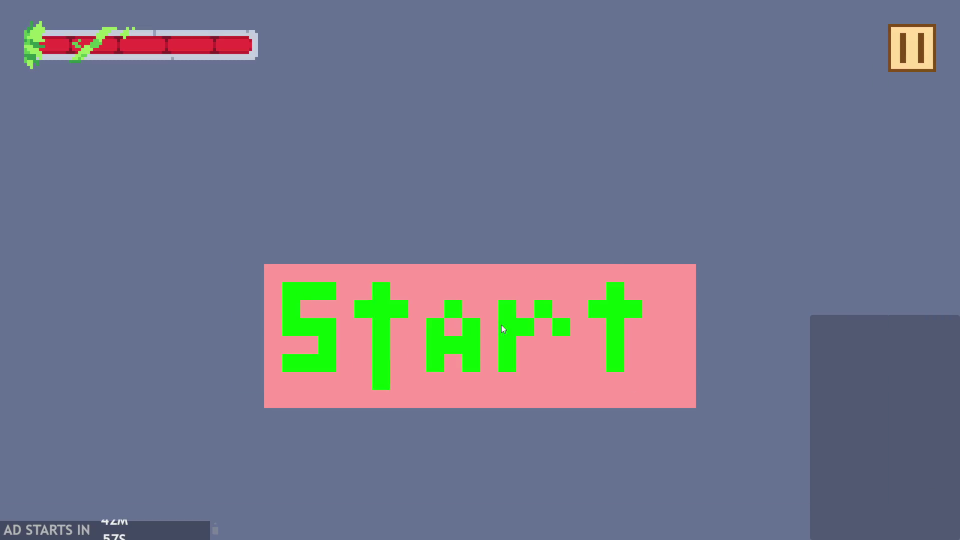
left_click(501, 325)
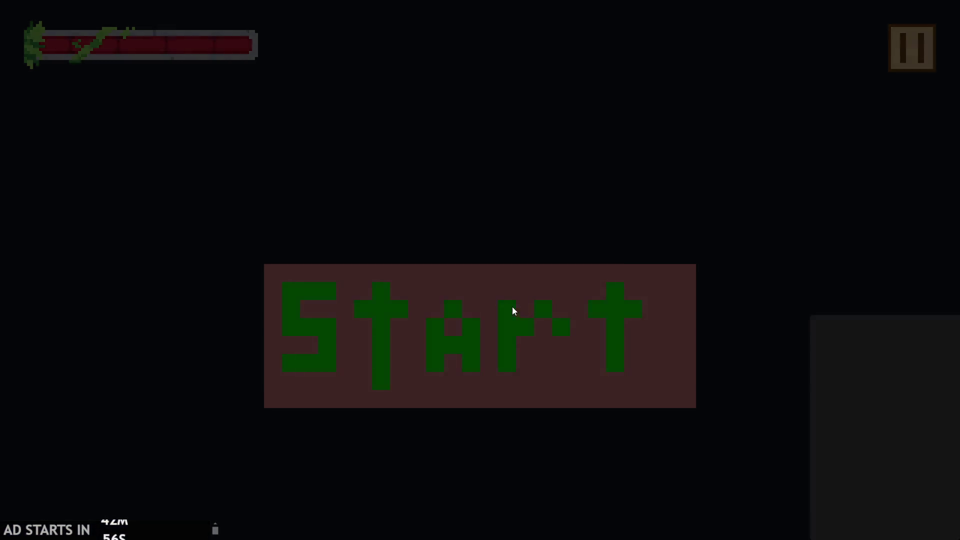
- Run and jump the hero right into the goblin to take damage, then back off
key("Right")
key("space")
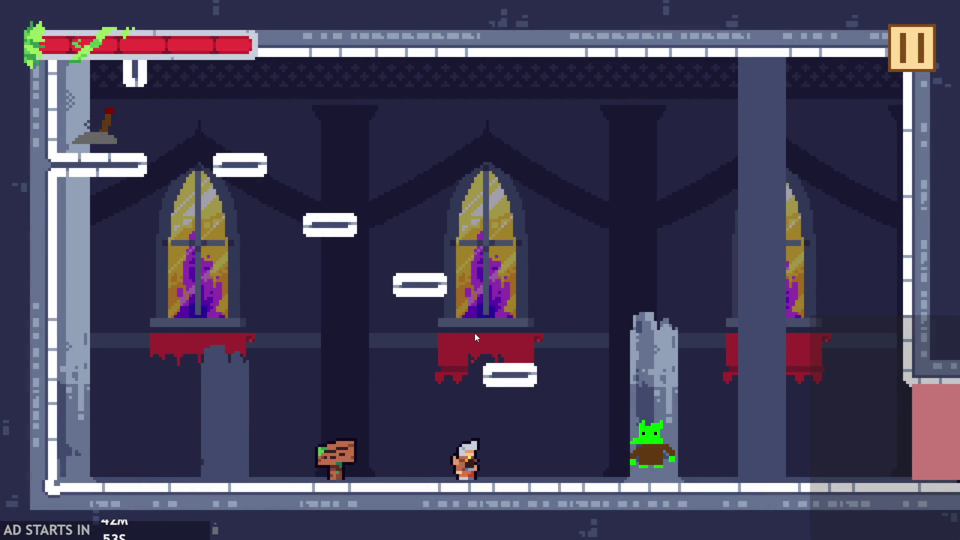
key("Right")
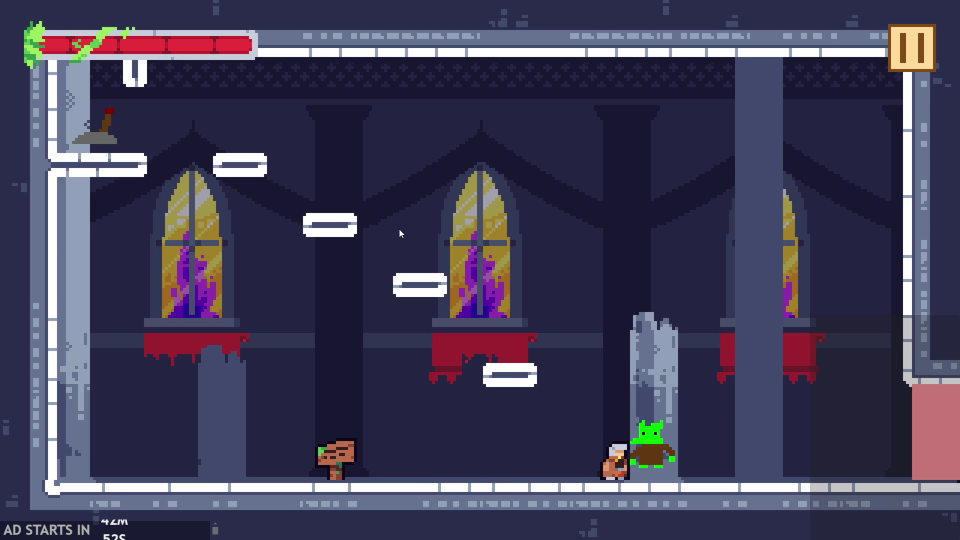
key("Right")
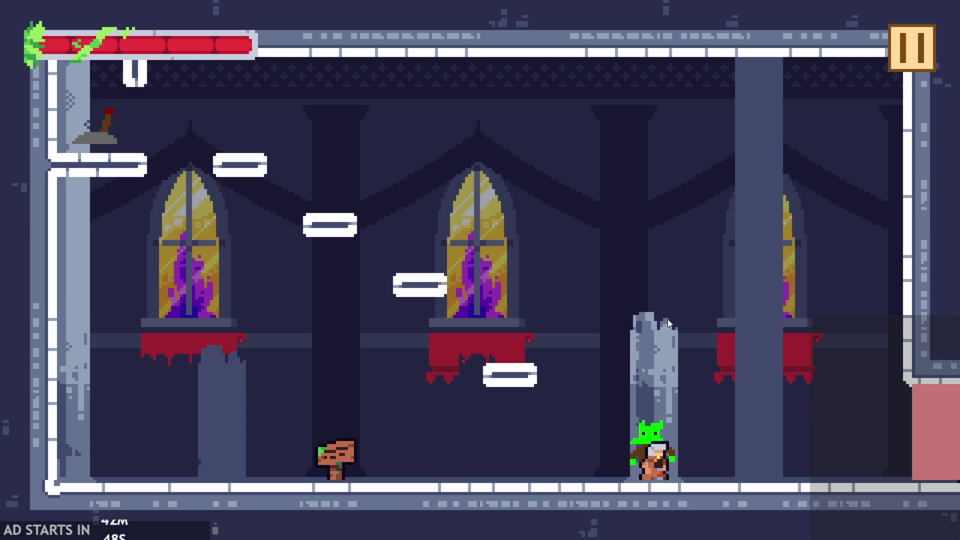
key("Left")
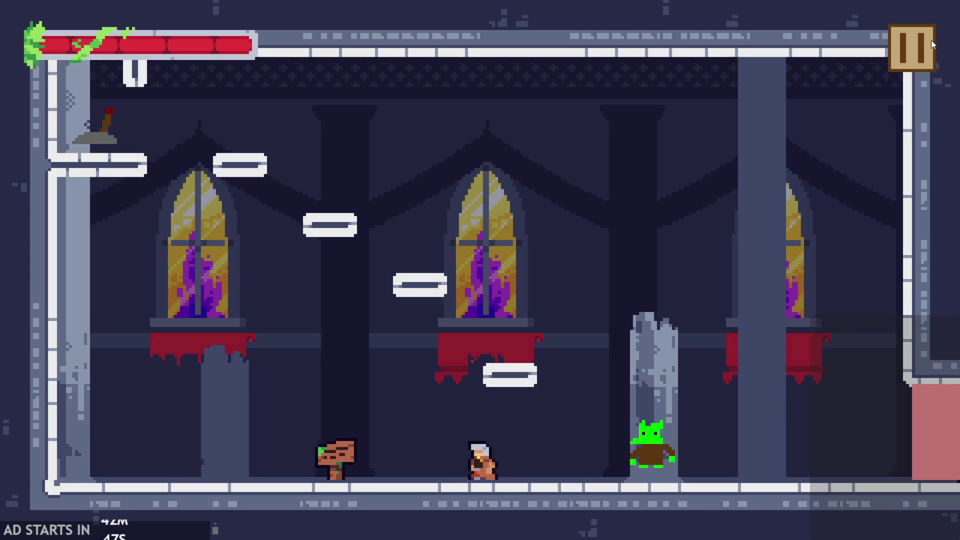
- Turn on Debug Stats, walk into the goblin again (hp 40 to 32), then exit the game
left_click(930, 44)
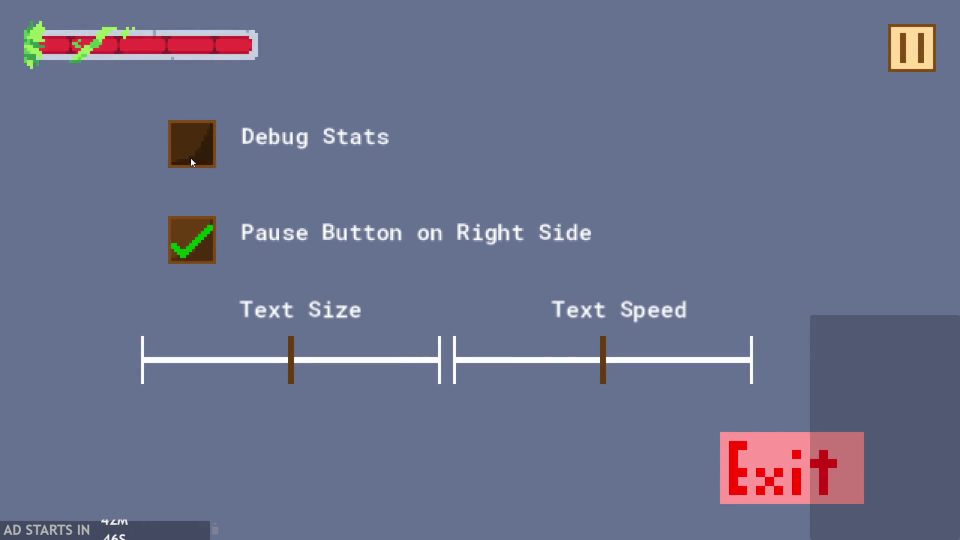
left_click(191, 158)
key("Escape")
key("Right")
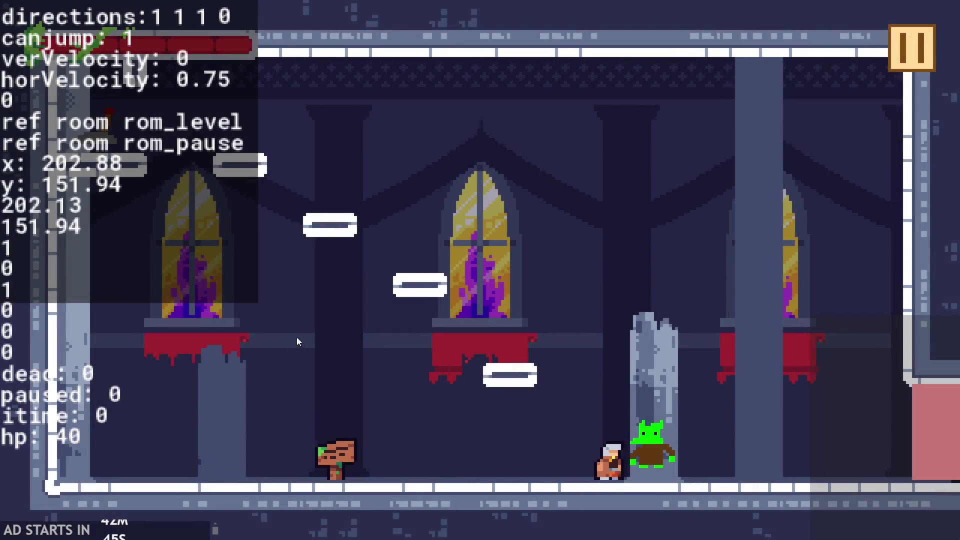
key("Right")
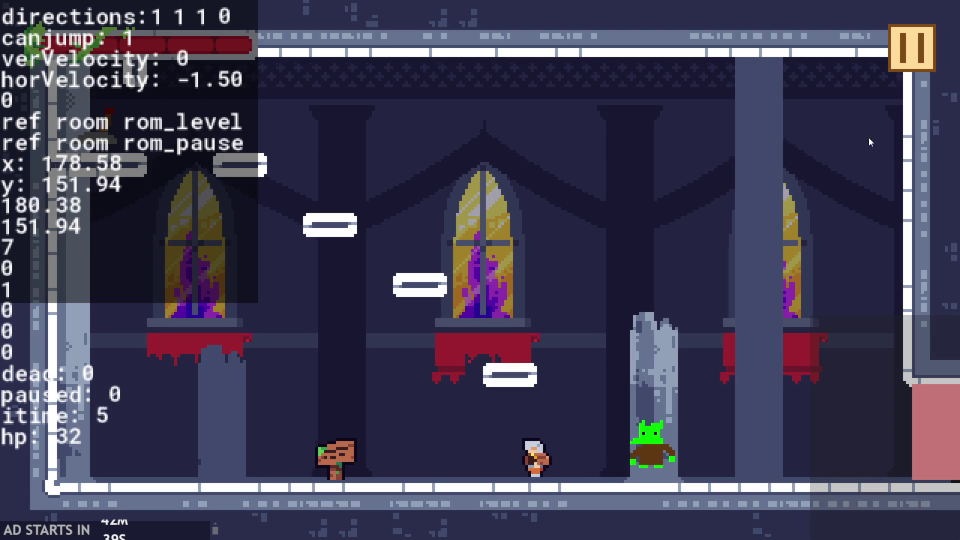
left_click(905, 50)
left_click(798, 453)
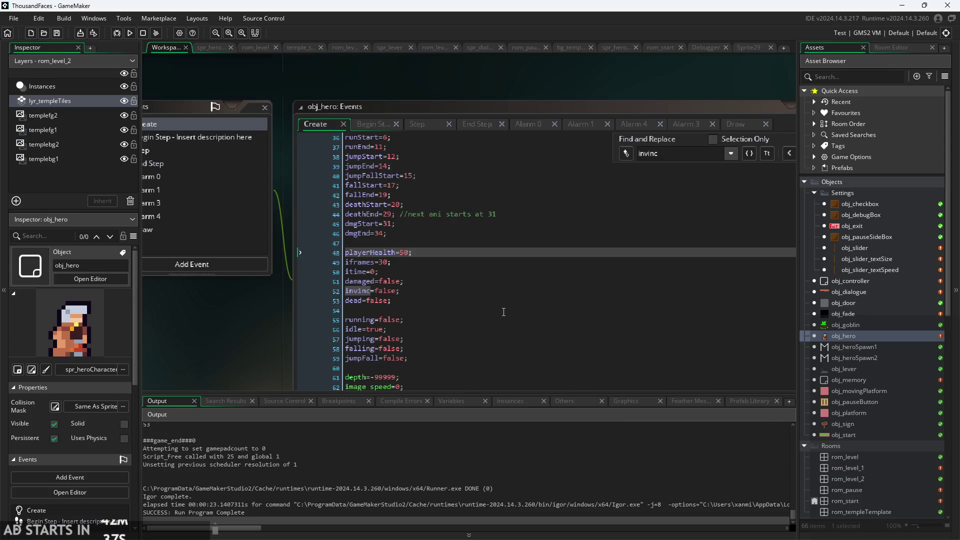
- Change starting playerHealth from 50 to 500 and review the Begin Step and Step code
left_click(406, 252)
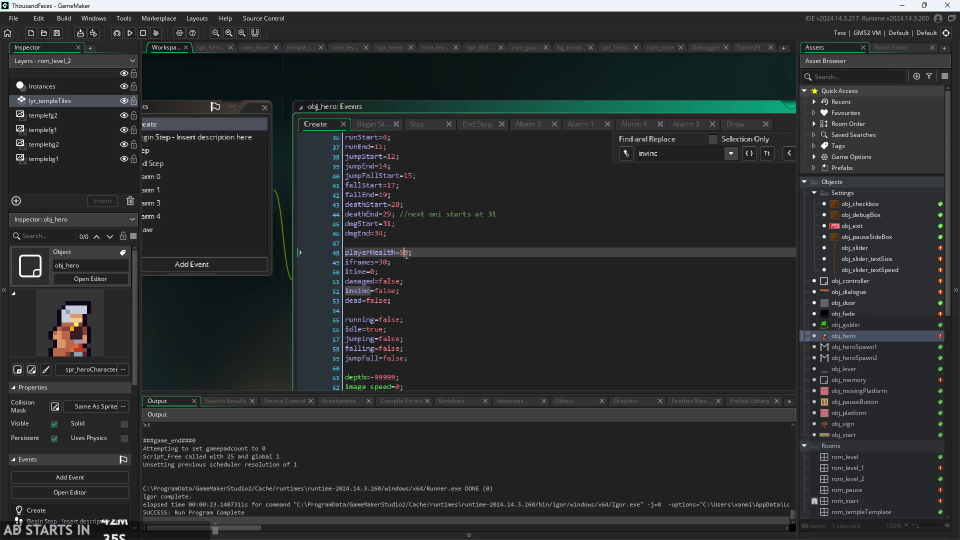
type("0")
left_click(375, 124)
scroll(214, 268, "up", 2)
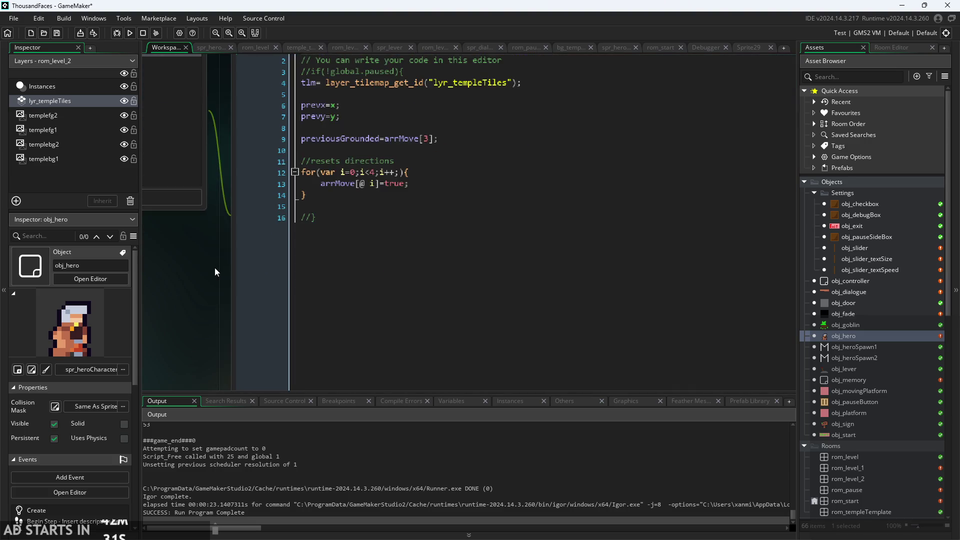
scroll(215, 268, "down", 2)
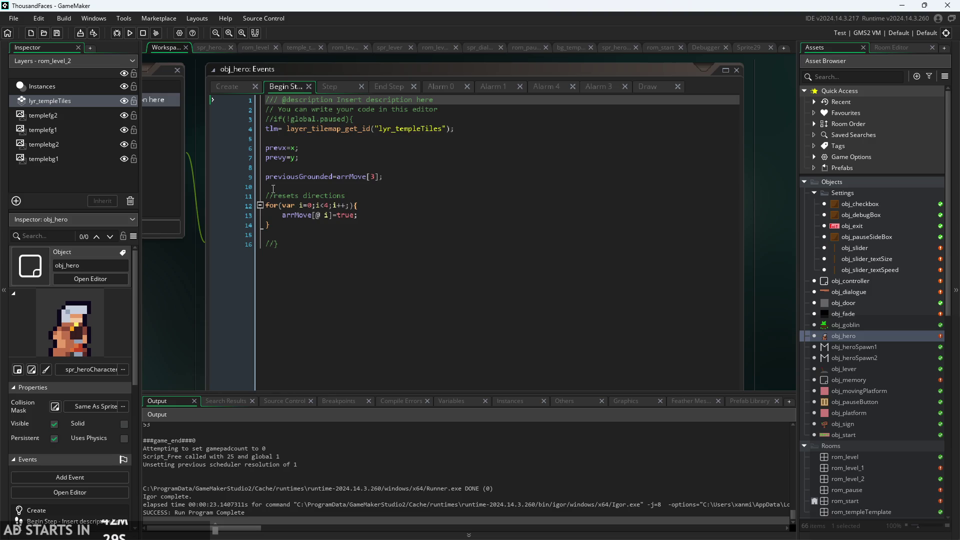
scroll(307, 233, "up", 2)
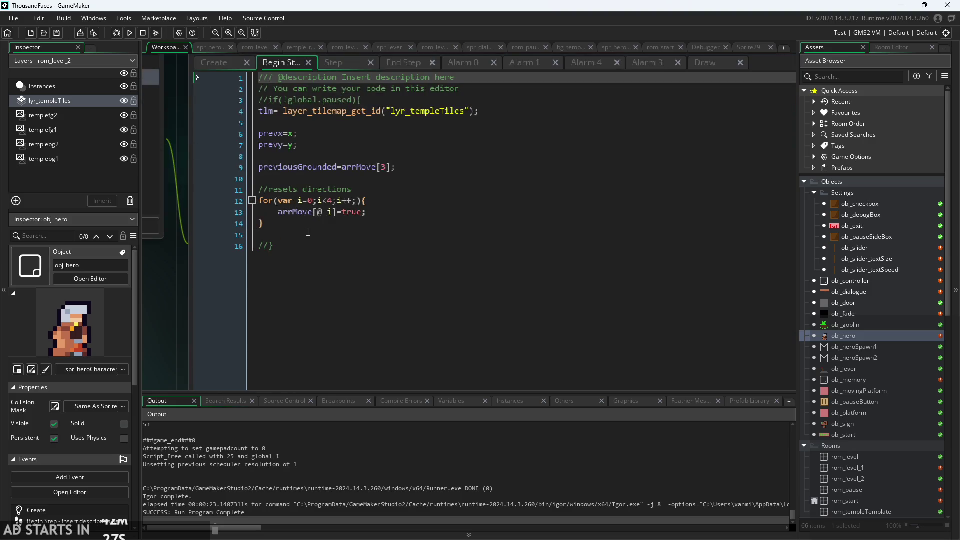
left_click(308, 225)
left_click(346, 64)
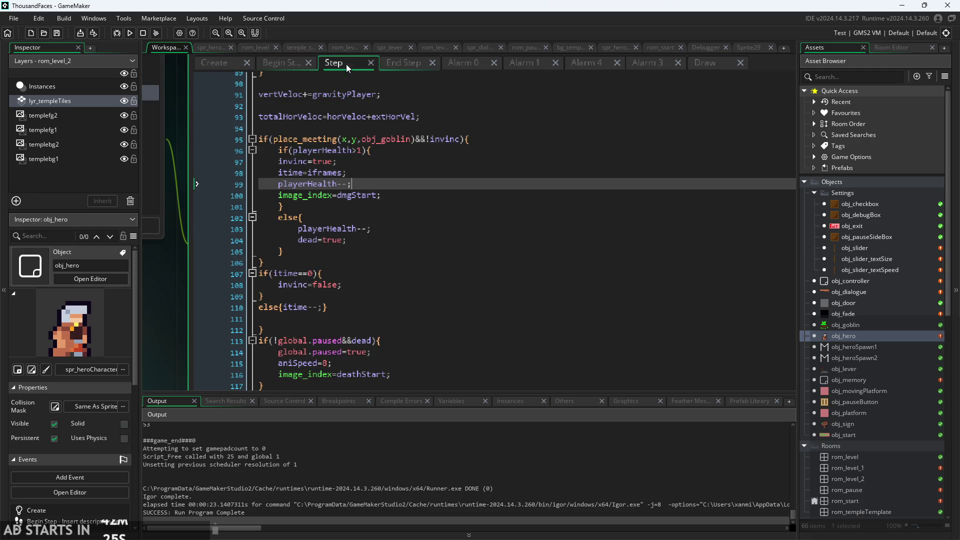
scroll(377, 230, "down", 4)
scroll(377, 232, "up", 3)
- In End Step, delete &&itime!=0 from the idle, running and jumping conditions
left_click(403, 64)
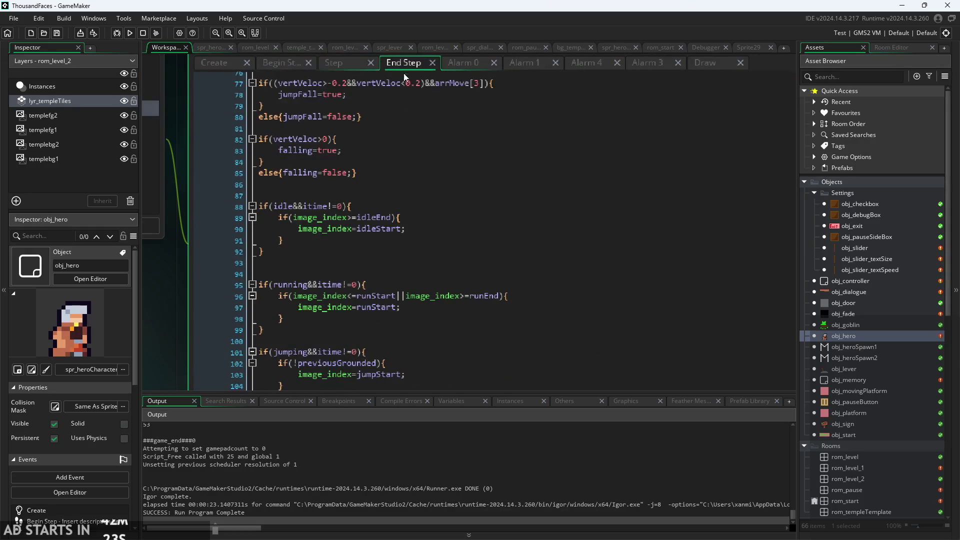
scroll(414, 225, "down", 4)
scroll(319, 230, "up", 4)
left_click_drag(292, 206, 345, 209)
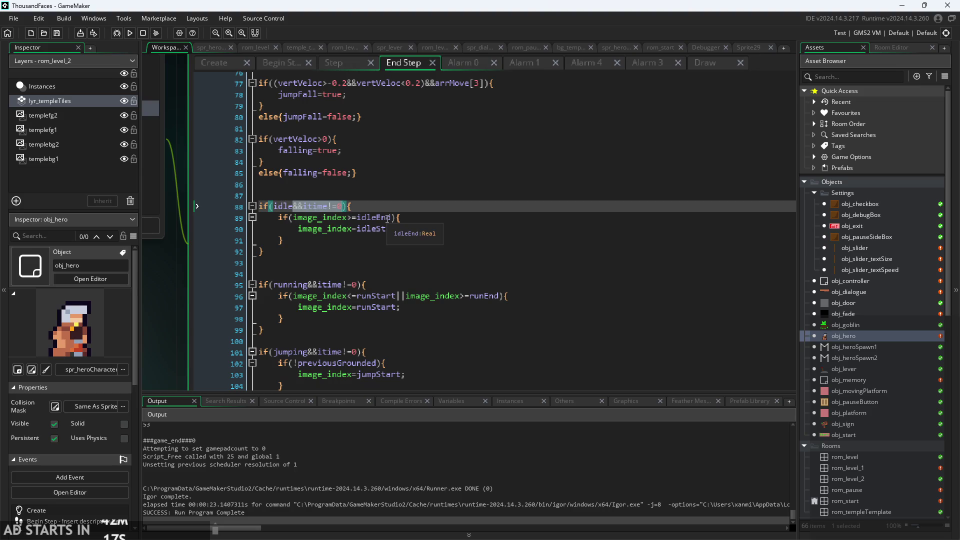
key("BackSpace")
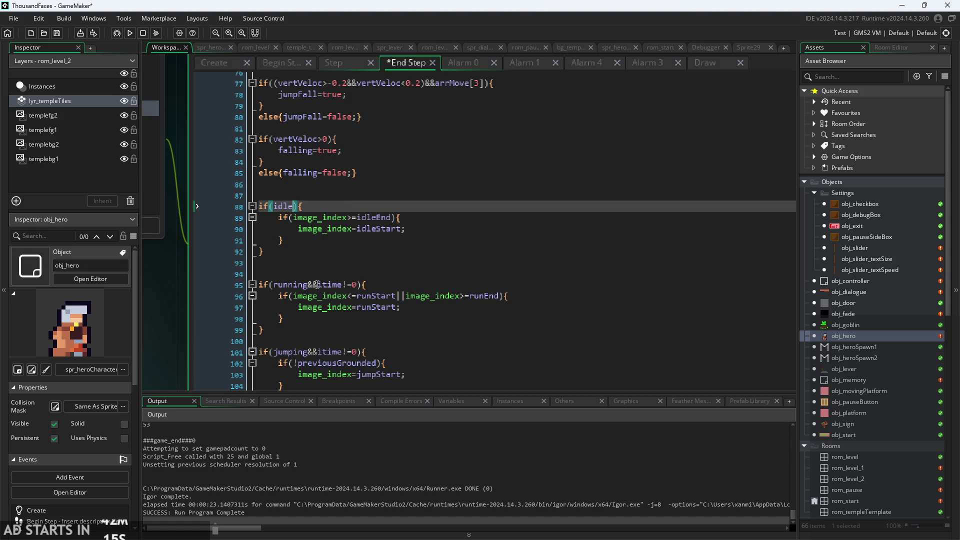
left_click_drag(308, 285, 358, 284)
key("BackSpace")
left_click_drag(357, 352, 308, 352)
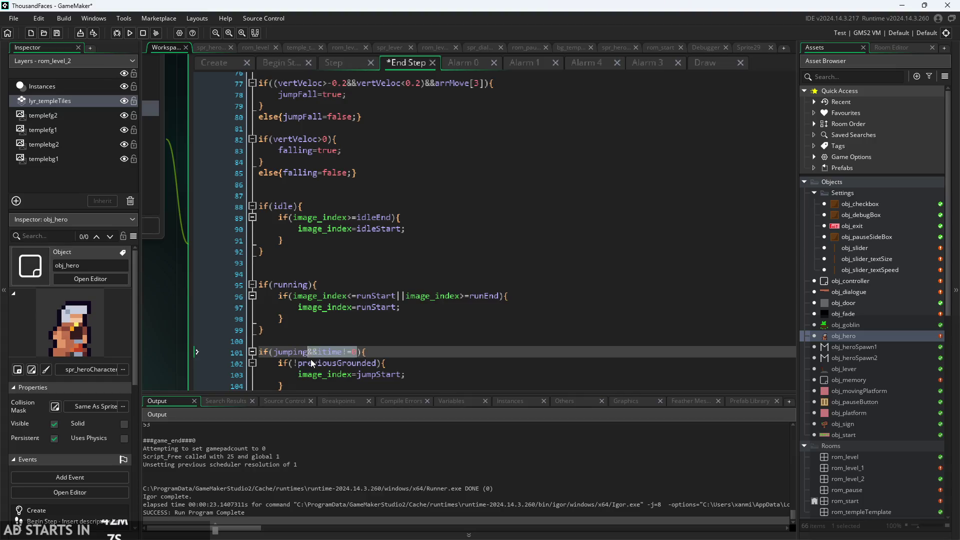
key("BackSpace")
- Delete &&itime!=0 from the falling and jumpFall conditions in End Step
scroll(350, 340, "down", 3)
left_click(381, 331)
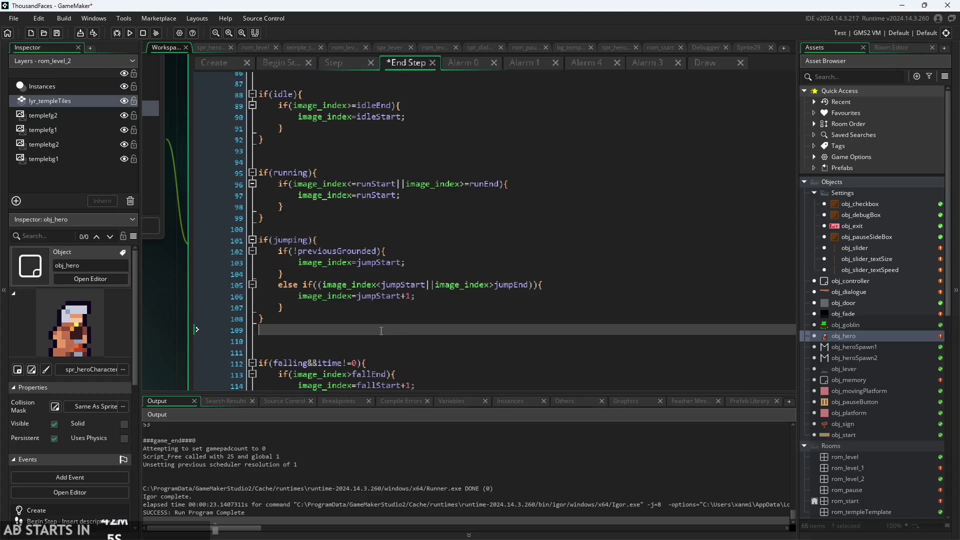
scroll(381, 331, "down", 2)
scroll(381, 332, "down", 2)
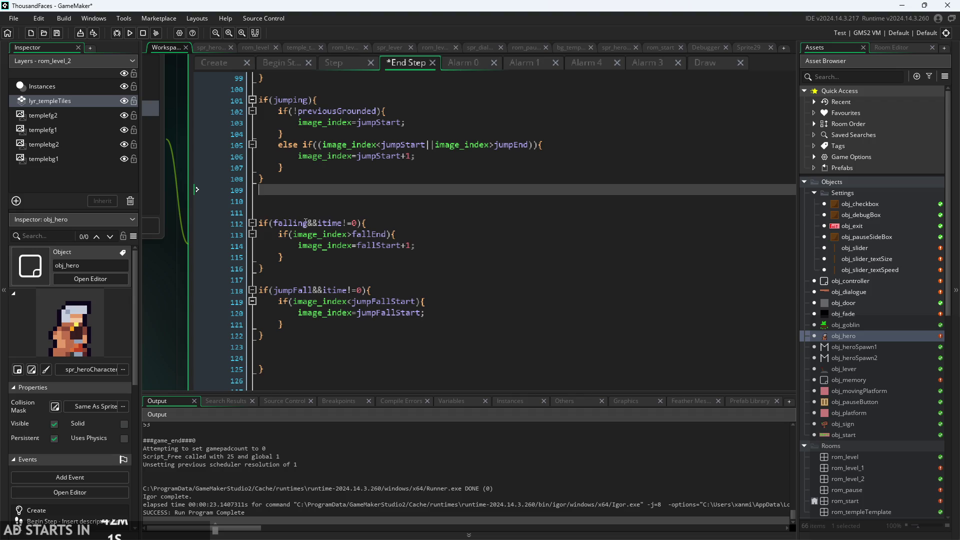
left_click_drag(307, 223, 362, 223)
key("BackSpace")
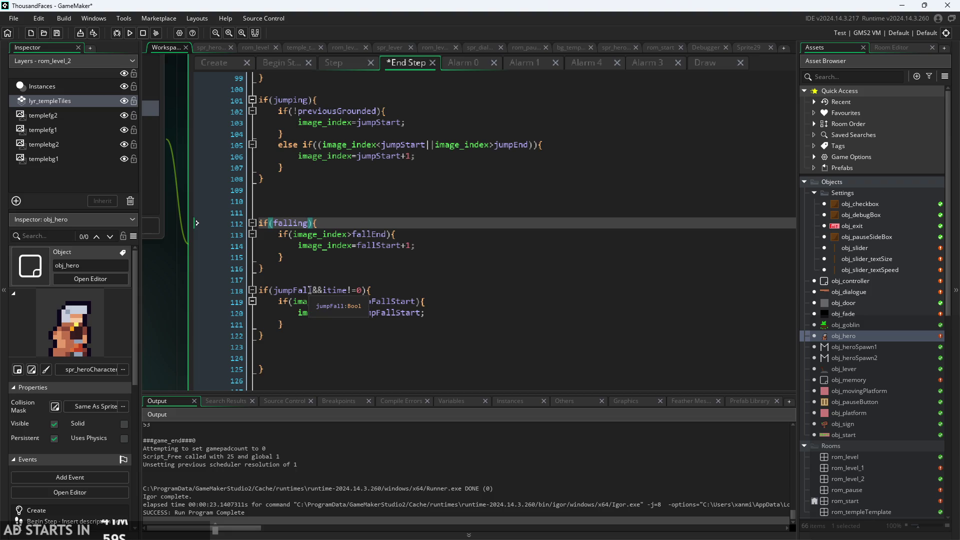
left_click_drag(310, 290, 362, 290)
key("BackSpace")
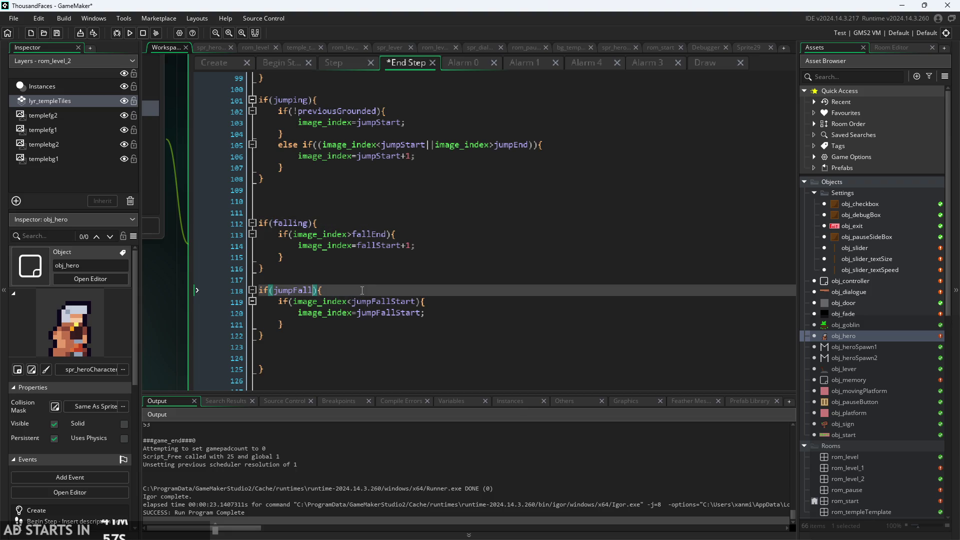
left_click(276, 264)
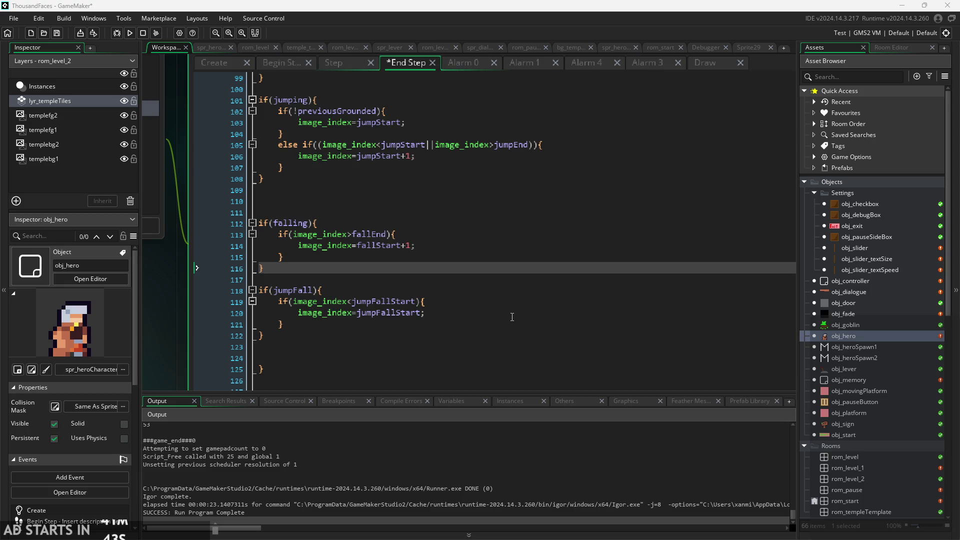
- Add an if(itime!=0){ line above the running check in obj_hero's End Step
scroll(494, 300, "up", 2)
left_click(494, 312)
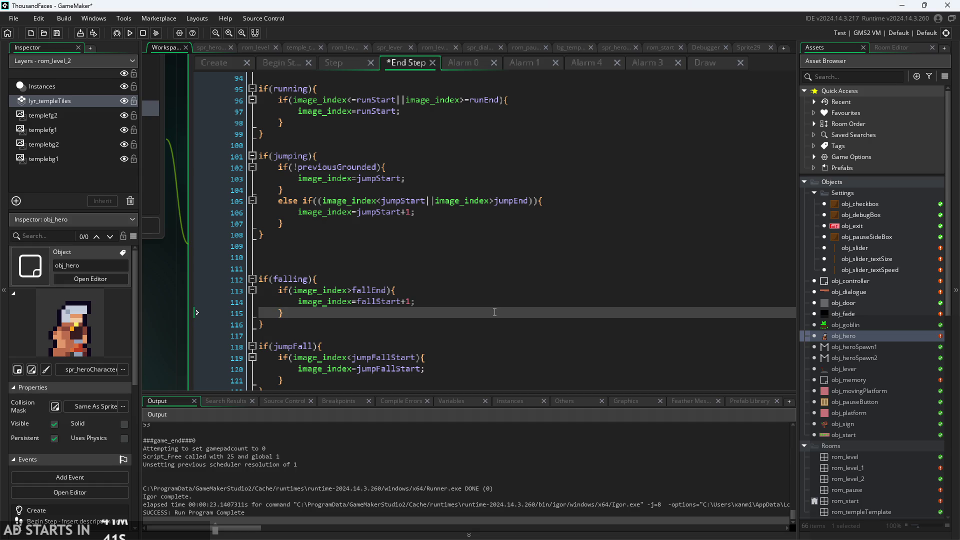
scroll(495, 312, "up", 1)
left_click(494, 312)
scroll(494, 312, "up", 1)
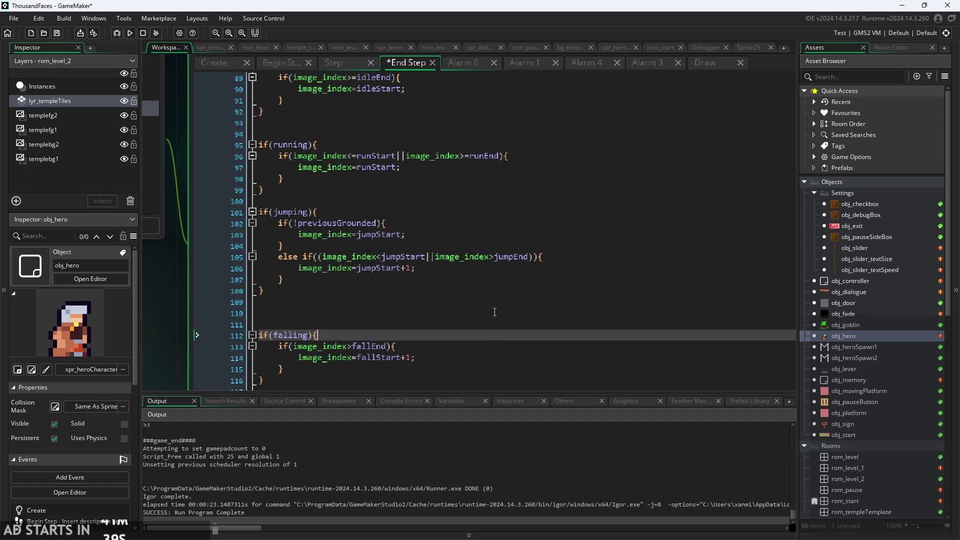
scroll(495, 312, "up", 2)
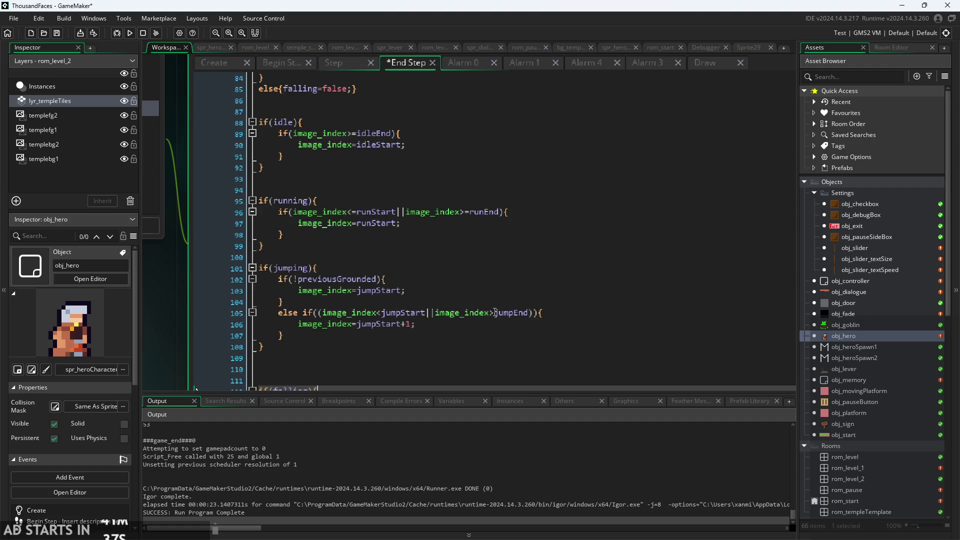
scroll(494, 312, "up", 1)
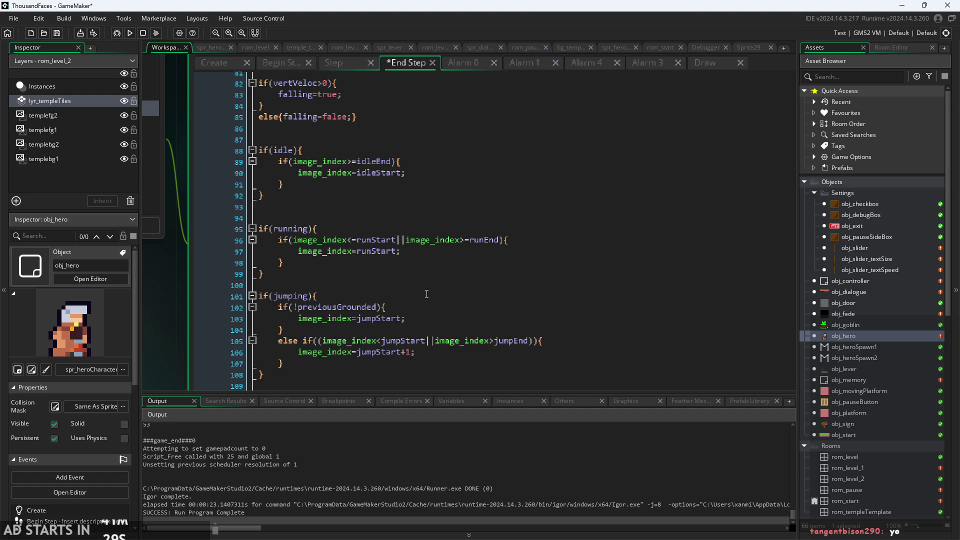
scroll(354, 283, "up", 7)
scroll(353, 283, "up", 2)
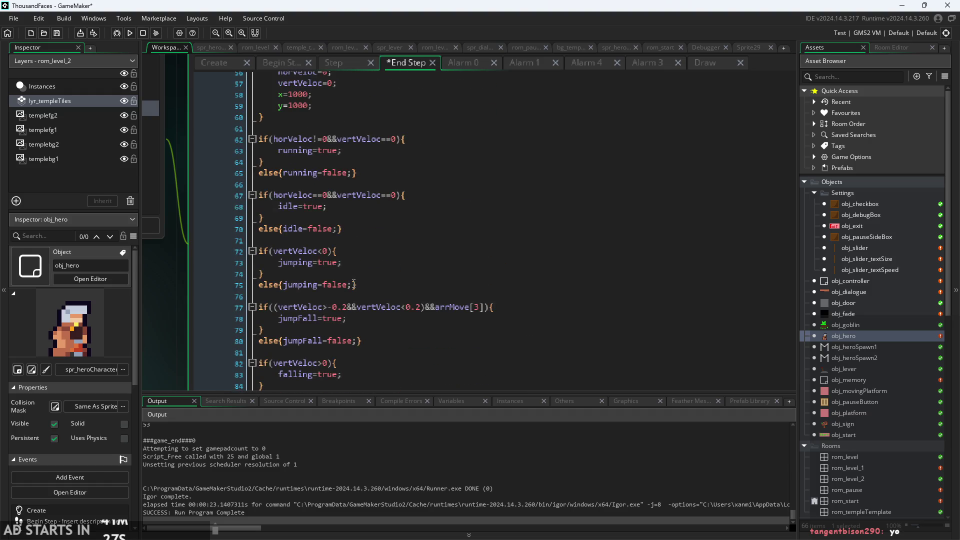
left_click(314, 152)
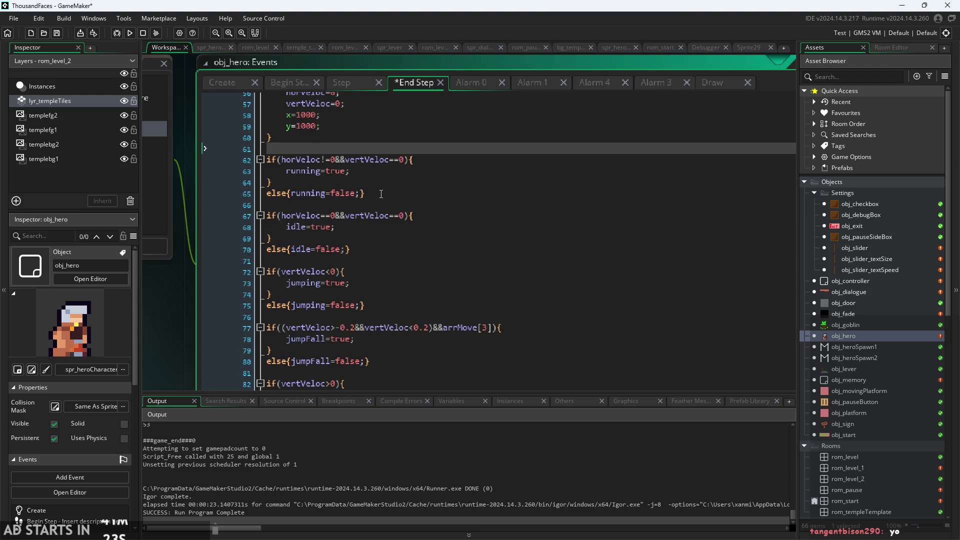
type("if(&&itime!=0")
key("Left")
key("Left")
key("Left")
key("BackSpace")
key("BackSpace")
type("){")
- Close the itime block with a brace after else{falling=false;}, then save and run with F5
scroll(354, 247, "down", 5)
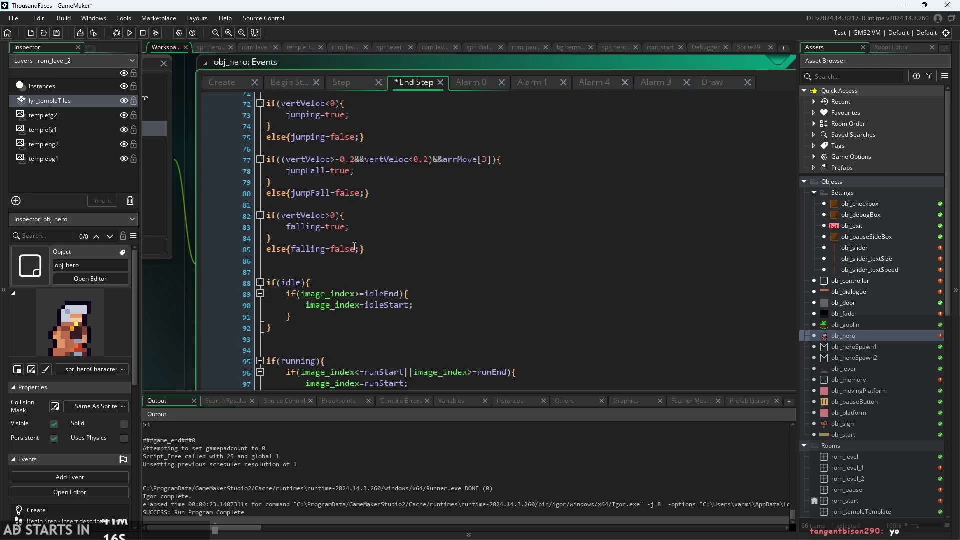
left_click(399, 254)
key("Return")
type("}")
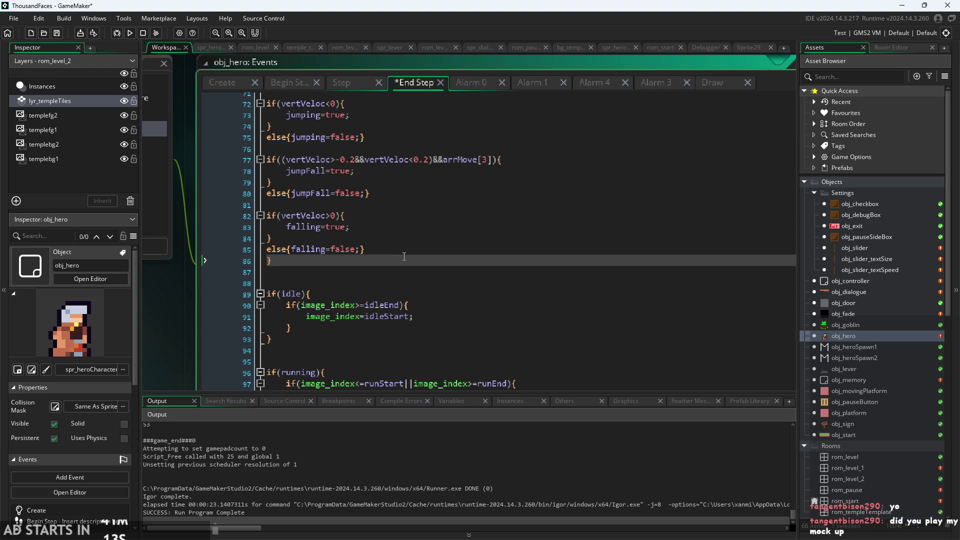
scroll(404, 256, "up", 7)
left_click(367, 205)
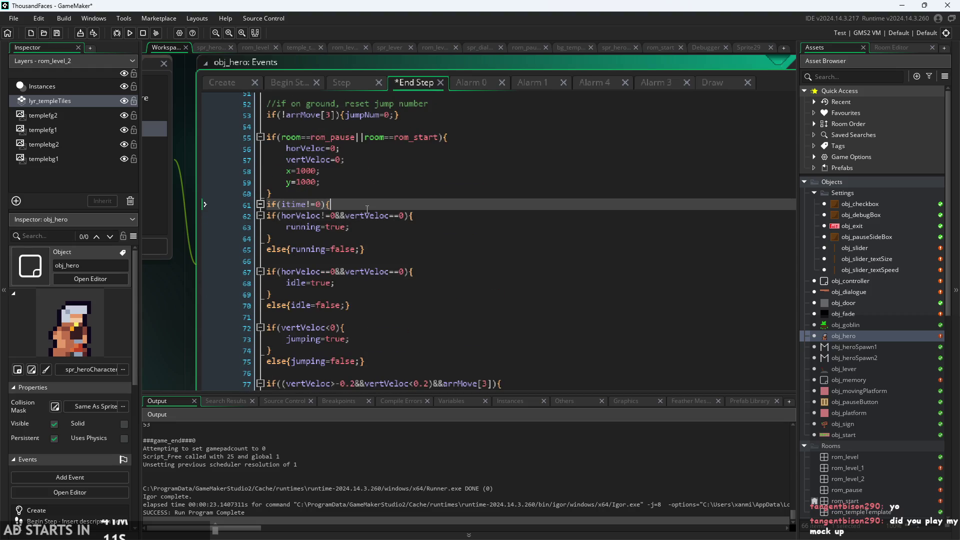
key("Return")
scroll(381, 264, "down", 7)
left_click(382, 262)
key("Return")
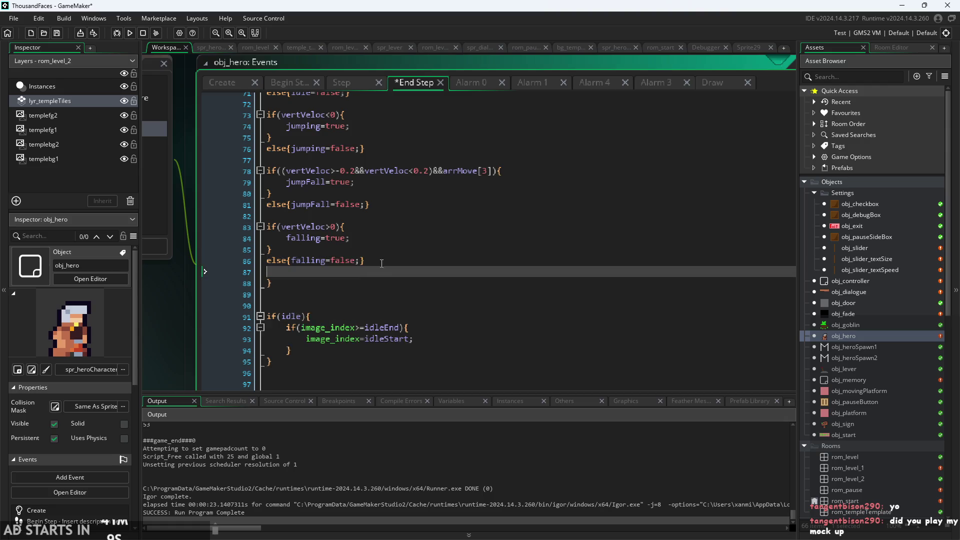
scroll(385, 270, "up", 9)
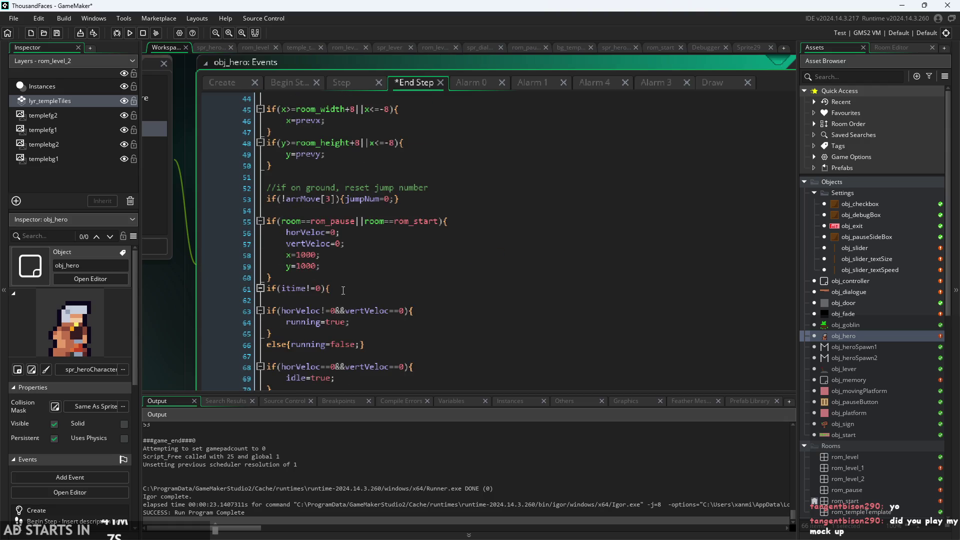
left_click(350, 289)
left_click_drag(157, 317, 174, 318)
key("F5")
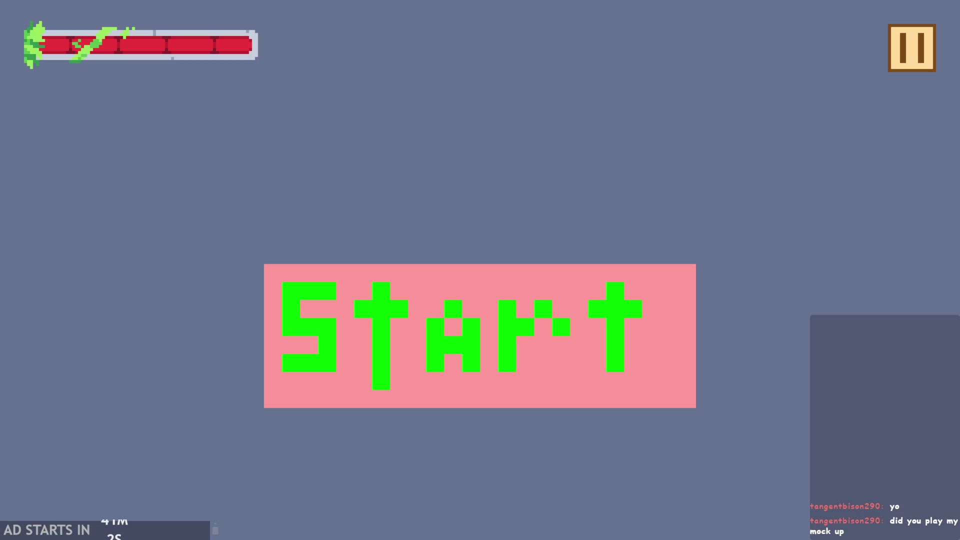
left_click(472, 316)
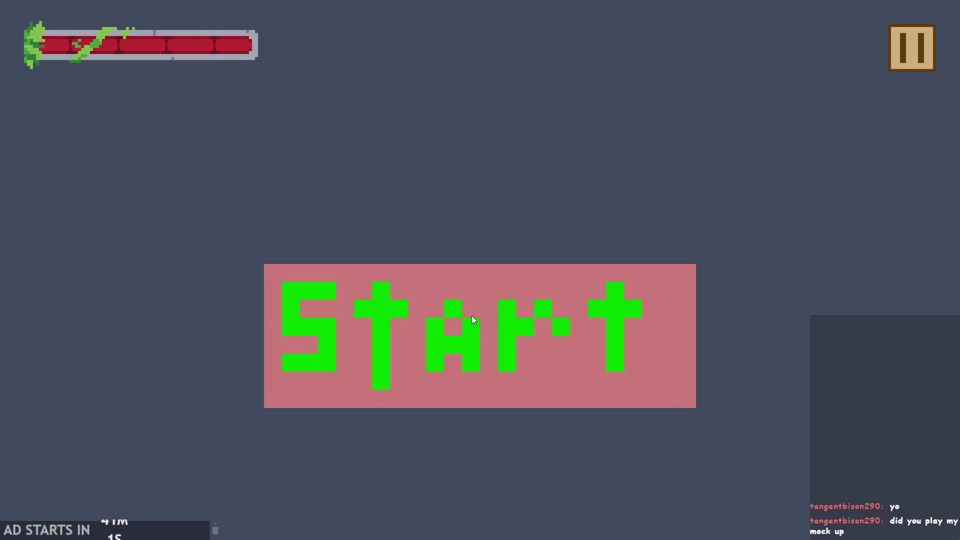
key("Right")
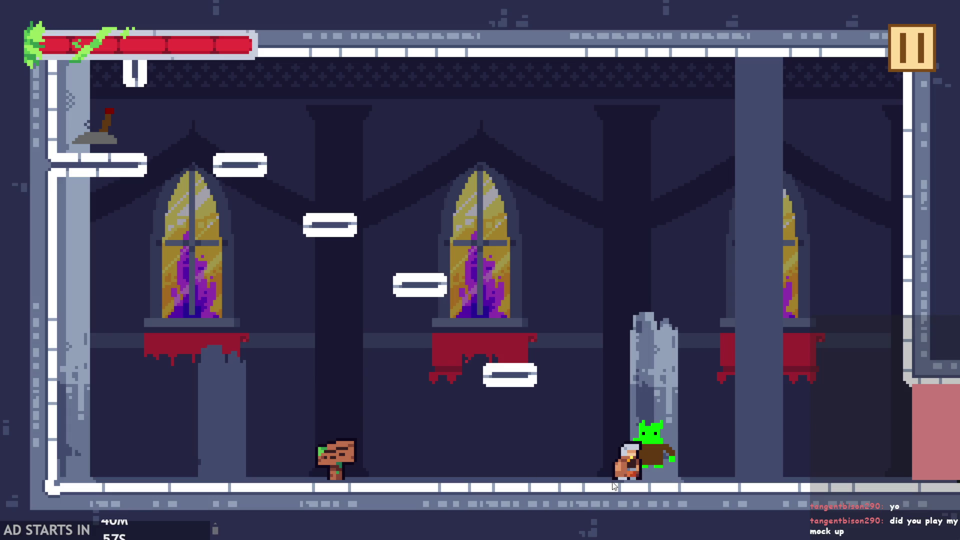
left_click(903, 66)
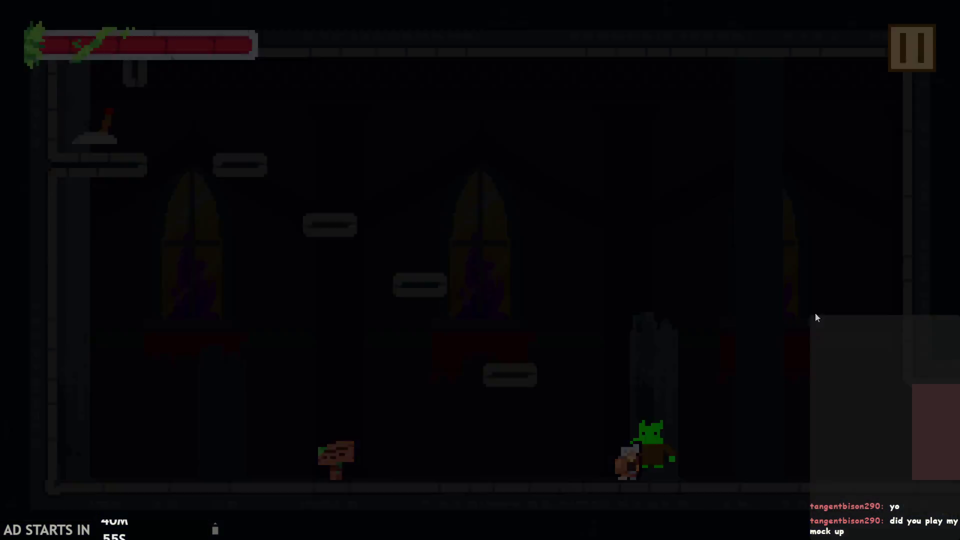
left_click(756, 469)
left_click(311, 277)
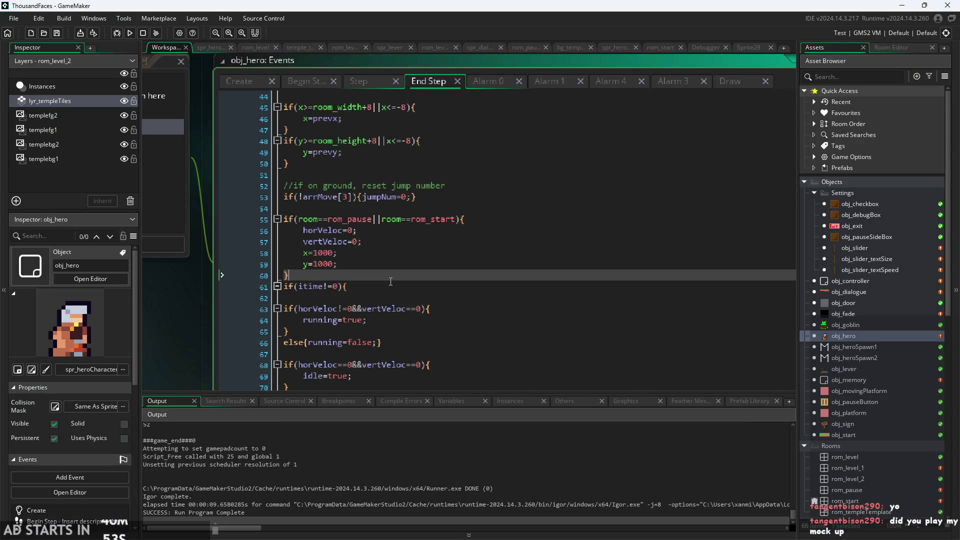
scroll(390, 281, "down", 2)
- Delete the early closing brace of the itime block after the falling-flag check
scroll(390, 282, "down", 7)
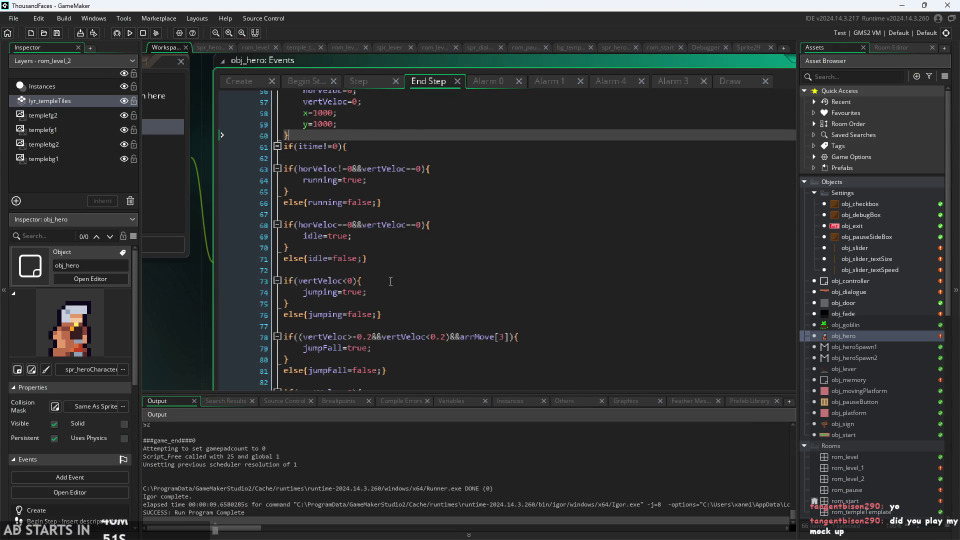
left_click(352, 274)
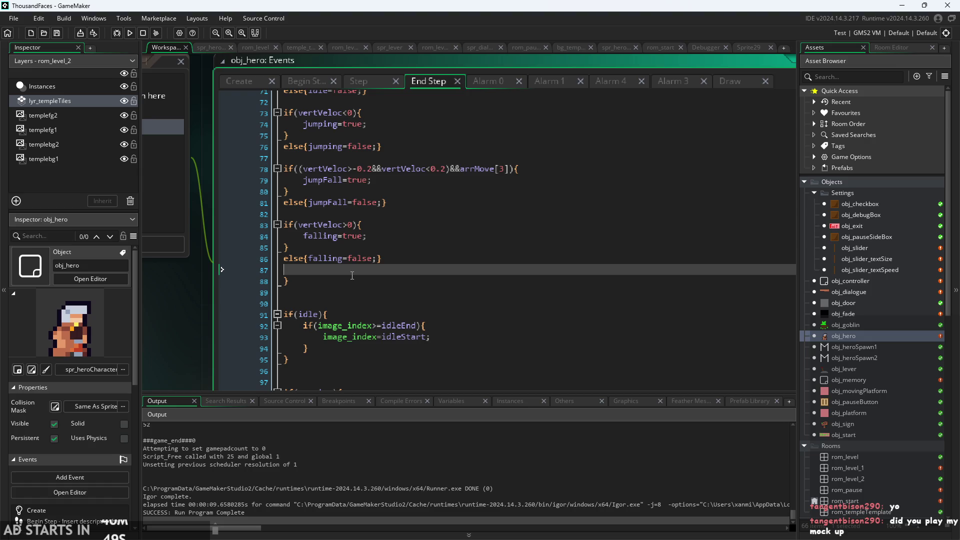
key("Down")
key("Delete")
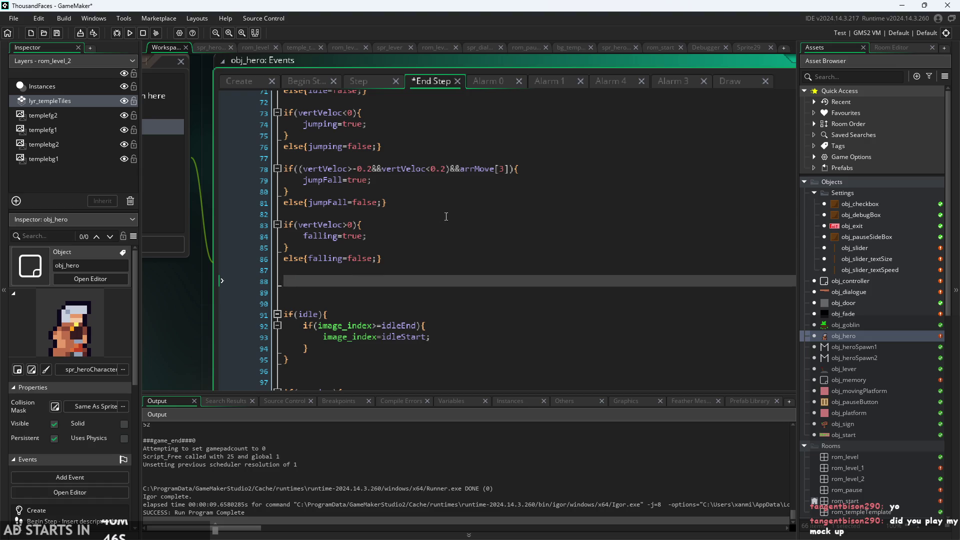
- Try a brace after the jumping block and save, then remove it and move to the event's end
scroll(446, 216, "down", 8)
left_click(368, 249)
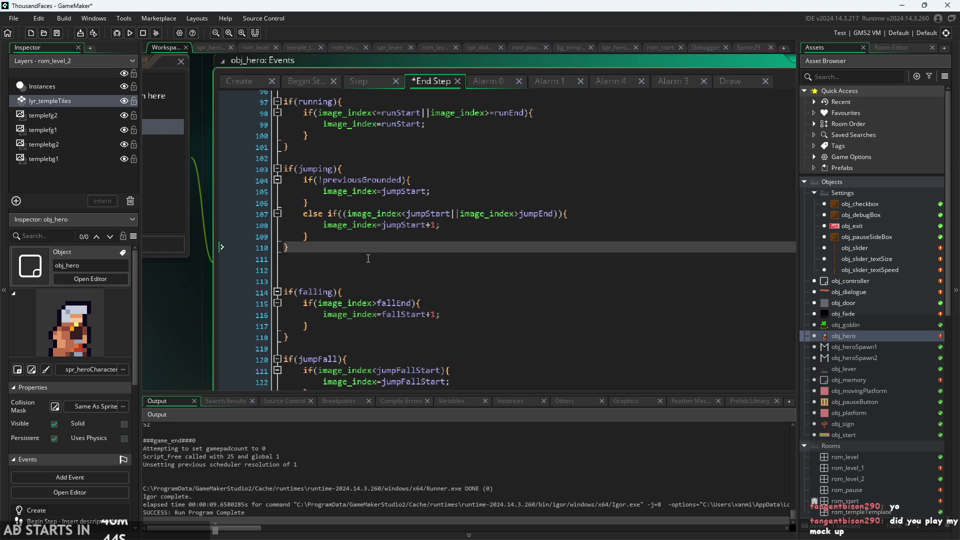
key("Return")
key("Return")
type("}")
key("ctrl+s")
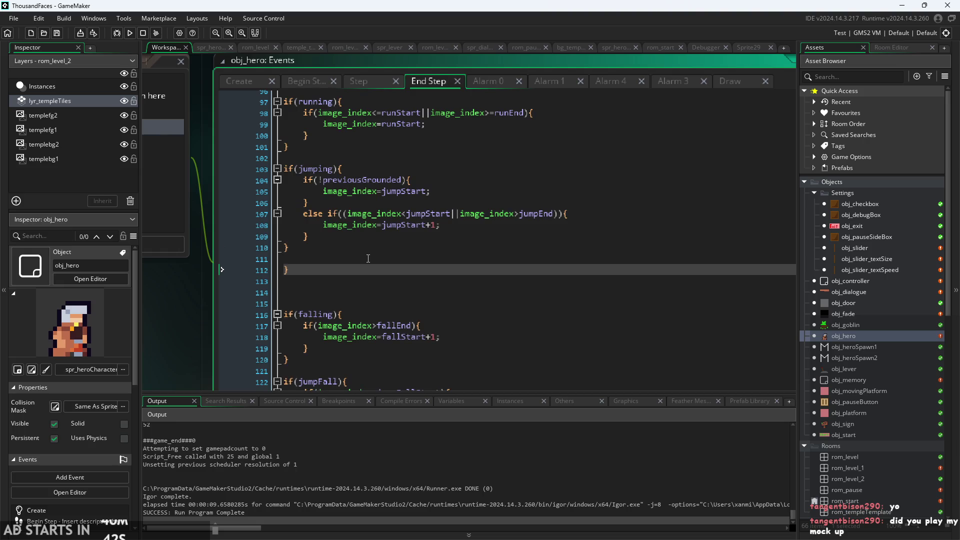
key("BackSpace")
key("BackSpace")
key("BackSpace")
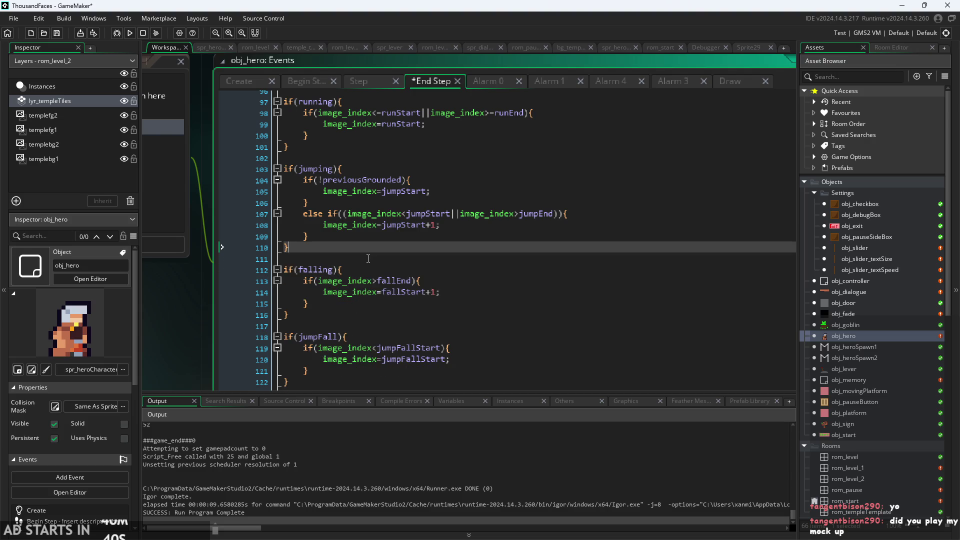
key("Down")
key("Down")
key("Down")
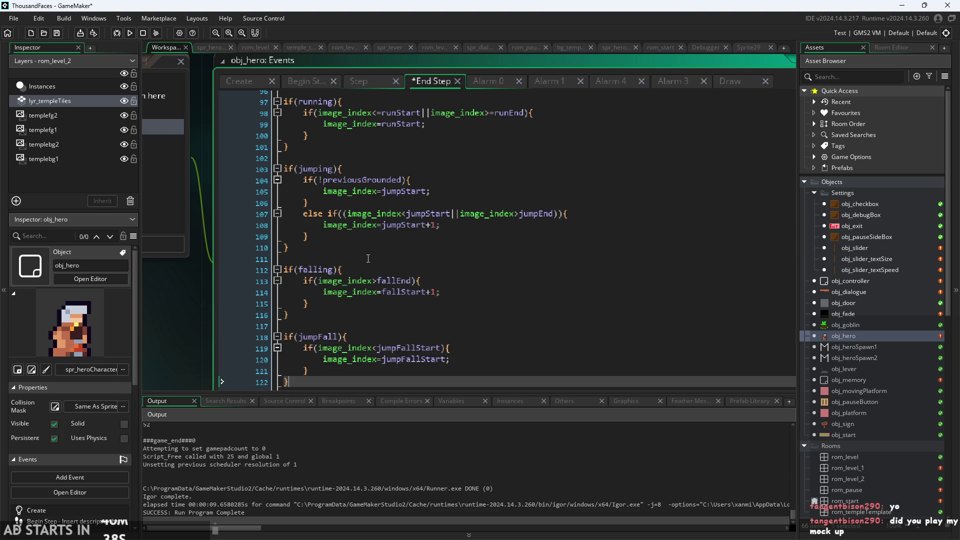
key("Down")
key("Down")
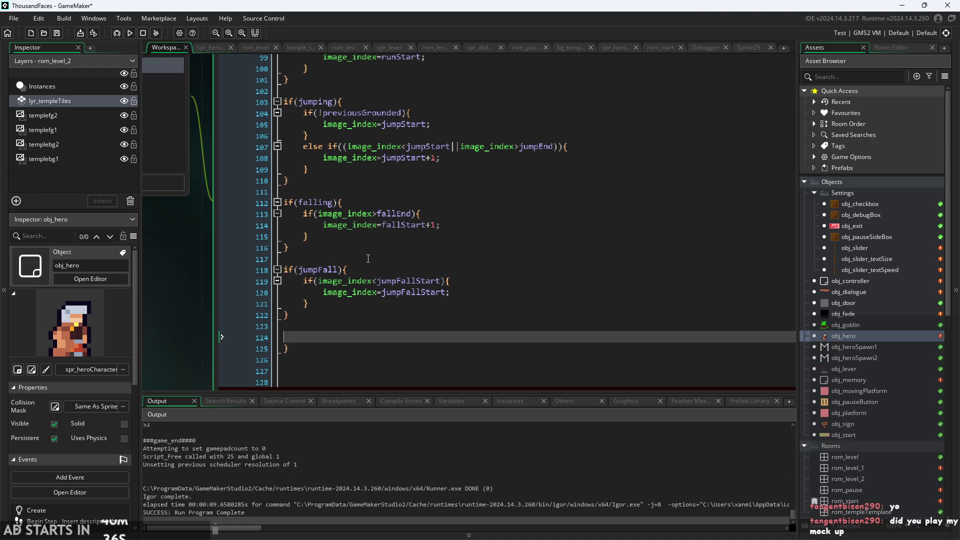
- Close the itime block at the end of End Step, rerun the game and jump across the platforms
type("}")
left_click(129, 33)
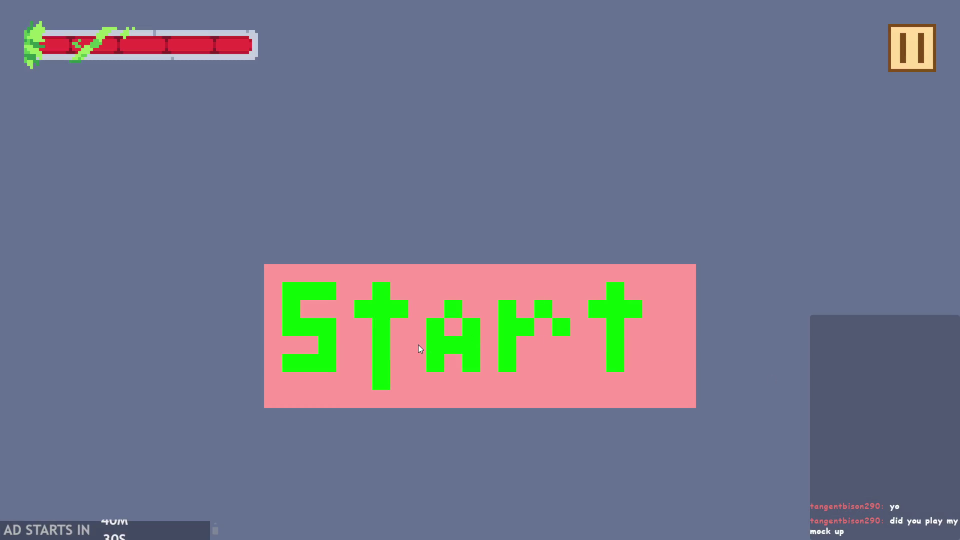
left_click(418, 344)
key("Right")
key("space")
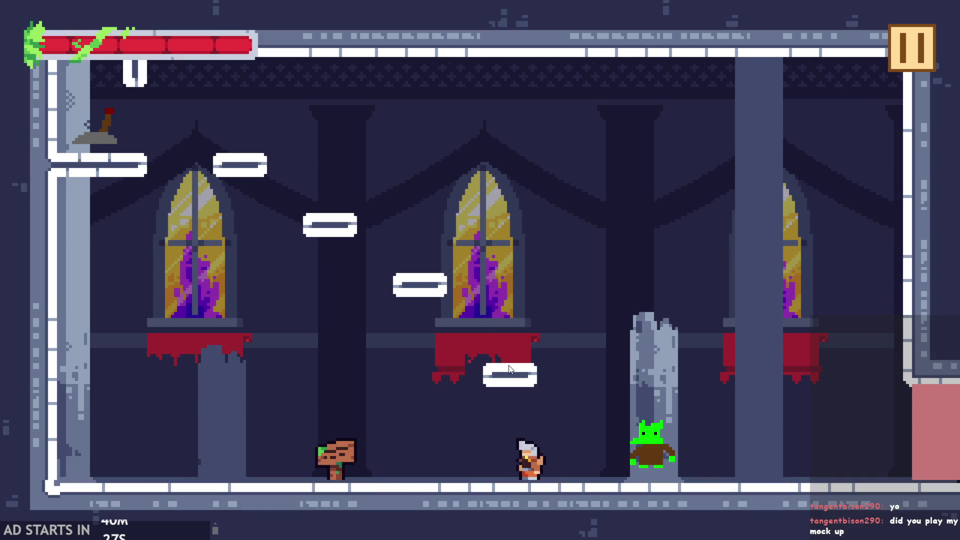
key("space")
key("Left")
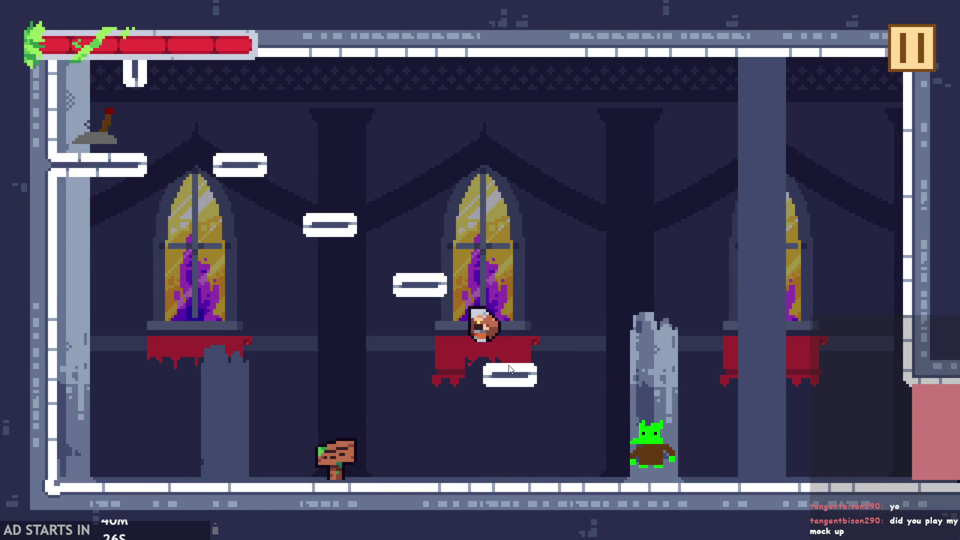
key("space")
key("Right")
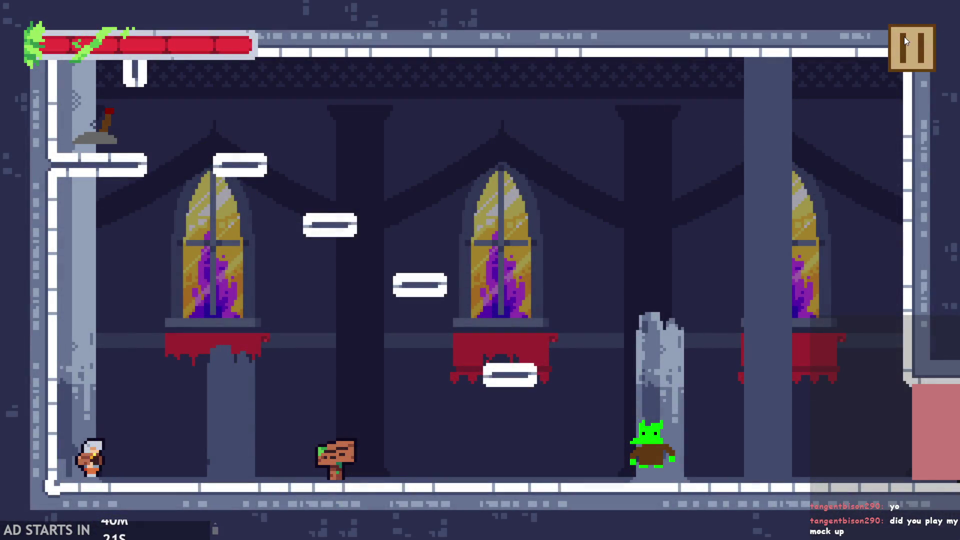
- Enable Debug Stats from the pause menu, resume play, then pause again
left_click(906, 40)
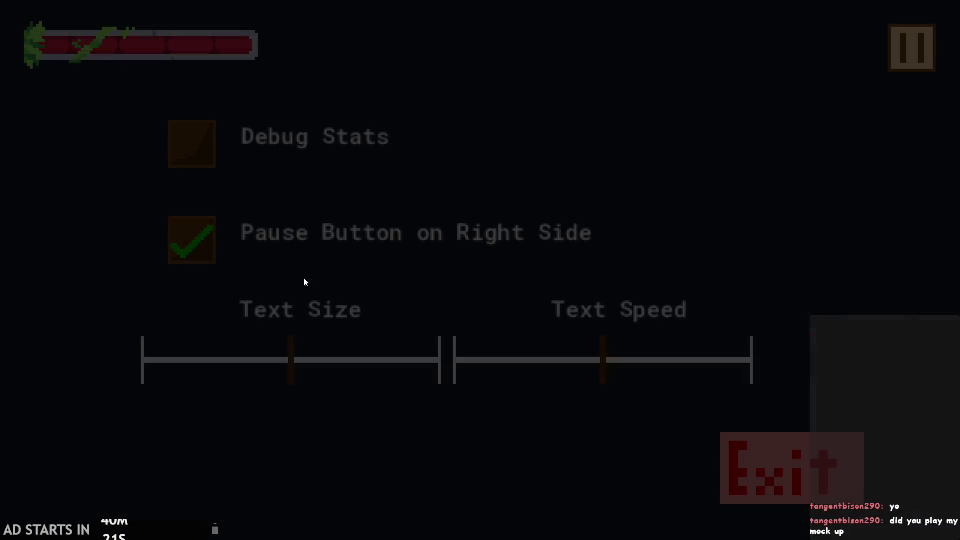
left_click(198, 147)
left_click(895, 45)
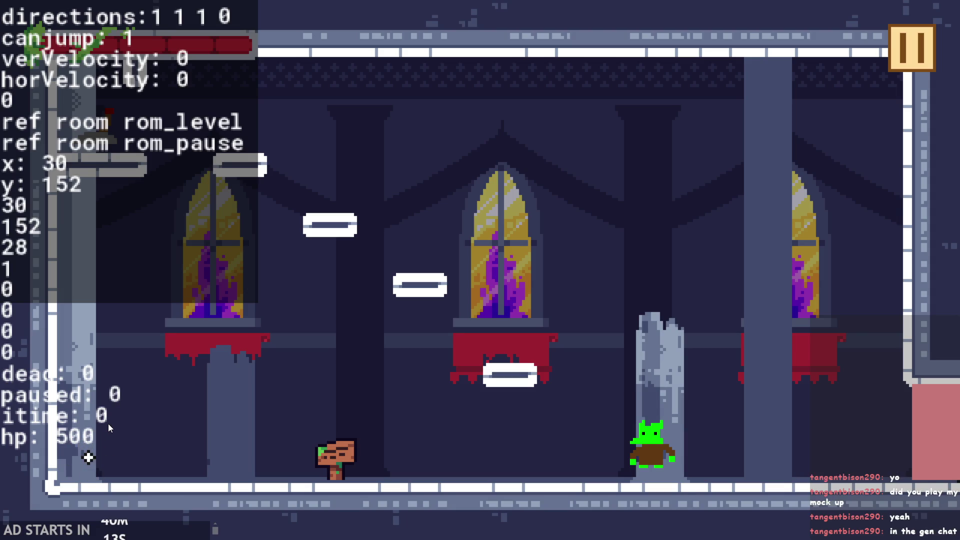
key("Escape")
- Close the game and delete the blank line before End Step's final brace
left_click(915, 41)
left_click(825, 462)
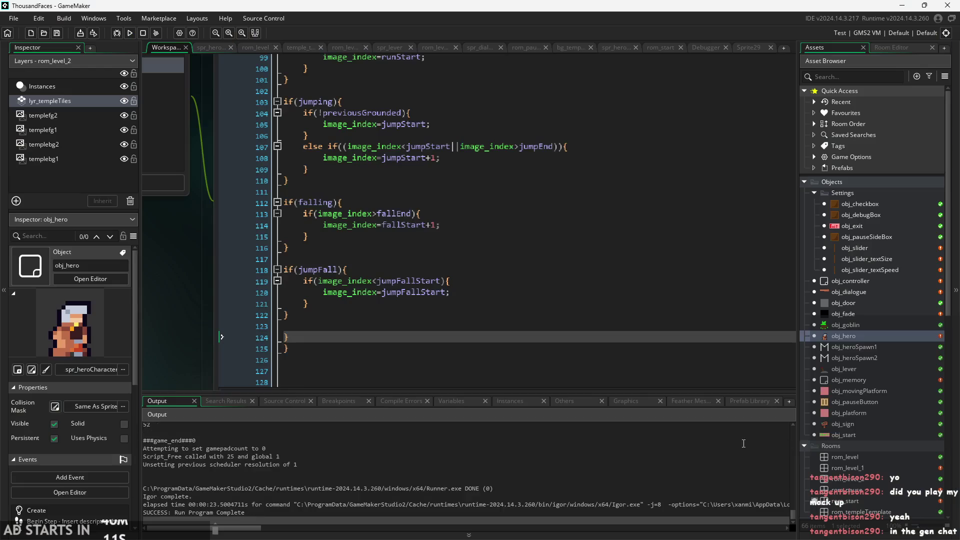
left_click(374, 303)
left_click(348, 336)
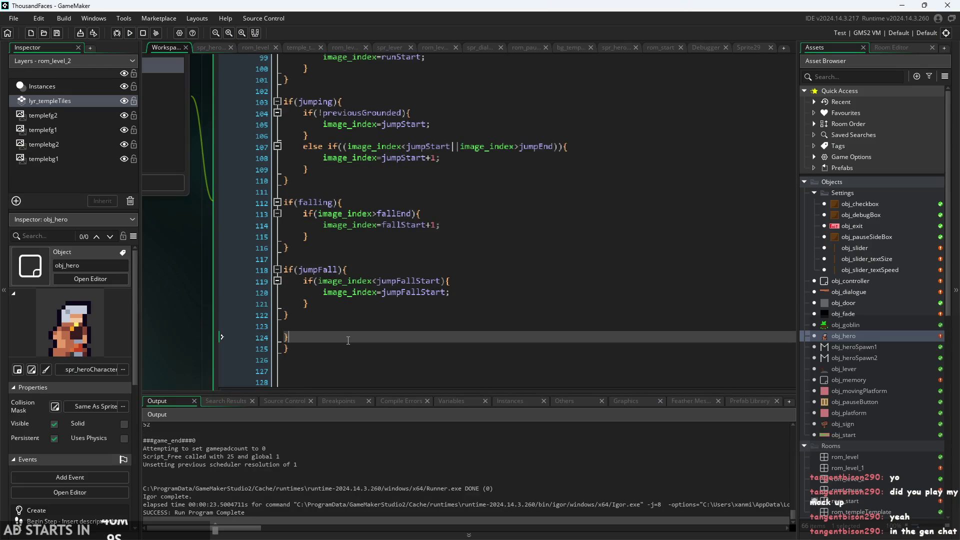
key("BackSpace")
- Remove the extra empty line 62 at the start of the animation code
scroll(349, 336, "up", 5)
scroll(349, 336, "up", 8)
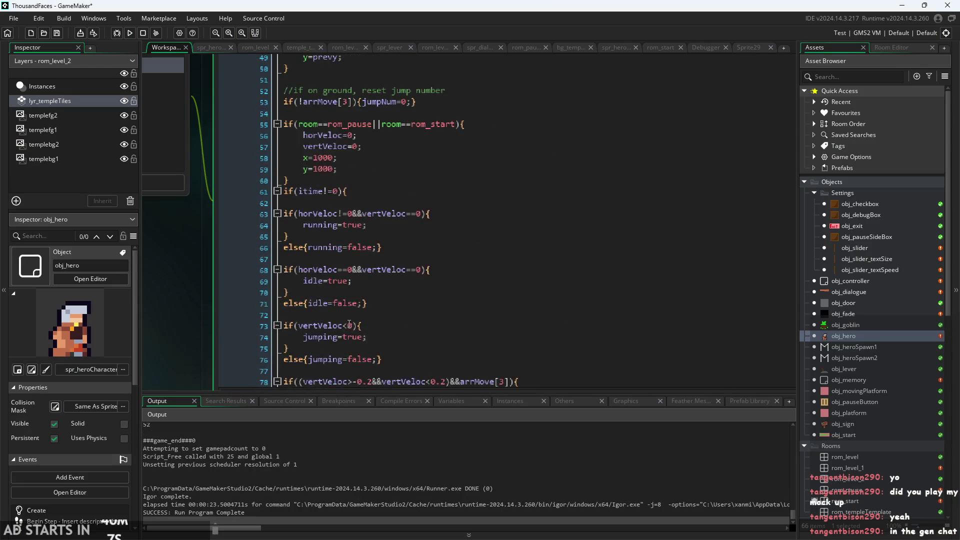
scroll(349, 325, "down", 7)
scroll(349, 324, "up", 5)
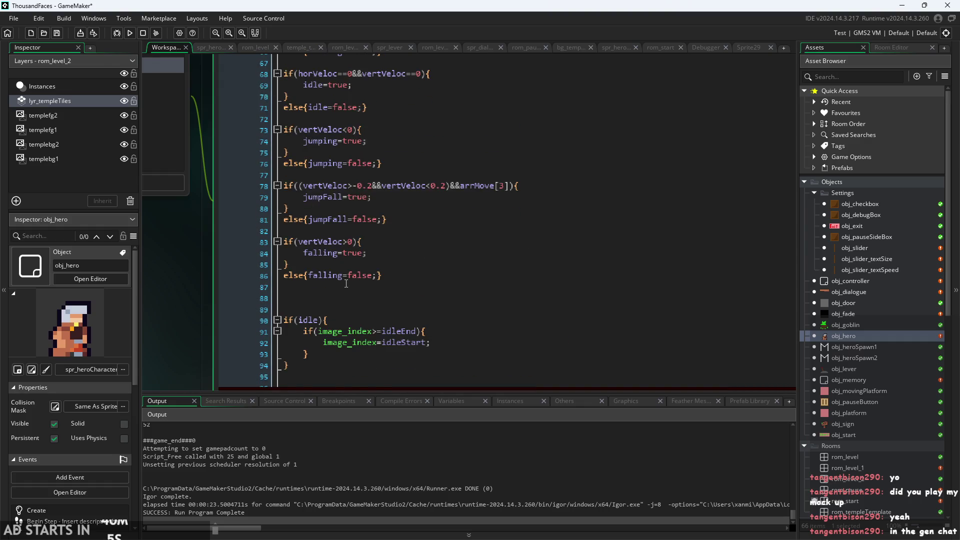
scroll(346, 283, "up", 9)
left_click(258, 305)
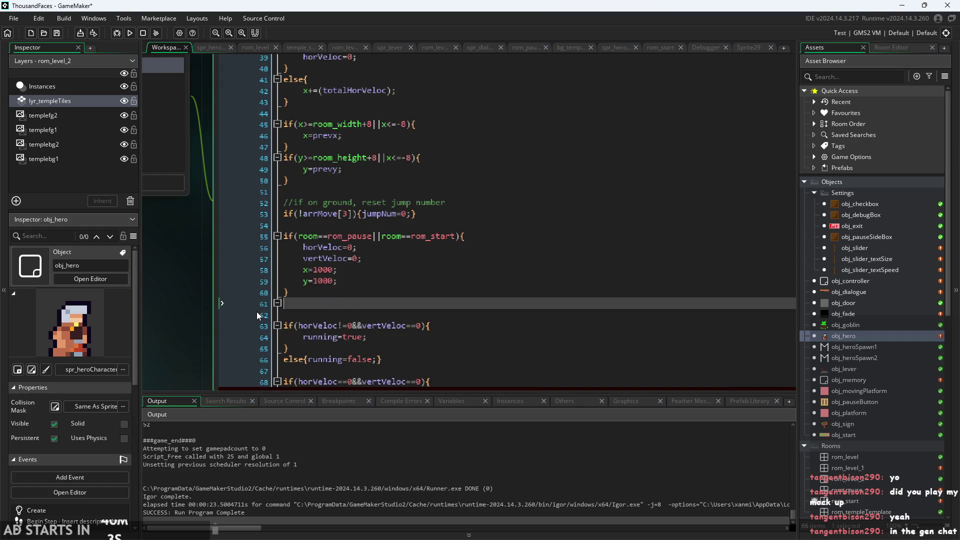
key("Delete")
left_click(381, 303)
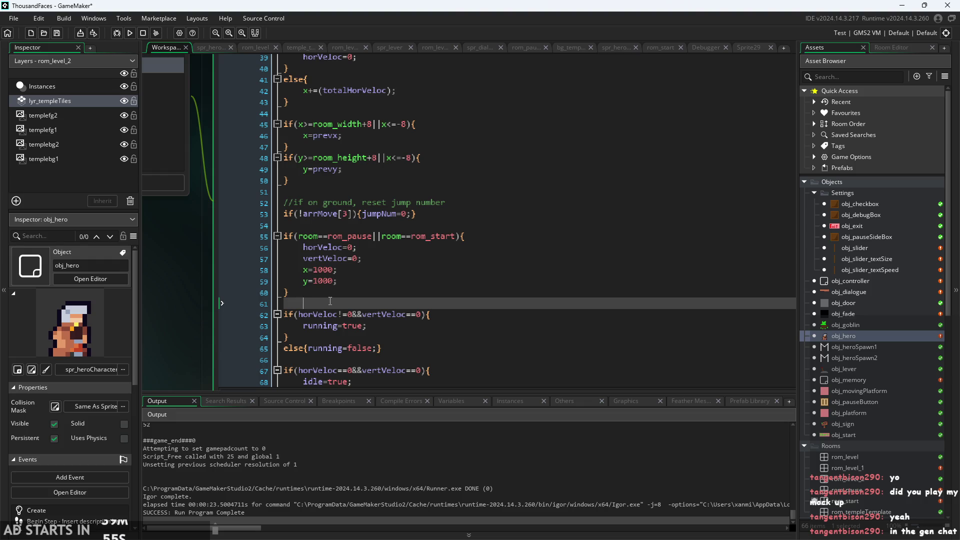
- Review the End Step code from the closing brace up to the jumpFall condition on line 77
scroll(330, 301, "down", 13)
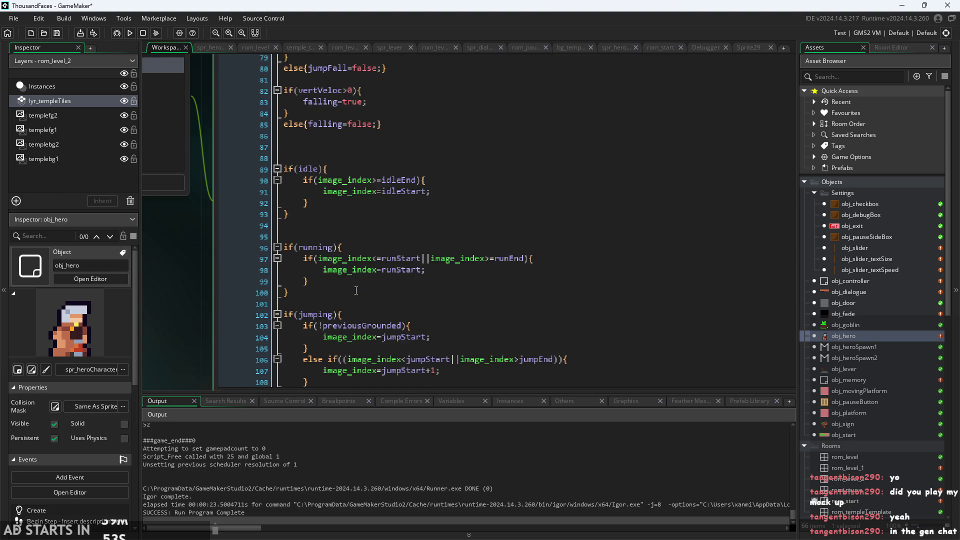
scroll(356, 290, "down", 4)
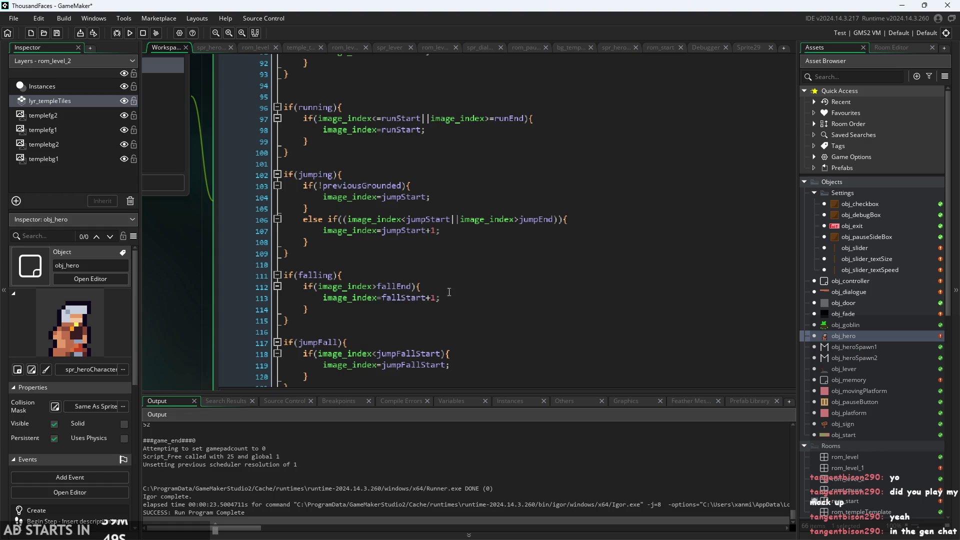
scroll(690, 255, "down", 2)
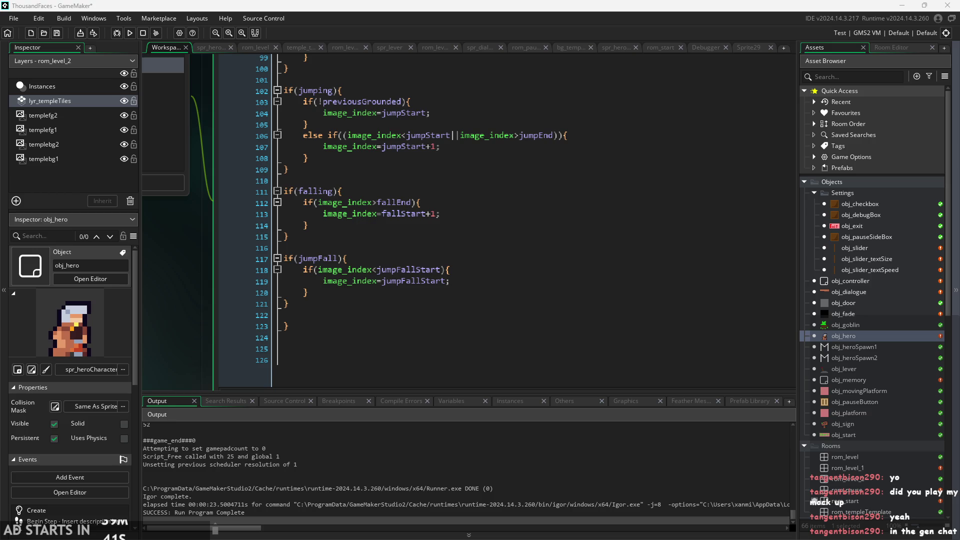
left_click(593, 326)
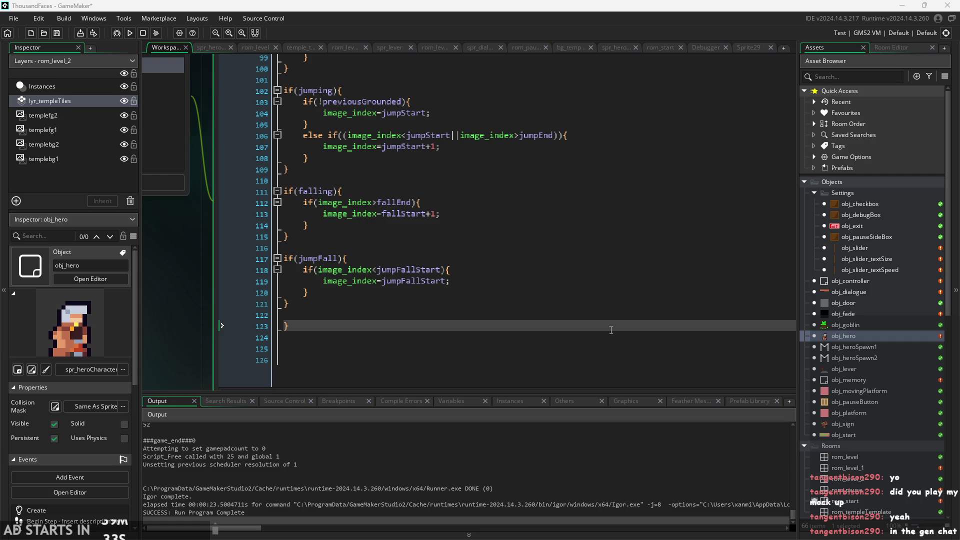
left_click(611, 330)
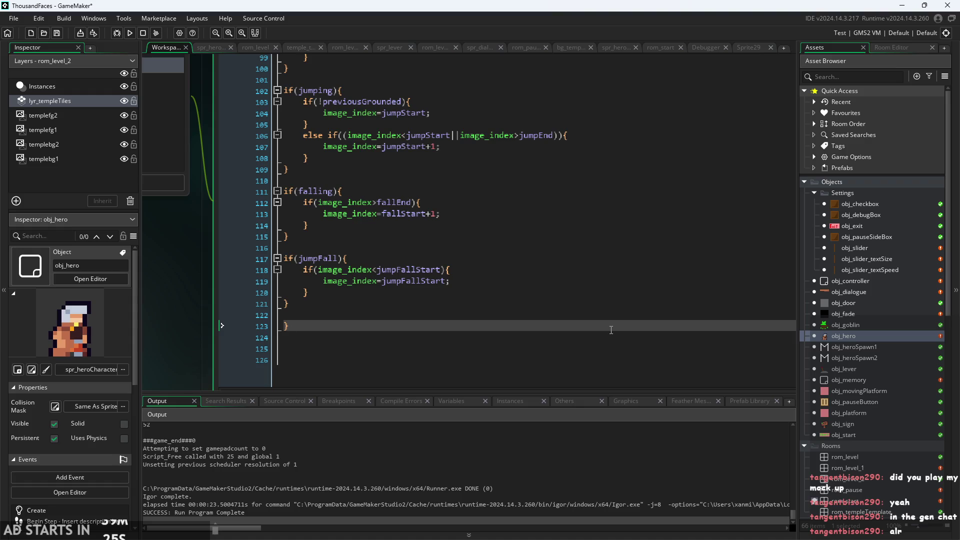
scroll(400, 285, "up", 5)
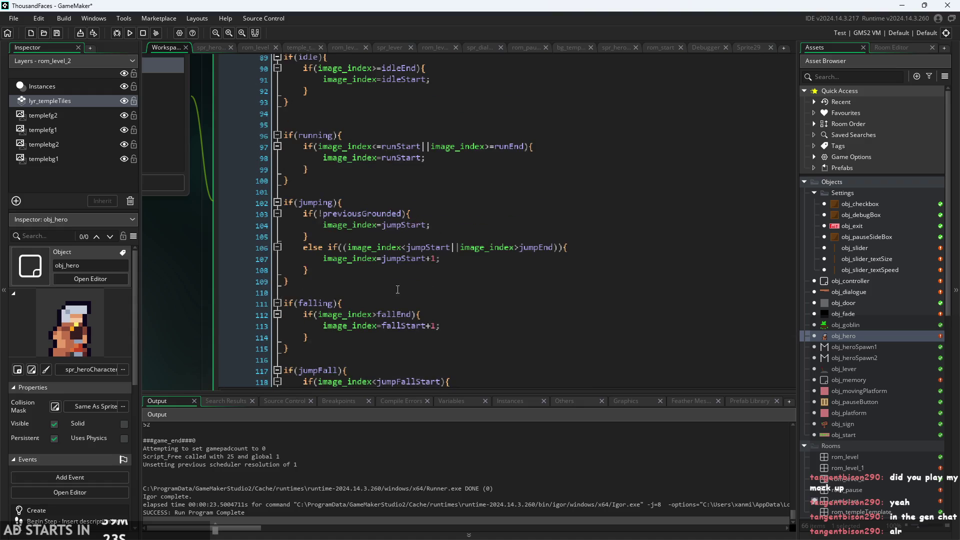
scroll(309, 281, "up", 7)
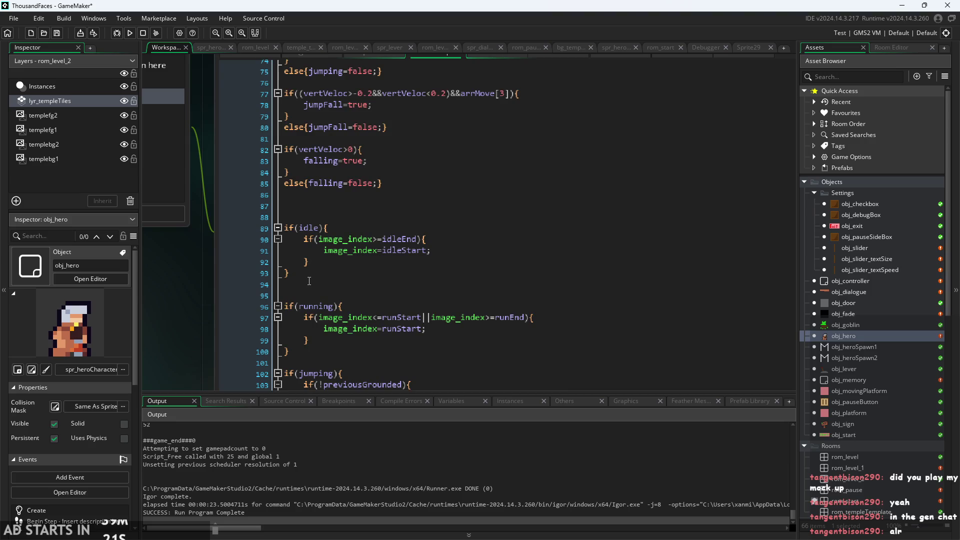
scroll(350, 270, "up", 1)
left_click(421, 262)
scroll(412, 263, "up", 2)
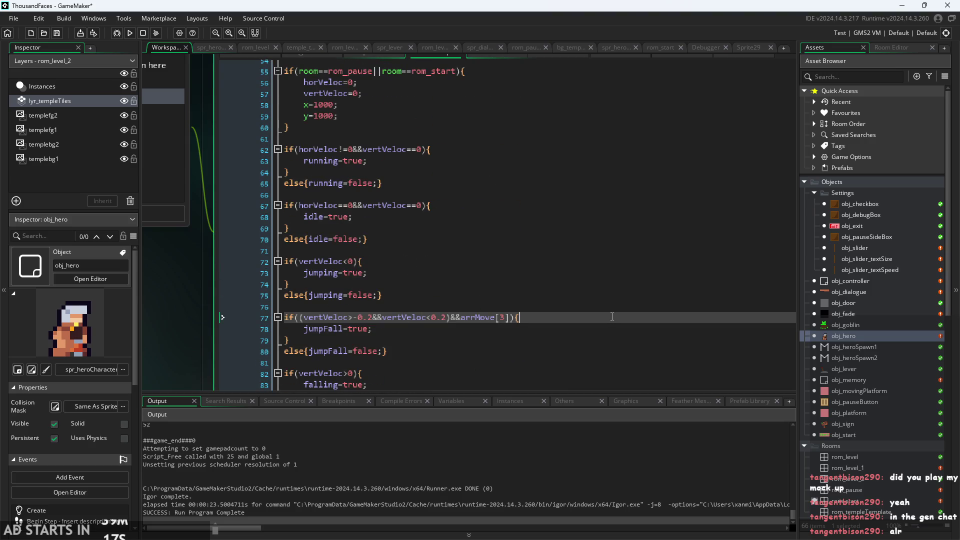
scroll(550, 300, "up", 2)
scroll(495, 279, "up", 2)
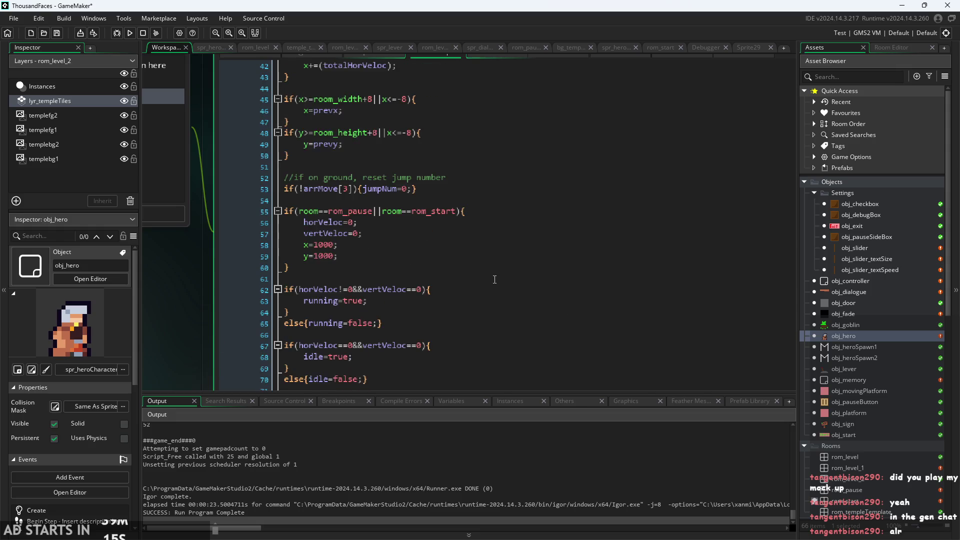
scroll(495, 279, "up", 1)
scroll(492, 280, "up", 3)
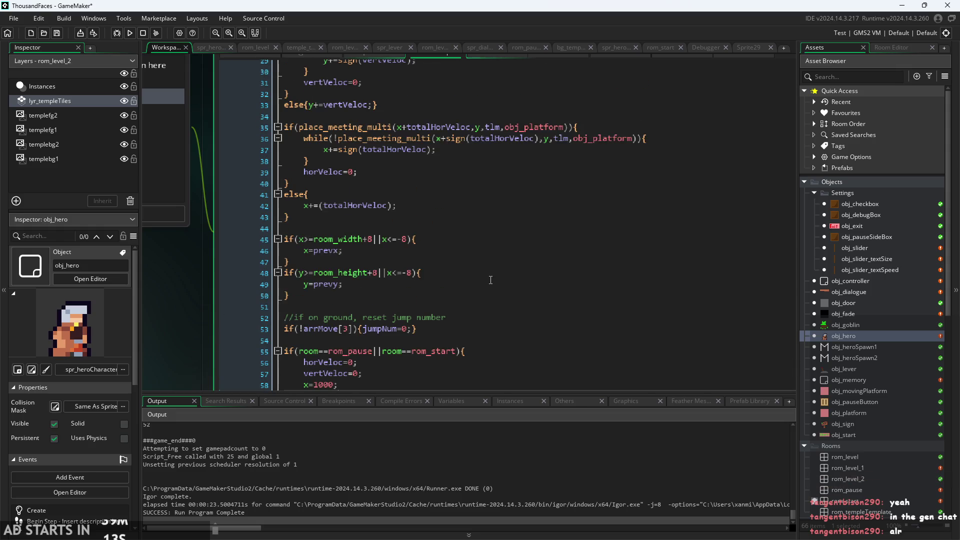
scroll(460, 295, "up", 1)
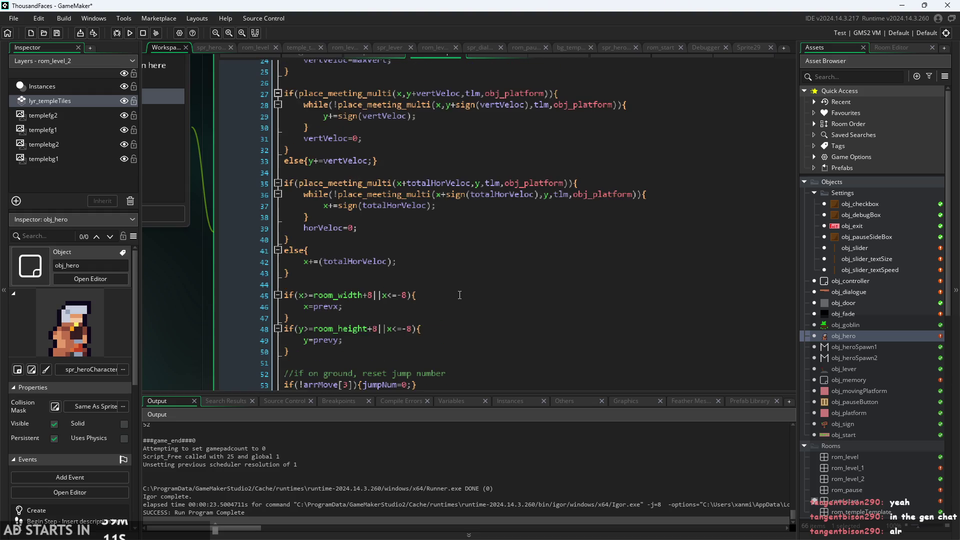
scroll(459, 295, "down", 2)
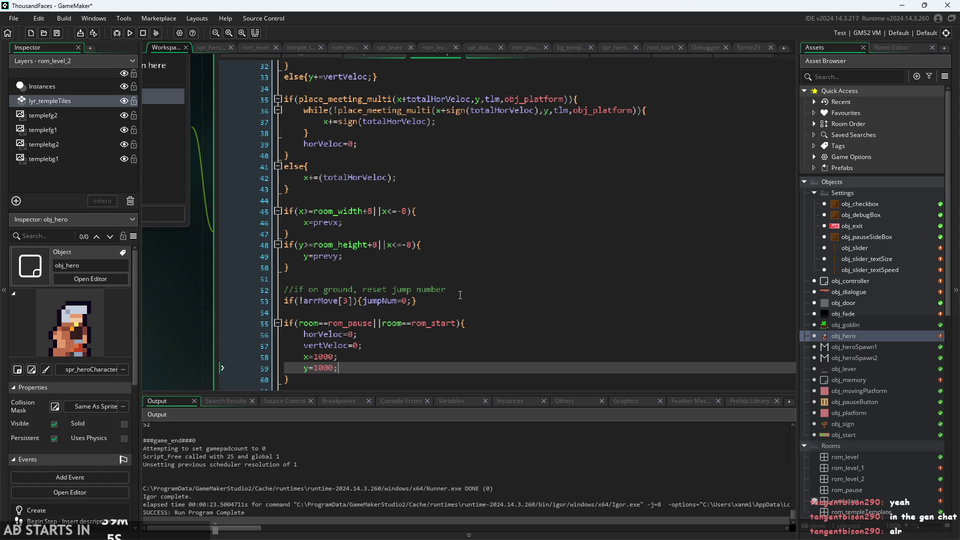
scroll(460, 295, "down", 4)
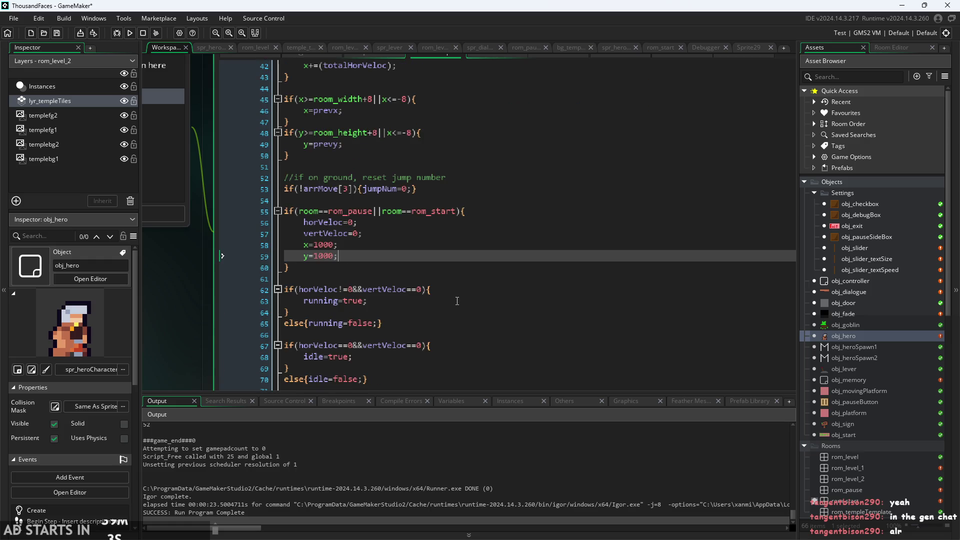
scroll(457, 300, "down", 1)
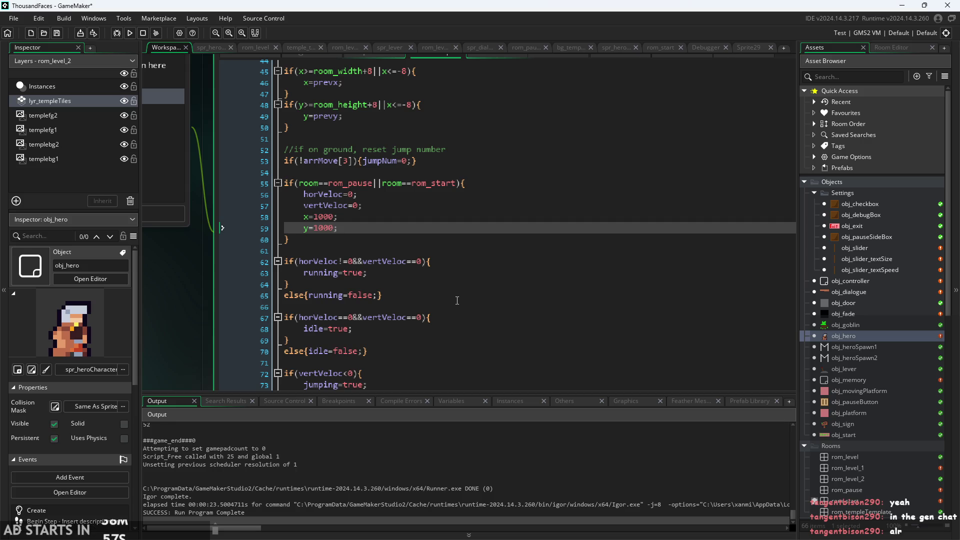
scroll(187, 275, "down", 3, "ctrl")
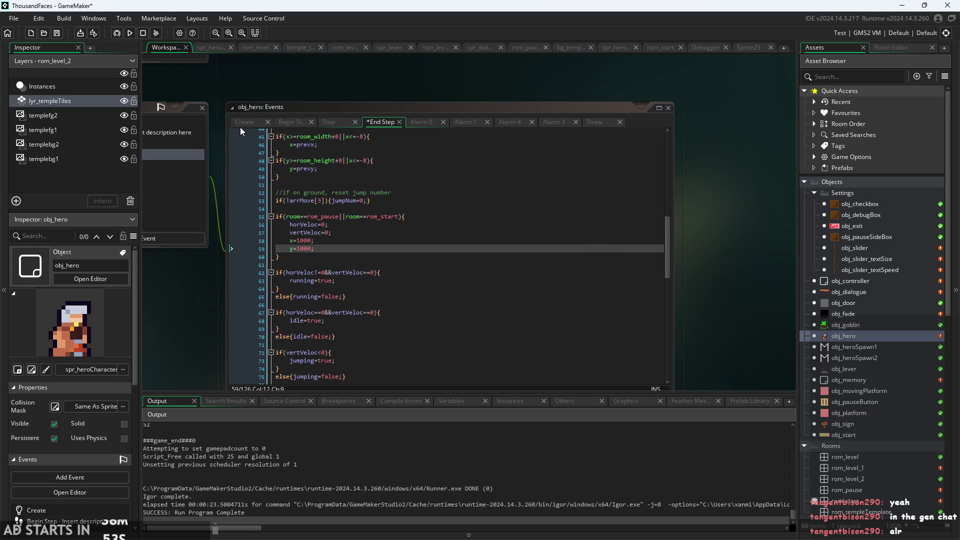
- Delete the damaged=false line and its leftover empty line from obj_hero's Create event
left_click(244, 122)
scroll(353, 333, "up", 3, "ctrl")
key("Down")
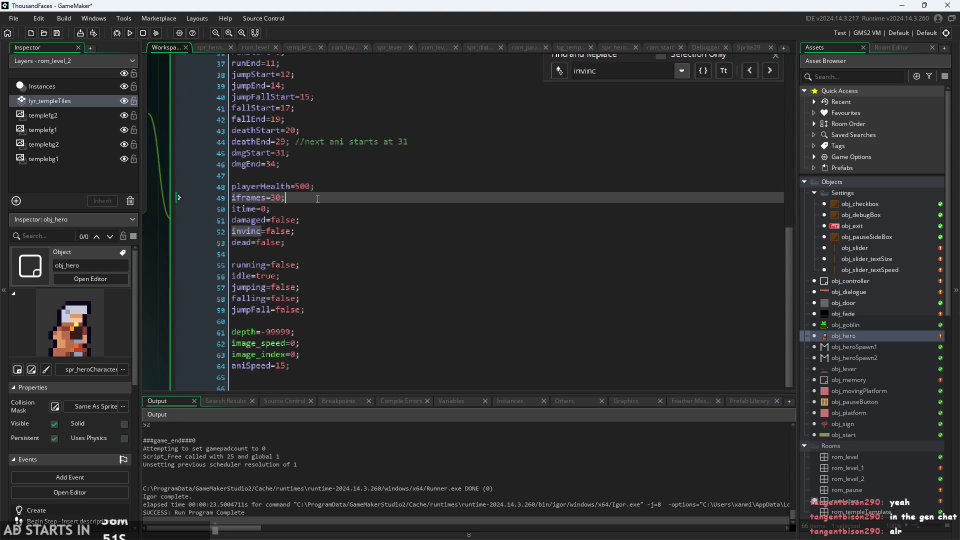
scroll(352, 333, "down", 3, "ctrl")
scroll(221, 292, "up", 2, "ctrl")
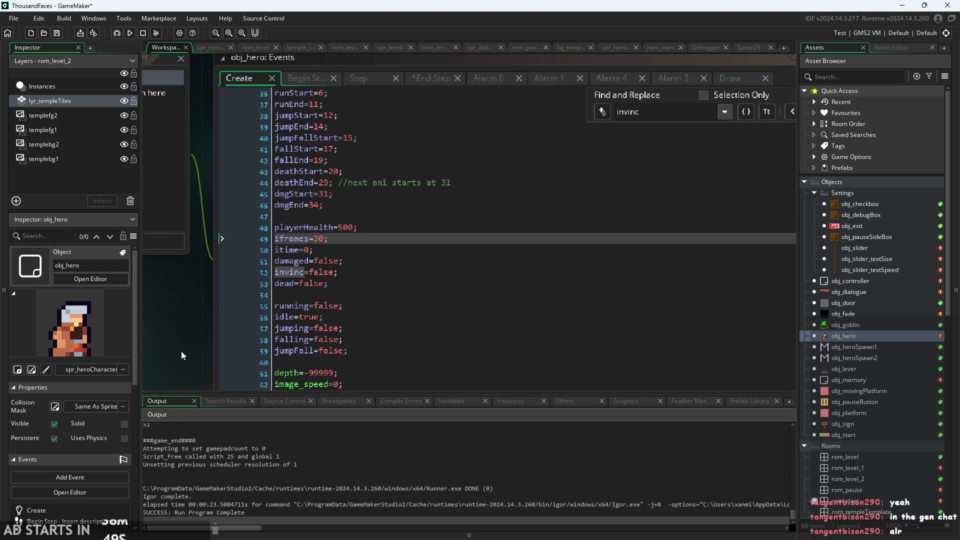
left_click(343, 261)
key("shift+Home")
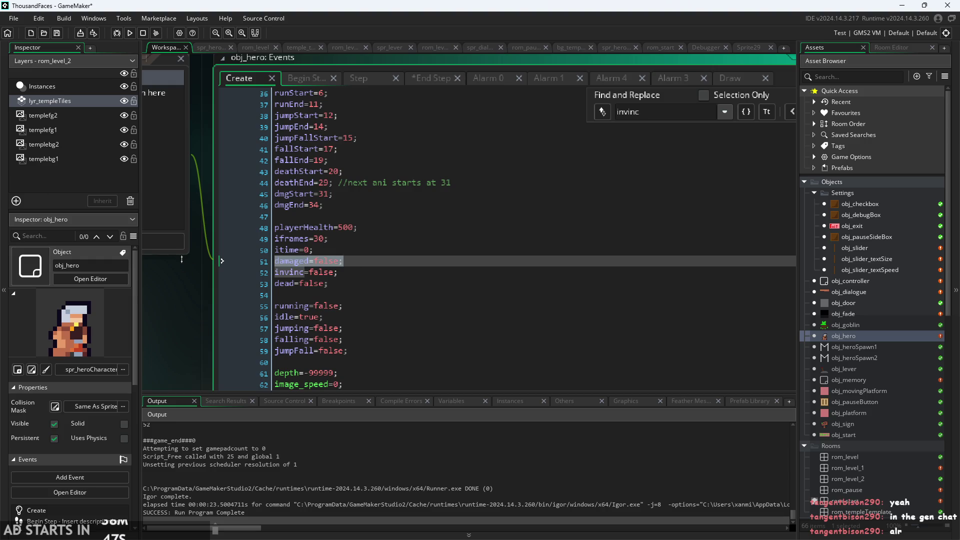
key("BackSpace")
key("BackSpace")
left_click(368, 262)
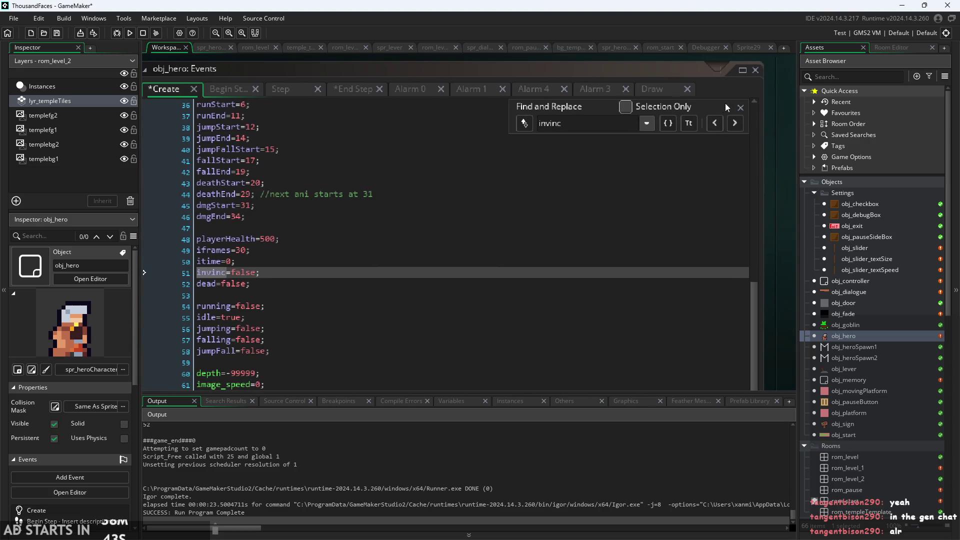
- Close the Find and Replace panel and return to the End Step event code
left_click(743, 106)
left_click(312, 265)
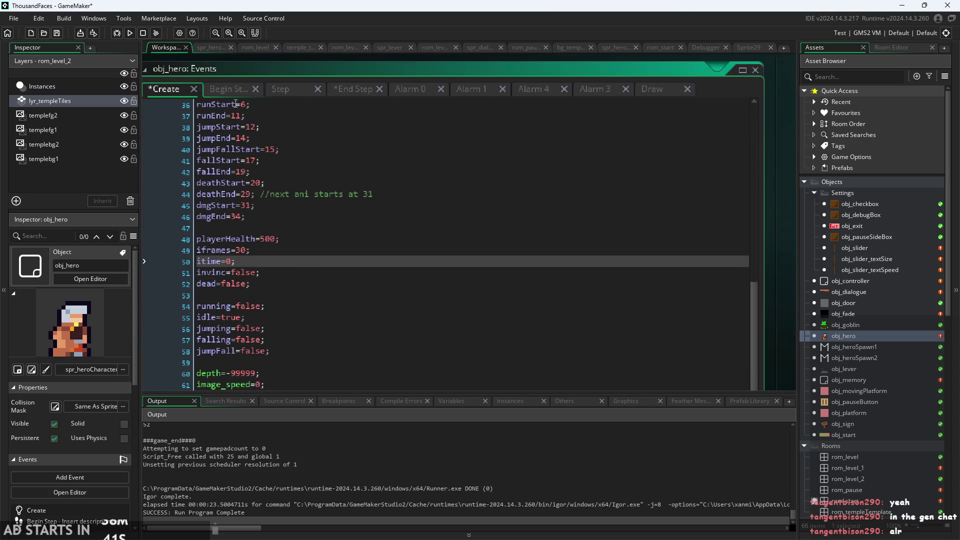
left_click(229, 85)
left_click(300, 88)
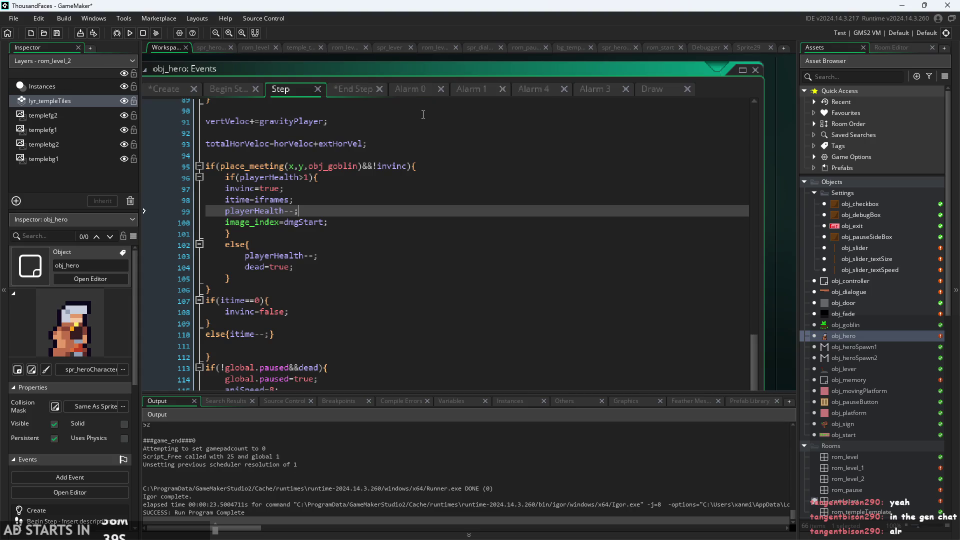
left_click(350, 90)
scroll(324, 258, "down", 5)
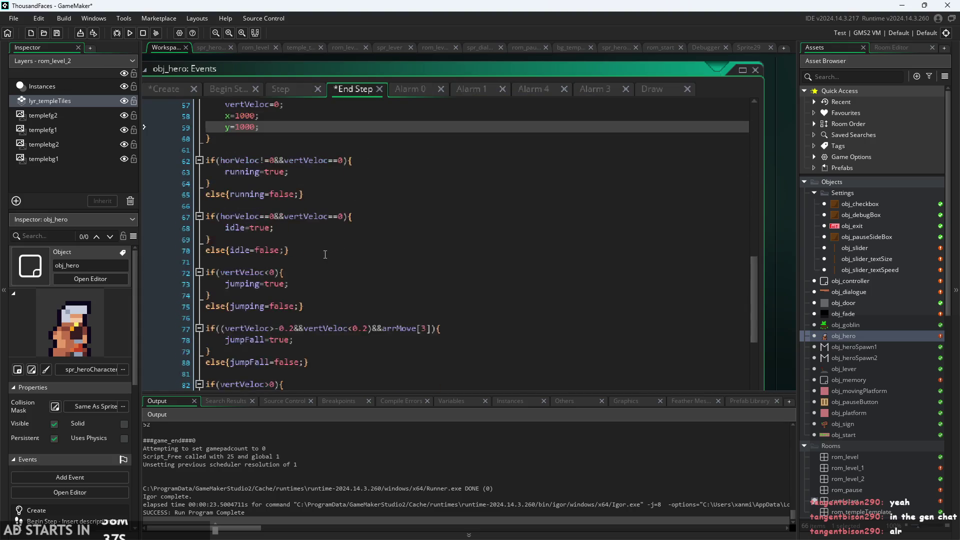
- Remove the blank lines after the falling else line in End Step
scroll(330, 258, "up", 4)
scroll(345, 258, "down", 3)
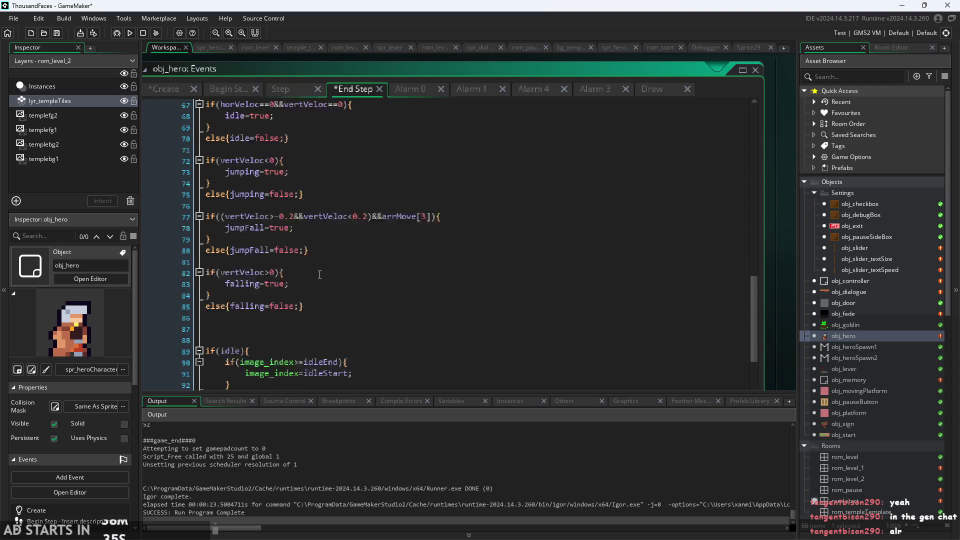
left_click(350, 249)
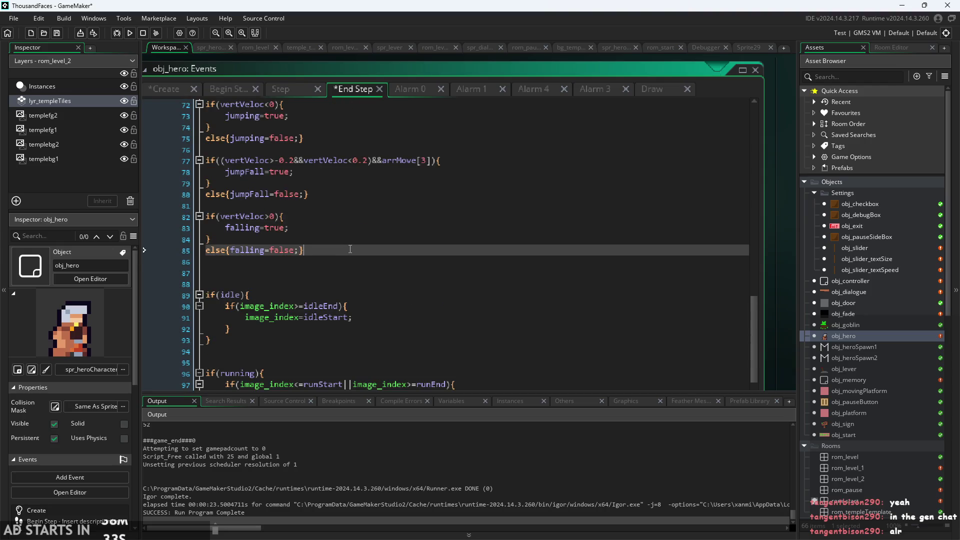
key("Down")
key("Down")
key("BackSpace")
key("BackSpace")
key("Down")
key("Down")
key("Down")
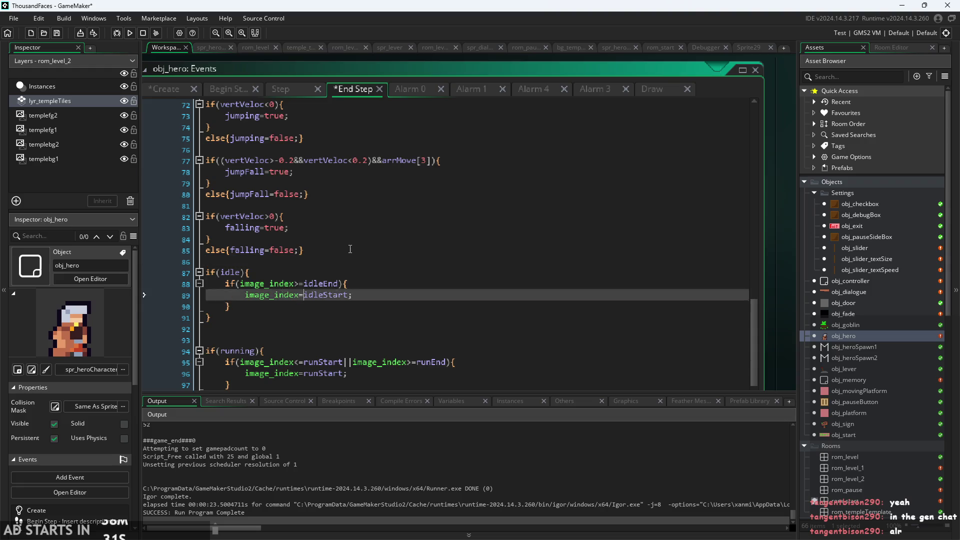
key("Down")
key("Down")
key("Down")
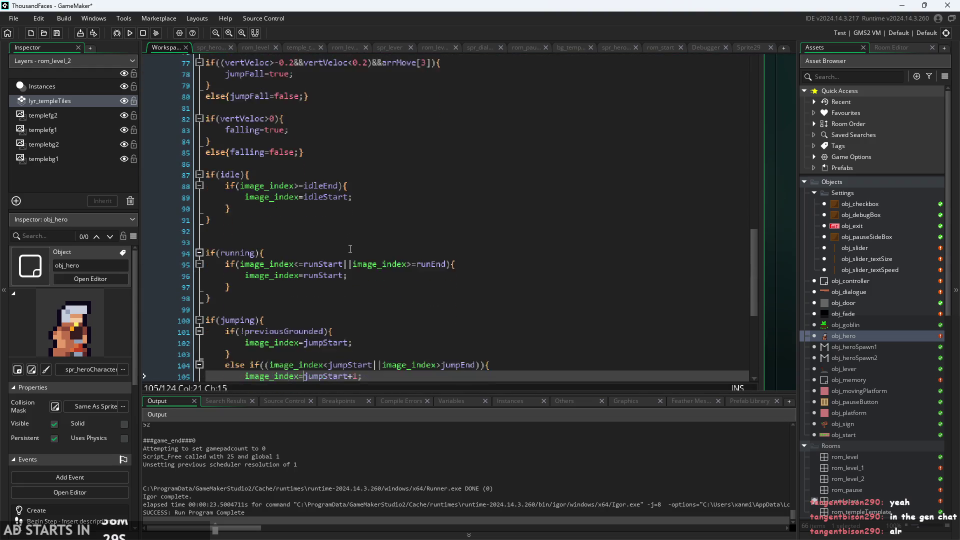
key("Down")
key("Down")
key("Down")
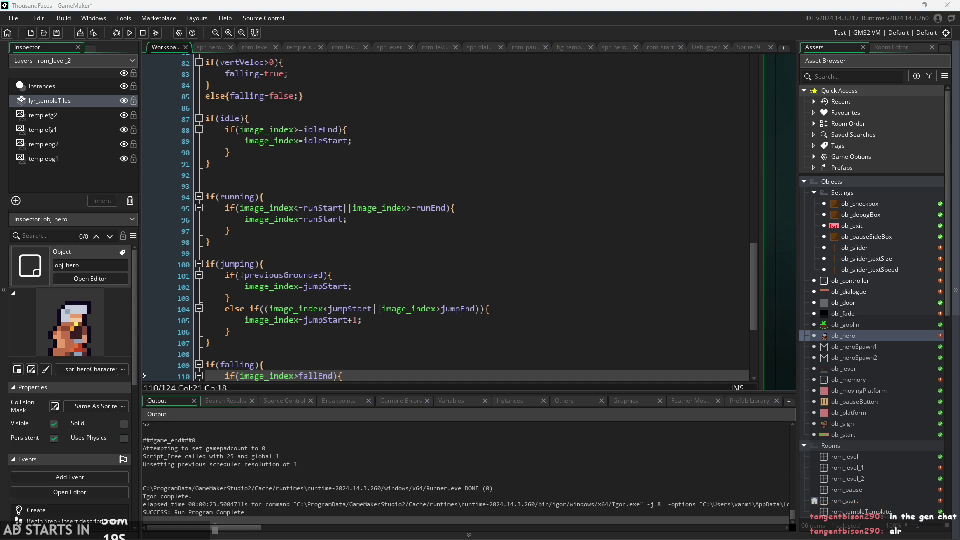
- Add a line below the jumpFall block and start typing if(invinc){
scroll(363, 371, "down", 5)
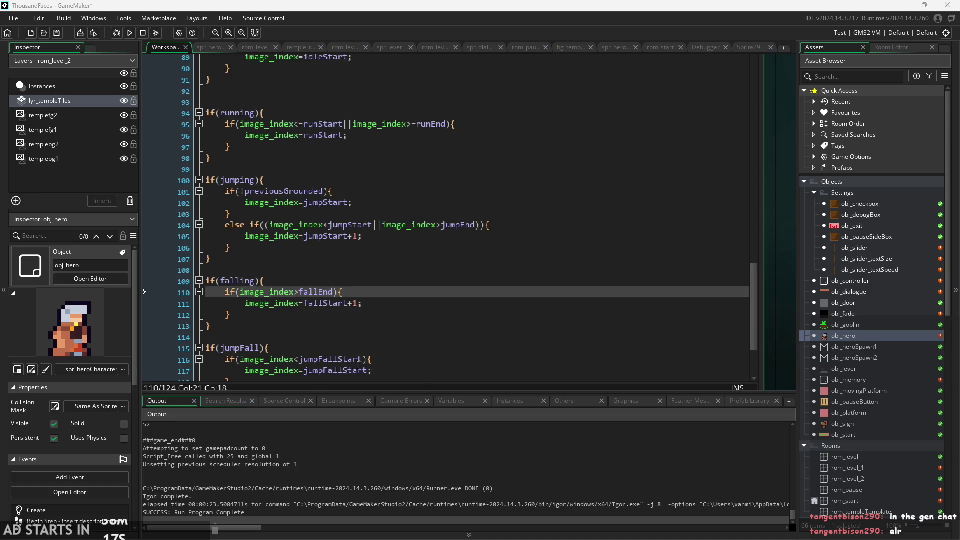
left_click(328, 299)
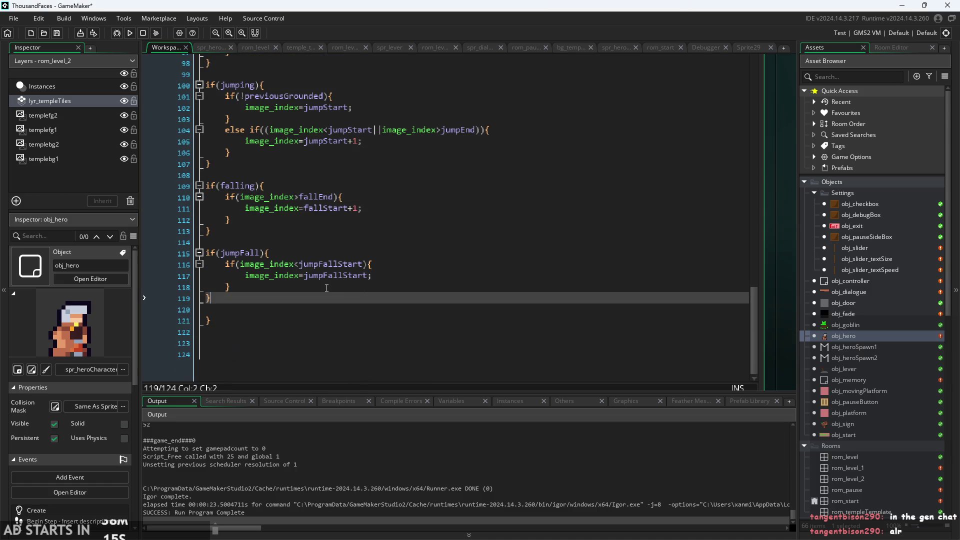
key("Return")
key("Return")
key("Return")
key("Up")
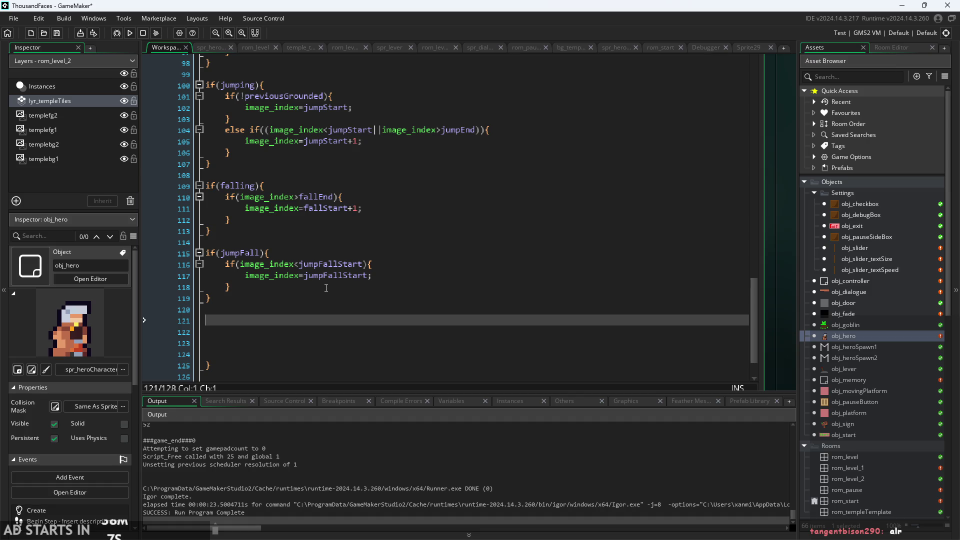
key("BackSpace")
type("if(in")
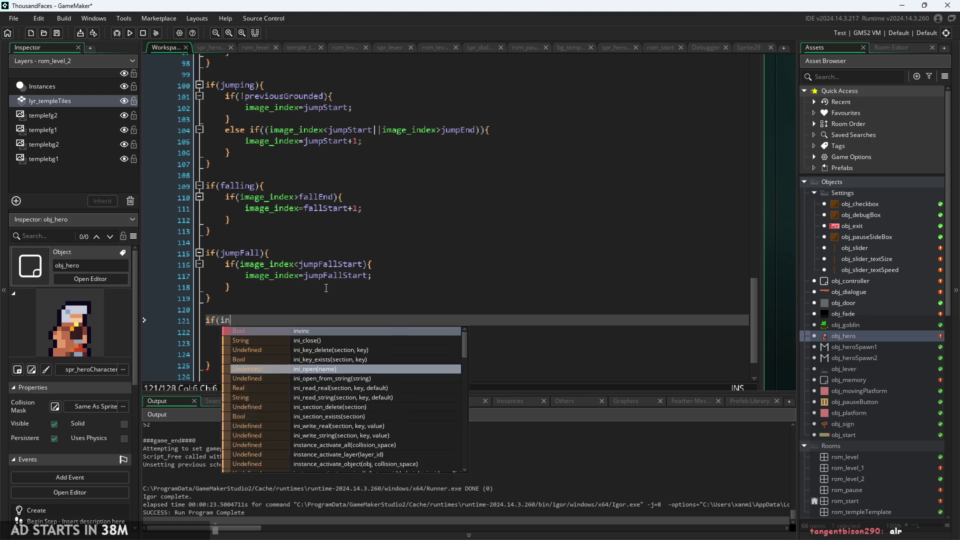
type("vinc")
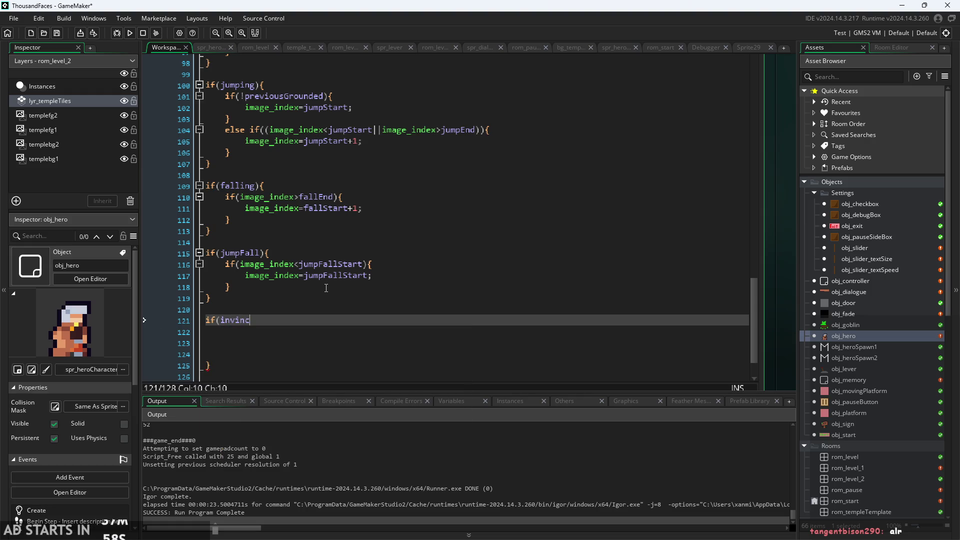
type("){")
- Replace the unfinished lines with a copy of the jumpFall block, conditioned on invinc
key("Return")
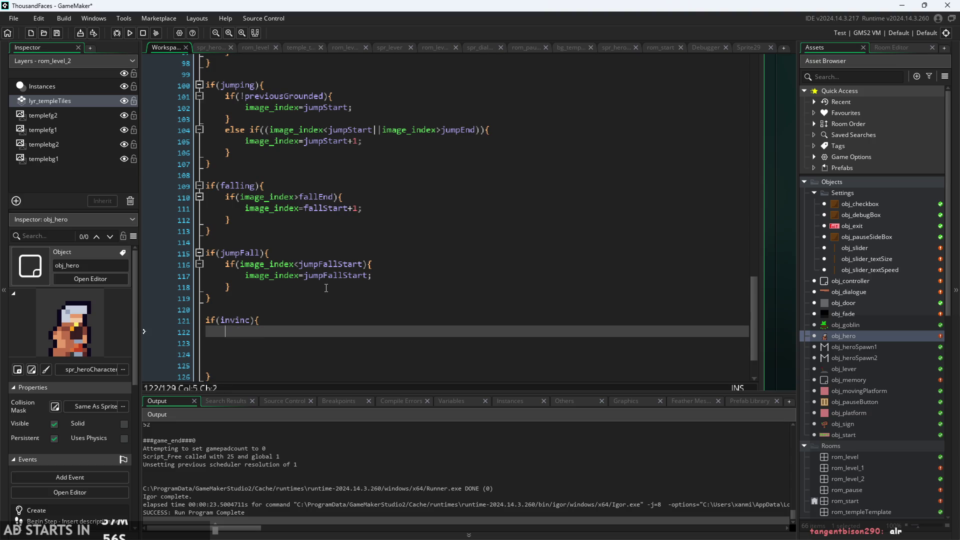
type("if")
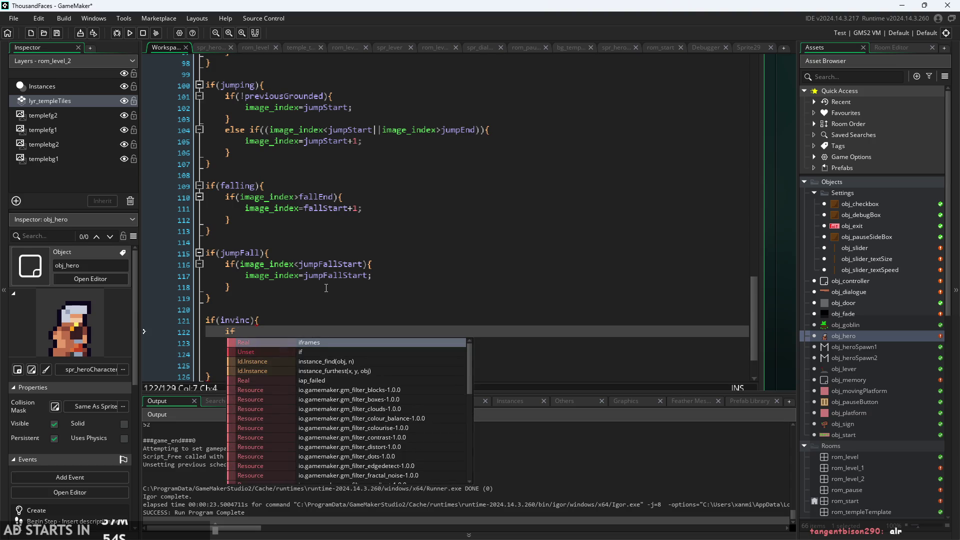
type("(im")
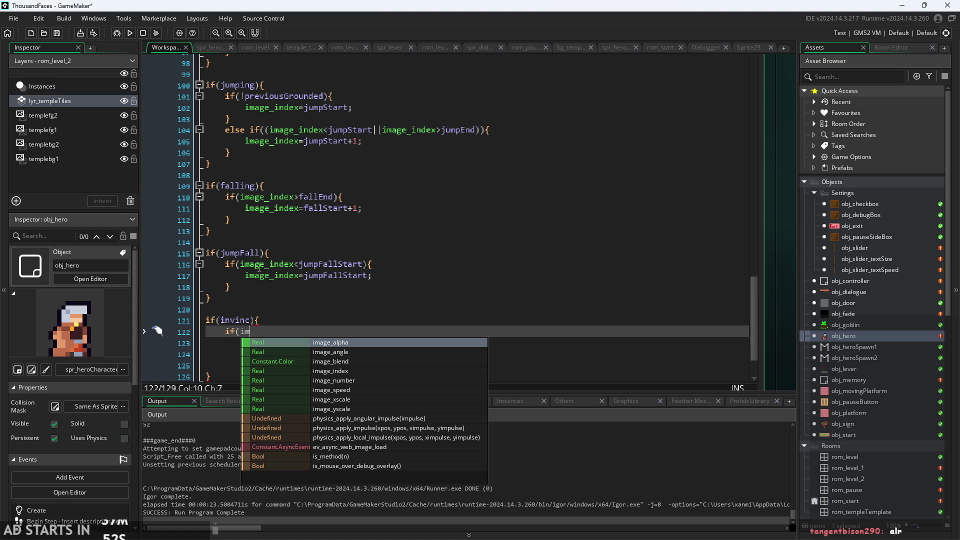
left_click_drag(213, 299, 202, 261)
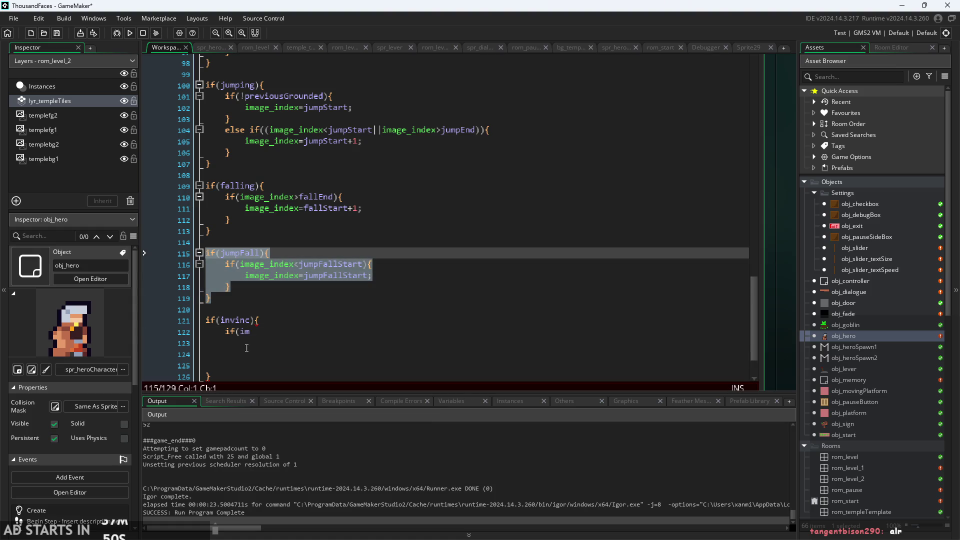
key("ctrl+c")
left_click_drag(251, 332, 154, 317)
key("ctrl+v")
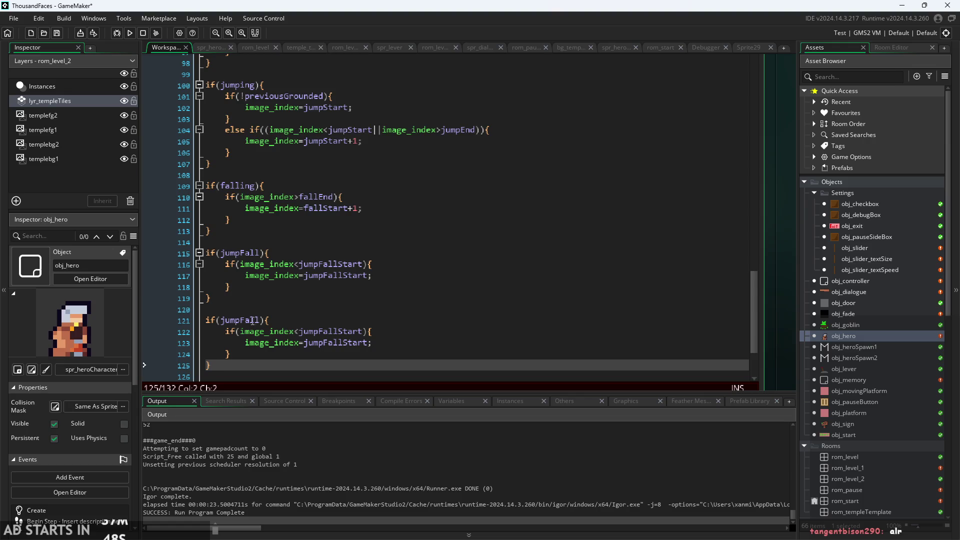
double_click(253, 320)
type("if(i")
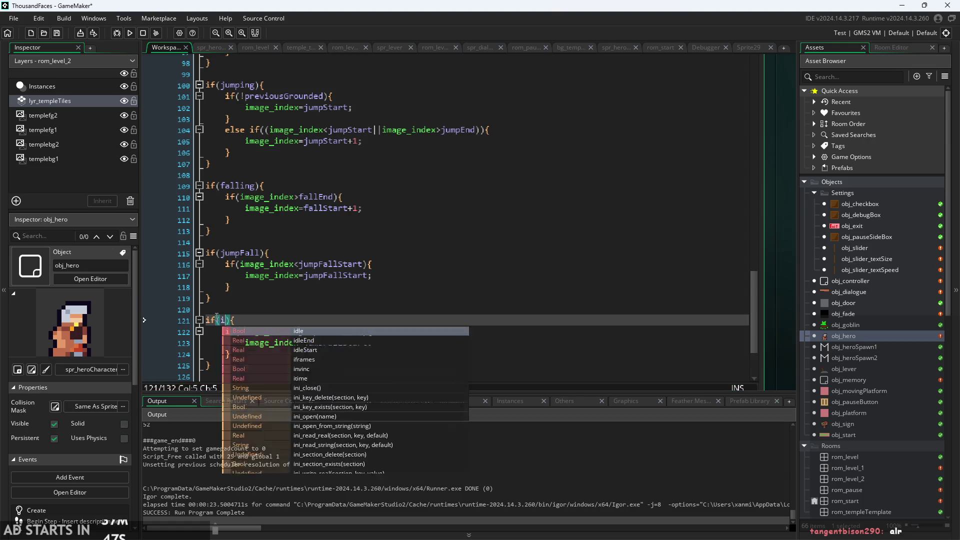
type("nvinc")
key("Return")
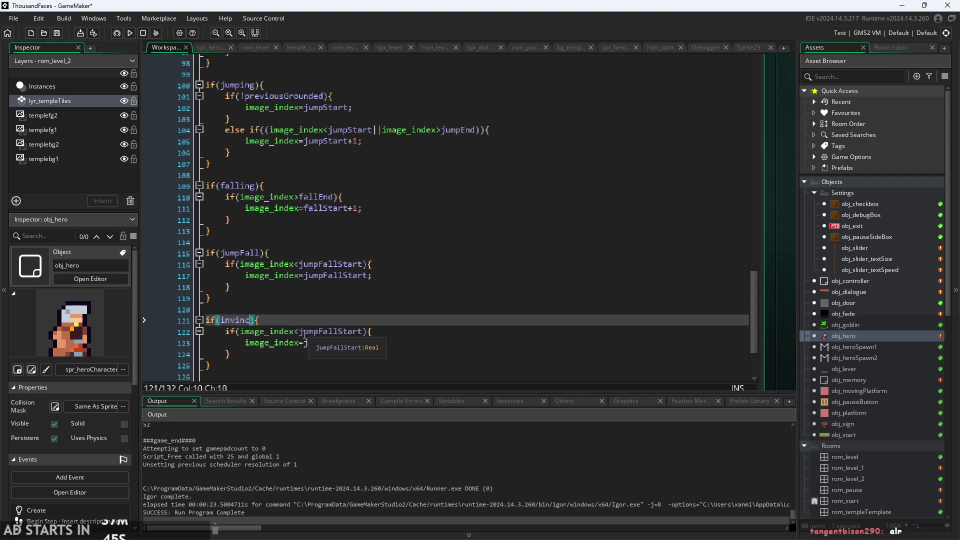
- Change the copied block to compare against dmgEnd and assign image_index=dmgStart
left_click(364, 332)
key("ctrl+BackSpace")
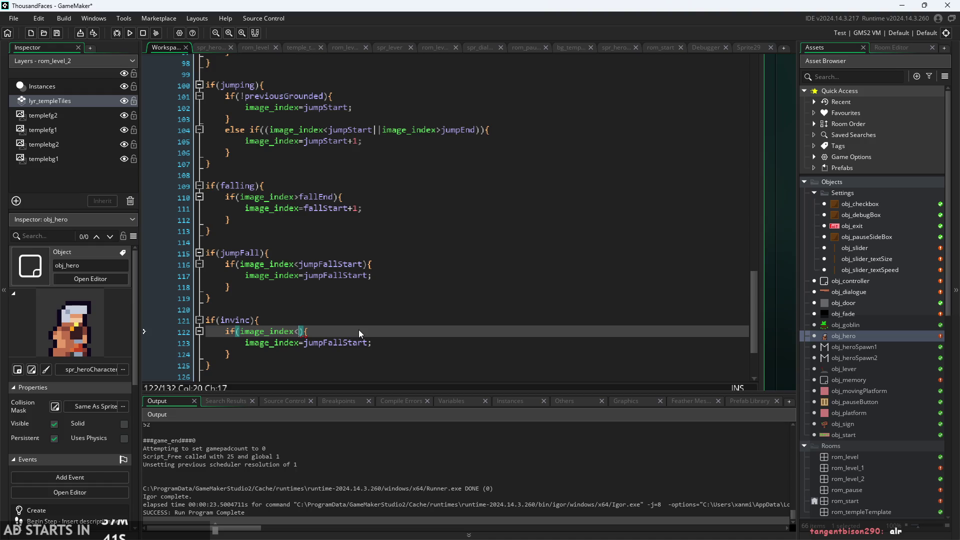
type("dmg")
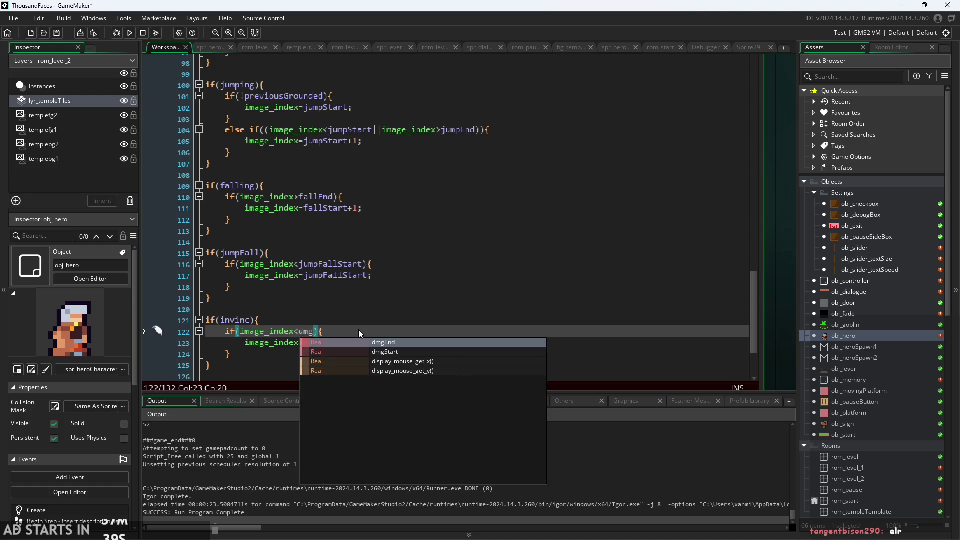
left_click(394, 347)
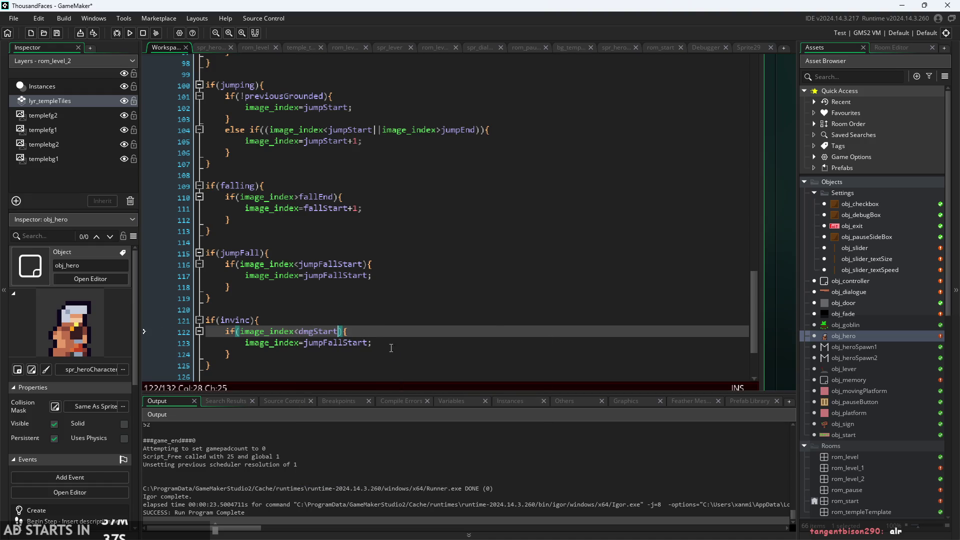
key("BackSpace")
key("BackSpace")
key("BackSpace")
type("E")
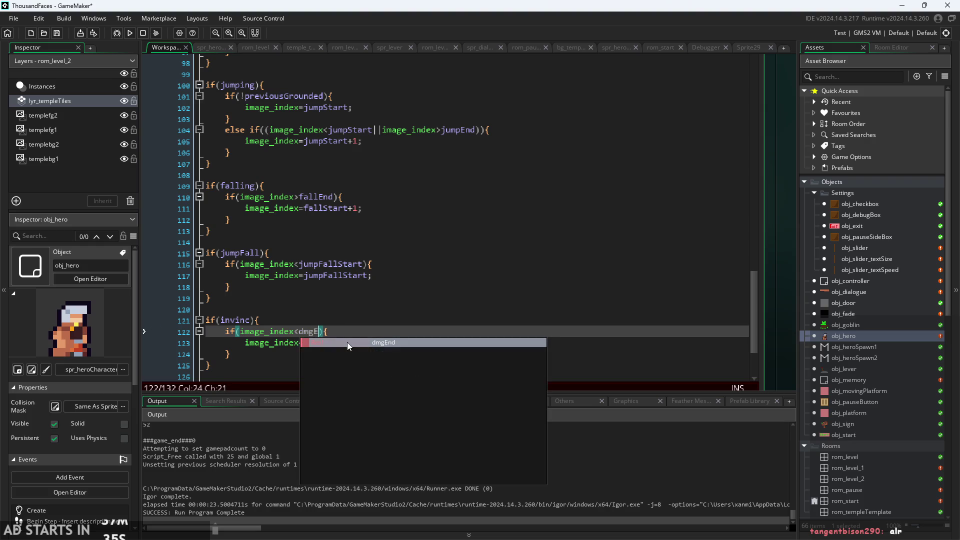
left_click(347, 342)
left_click(308, 343)
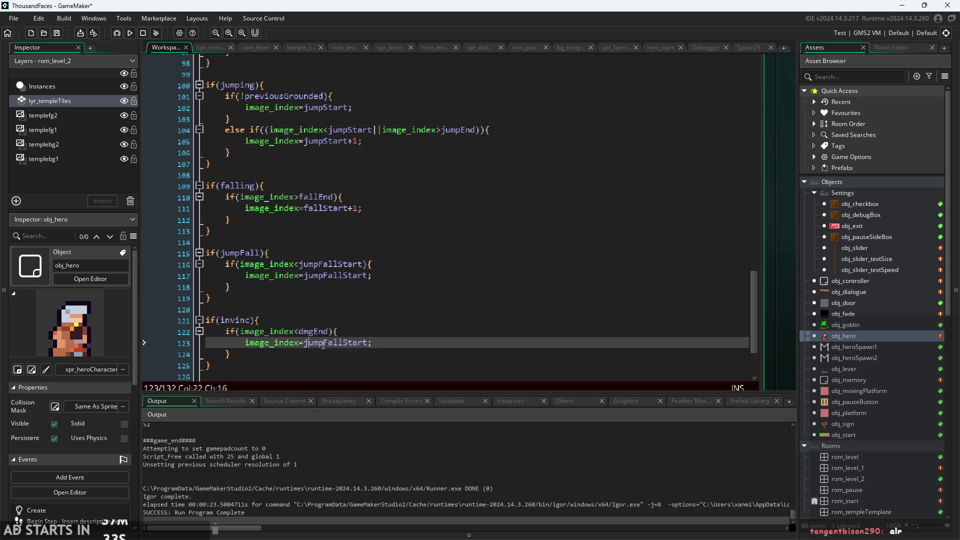
left_click(306, 344)
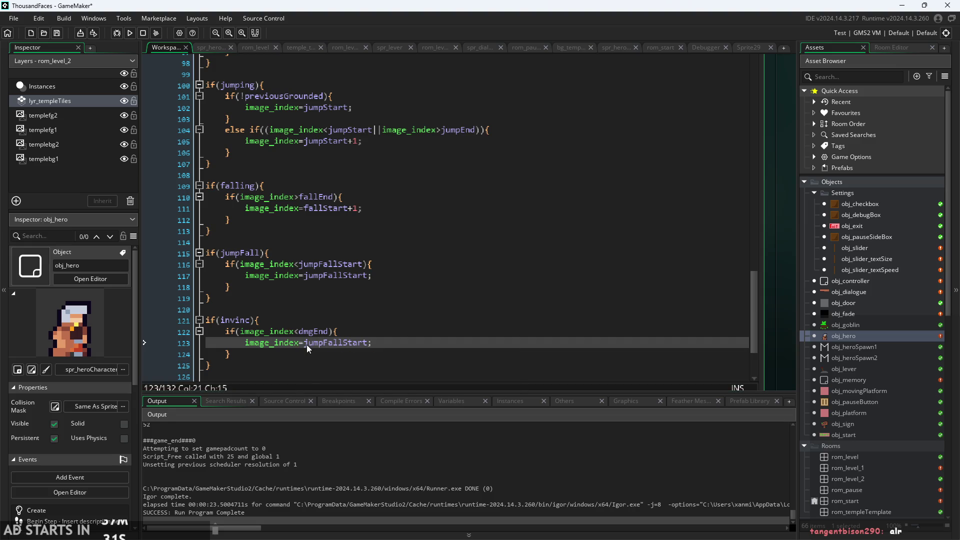
left_click_drag(307, 344, 367, 348)
type("dm")
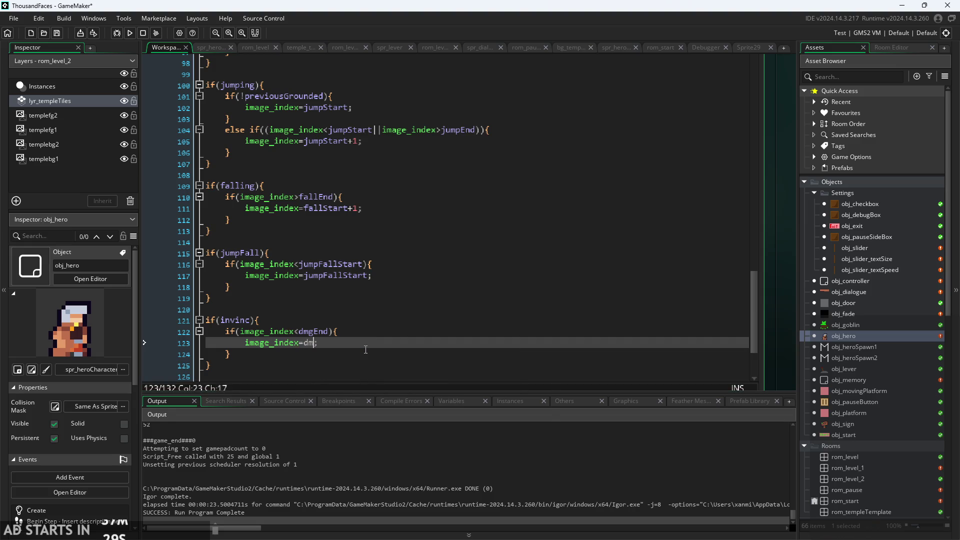
type("g")
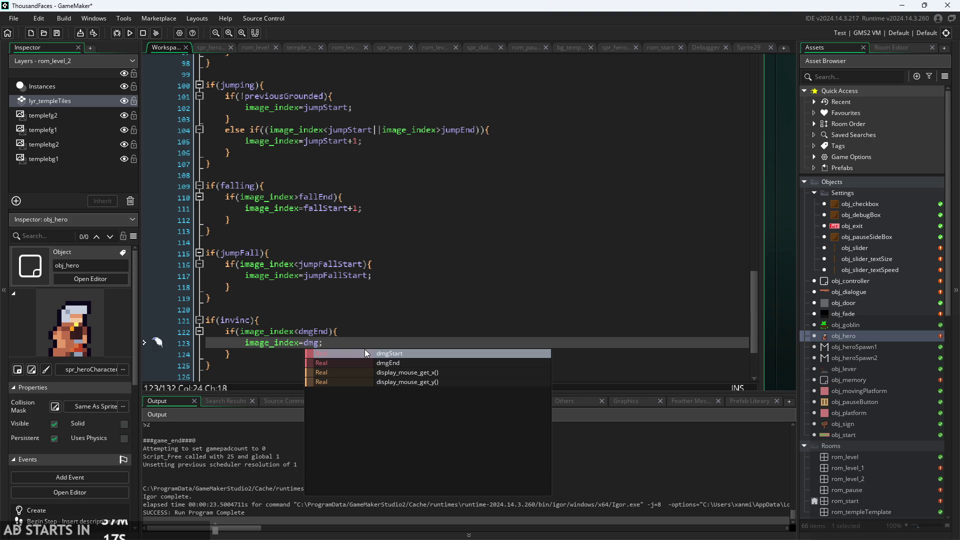
left_click(365, 350)
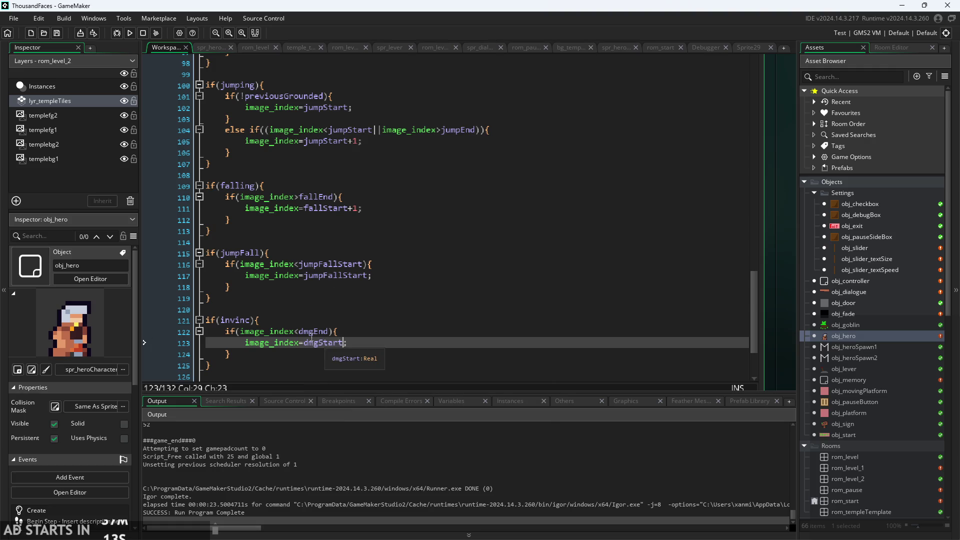
- Flip the comparison on line 122 to image_index>dmgEnd
left_click(301, 332)
key("BackSpace")
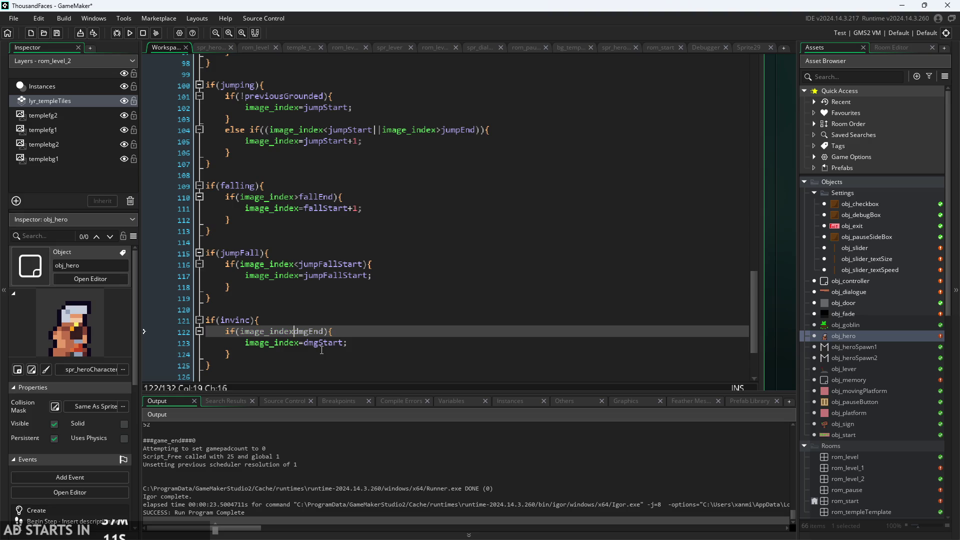
type("<")
key("BackSpace")
type(">")
- Append ||image_index<dmgStart to the if condition on line 122
scroll(318, 336, "up", 3)
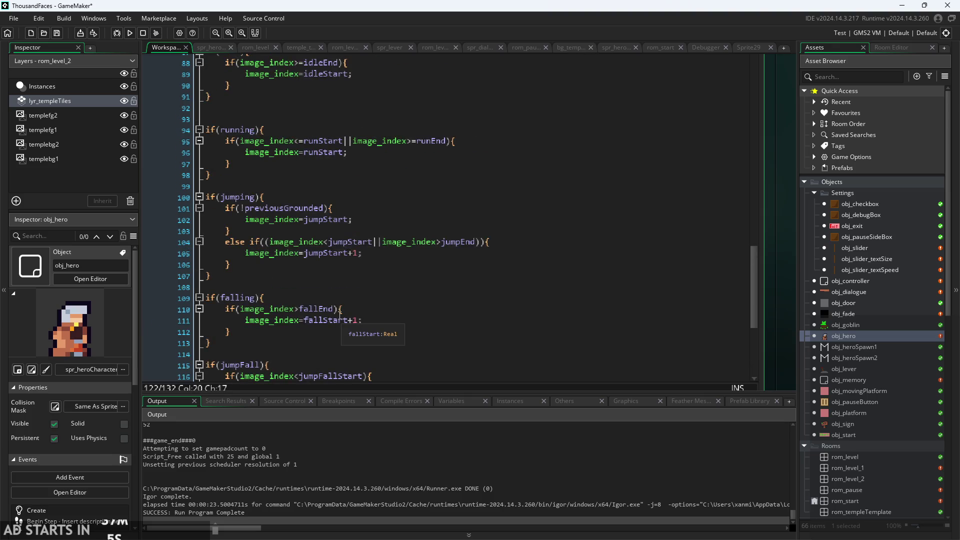
scroll(339, 317, "up", 2)
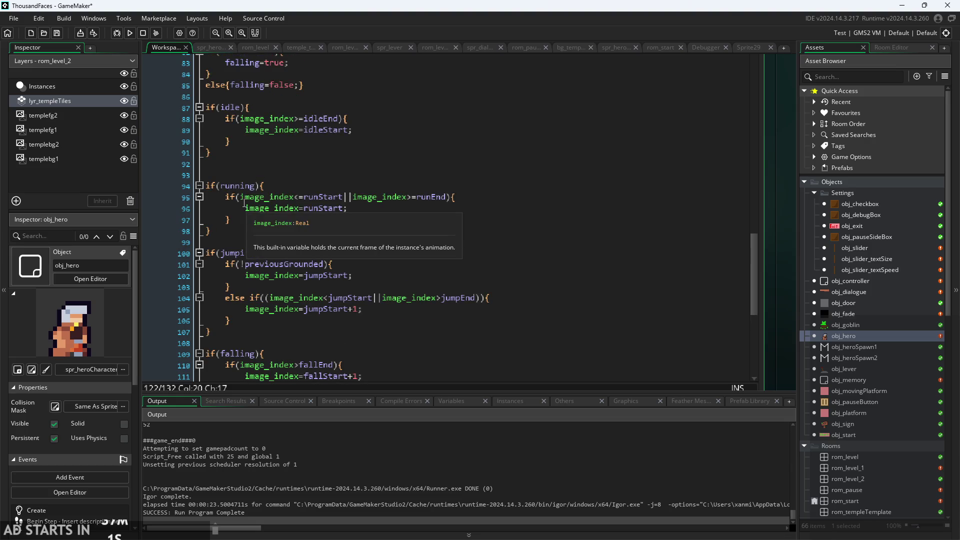
scroll(273, 202, "down", 6)
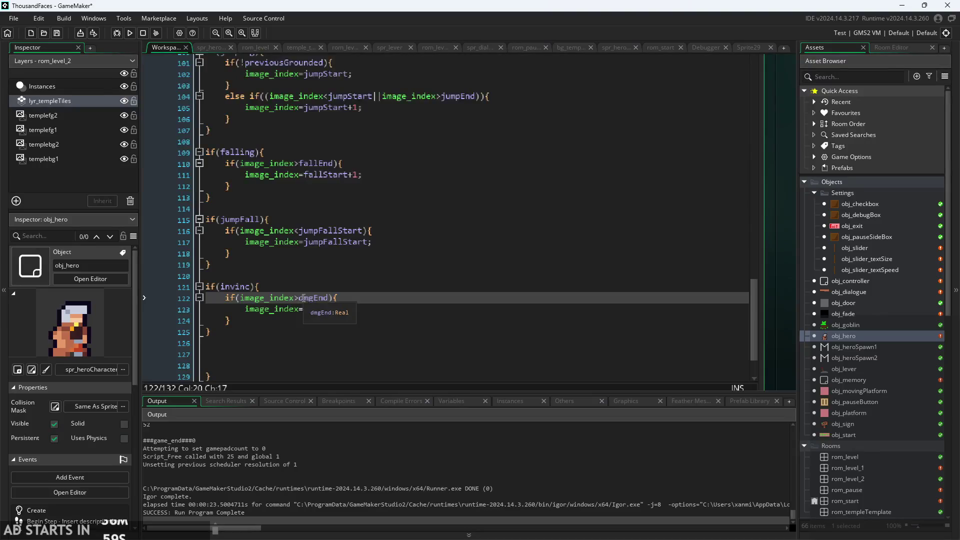
scroll(302, 299, "up", 2)
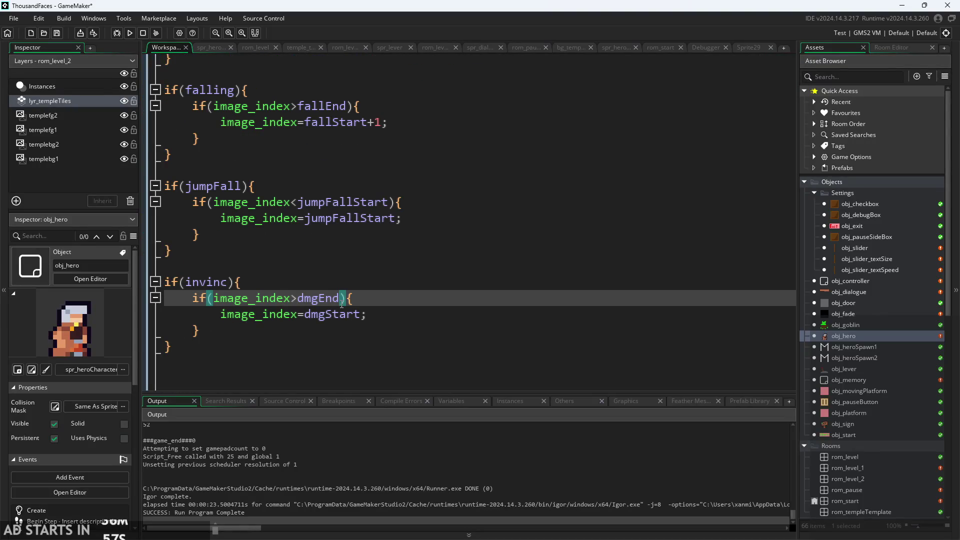
type("||IMAGE")
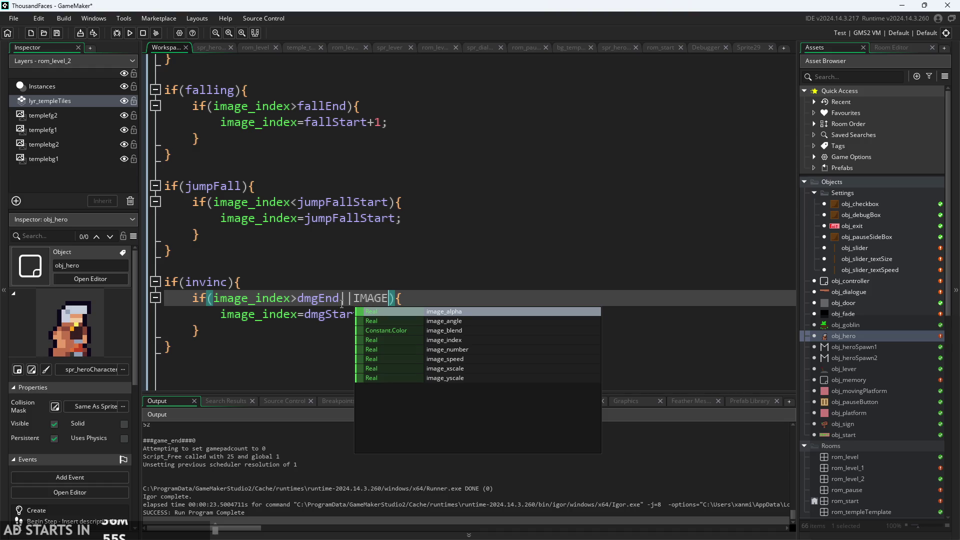
key("Down")
key("Down")
key("Return")
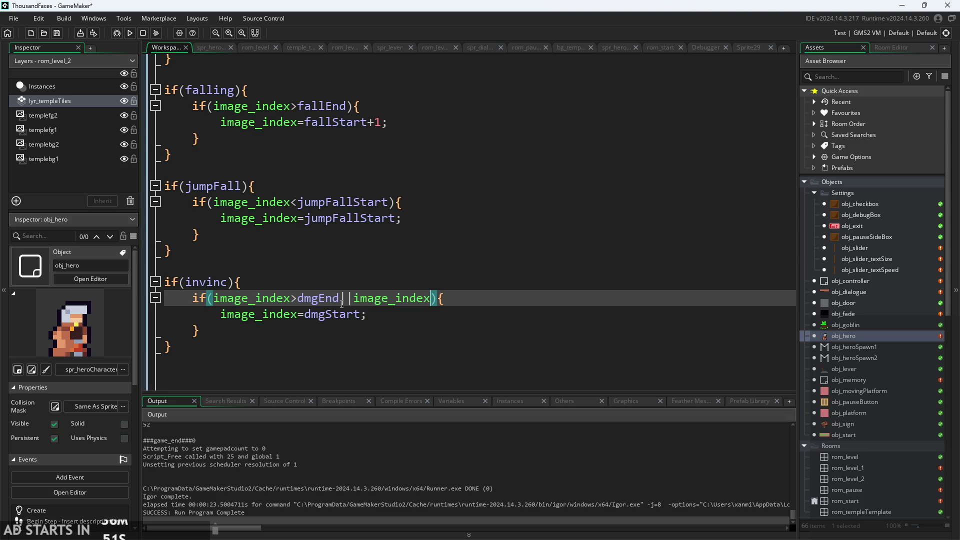
type("<dmg")
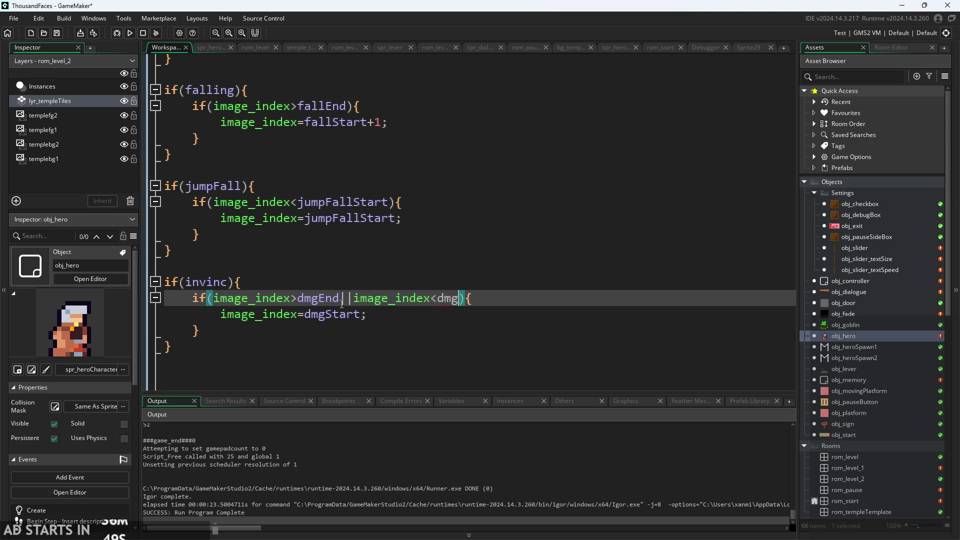
key("Down")
key("Return")
scroll(417, 307, "down", 2)
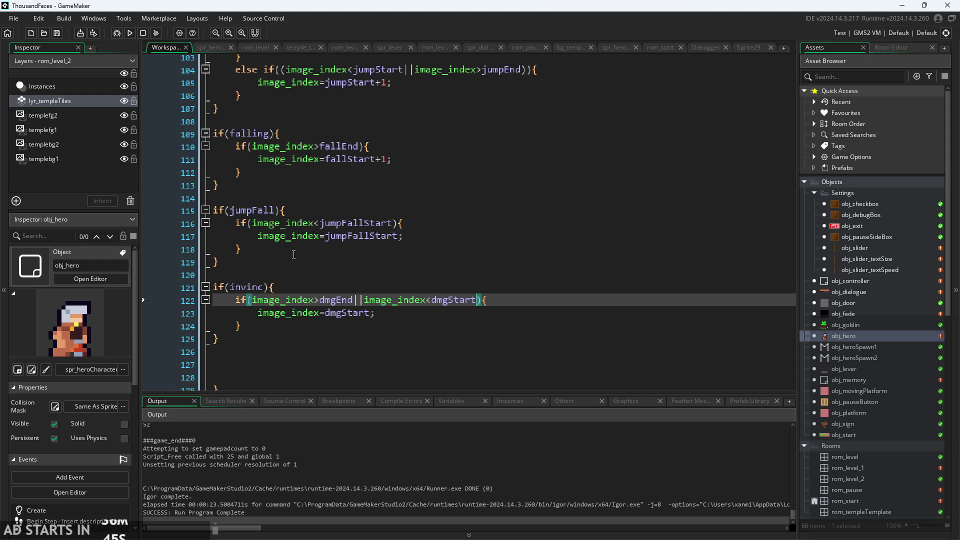
left_click(129, 33)
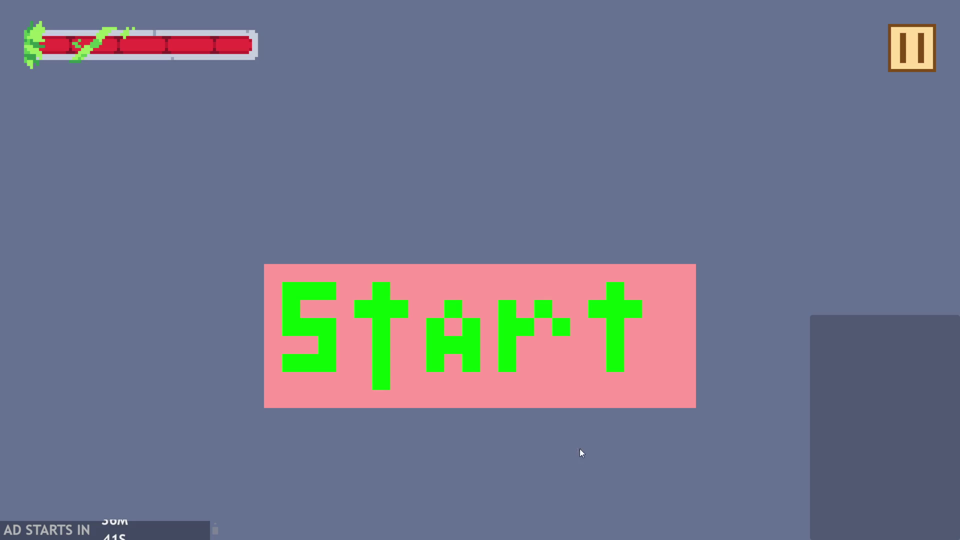
left_click(485, 277)
key("Right")
key("space")
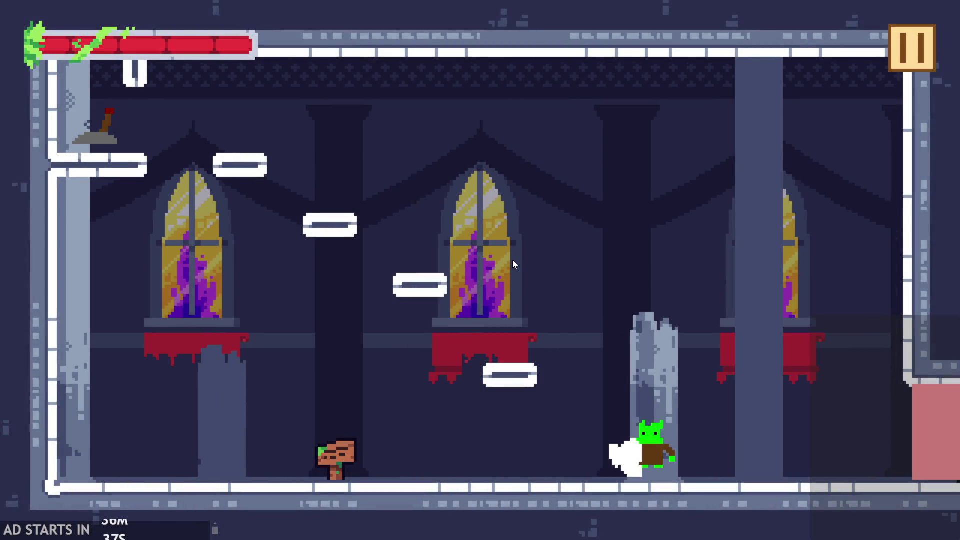
key("Left")
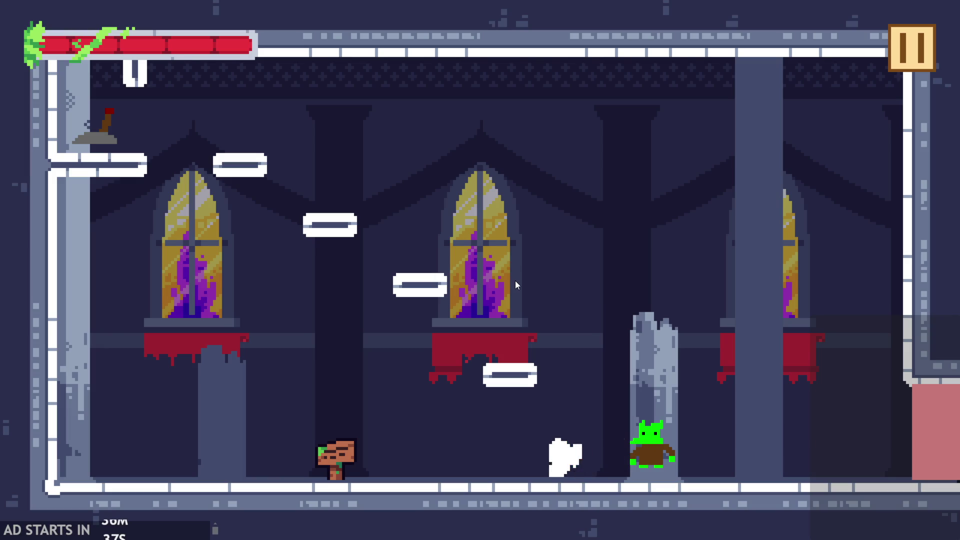
key("Right")
key("x")
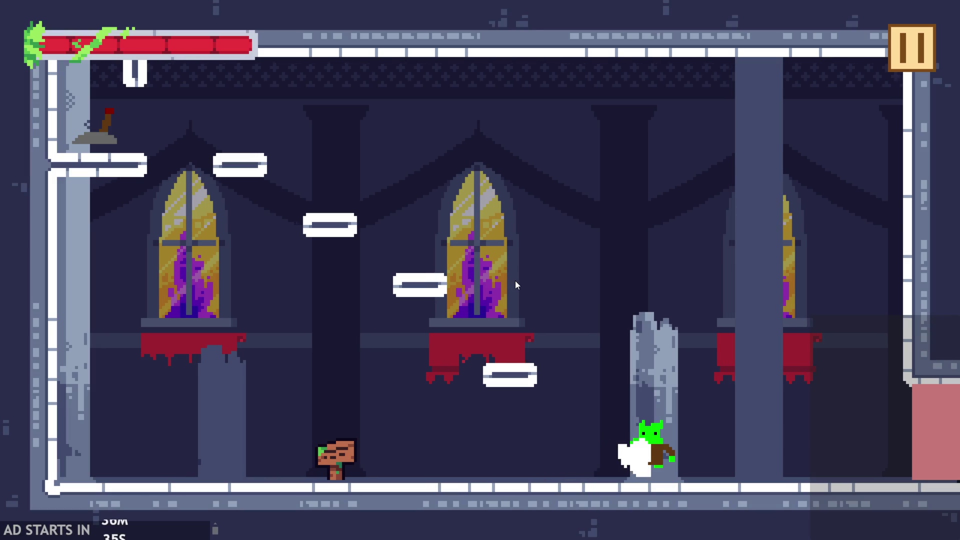
key("x")
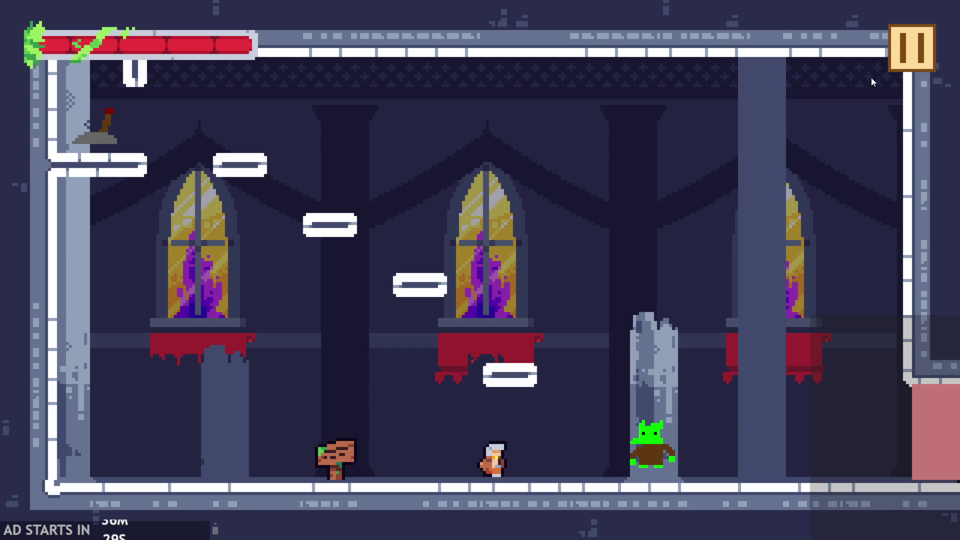
key("x")
key("x")
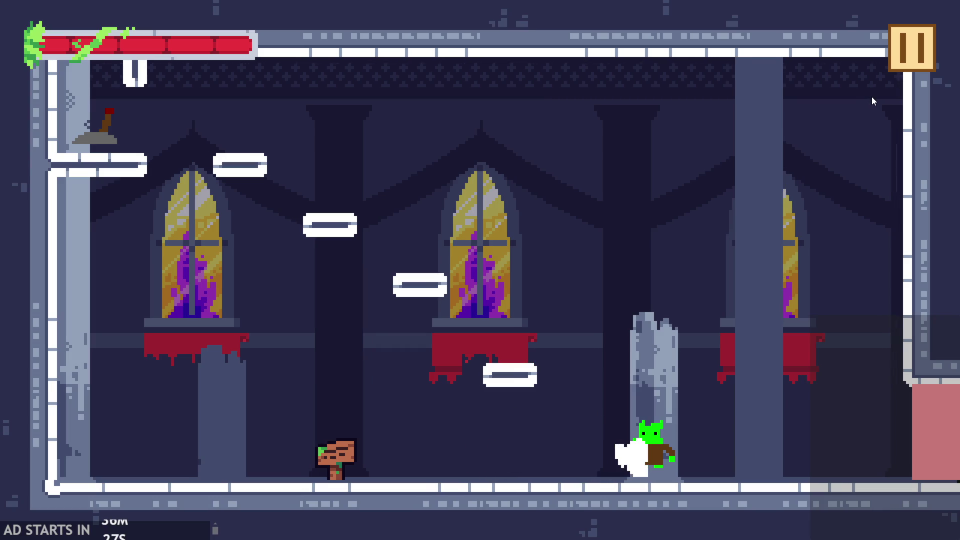
key("x")
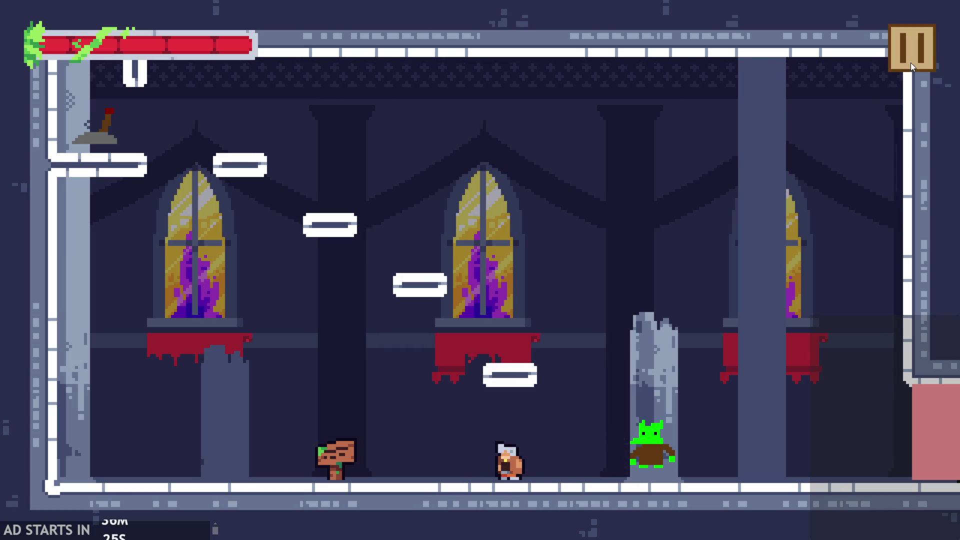
left_click(910, 62)
left_click(192, 143)
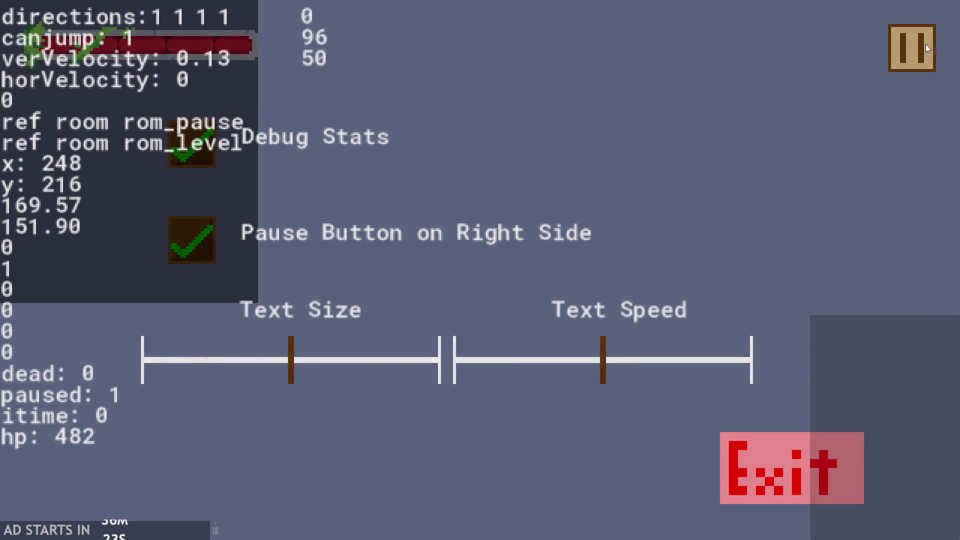
left_click(925, 44)
key("Right")
key("x")
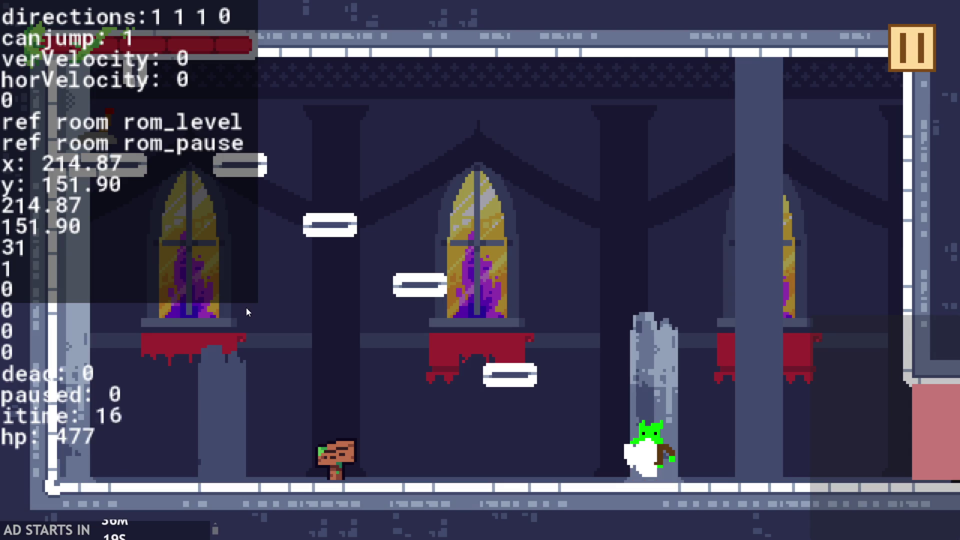
key("Left")
left_click(915, 44)
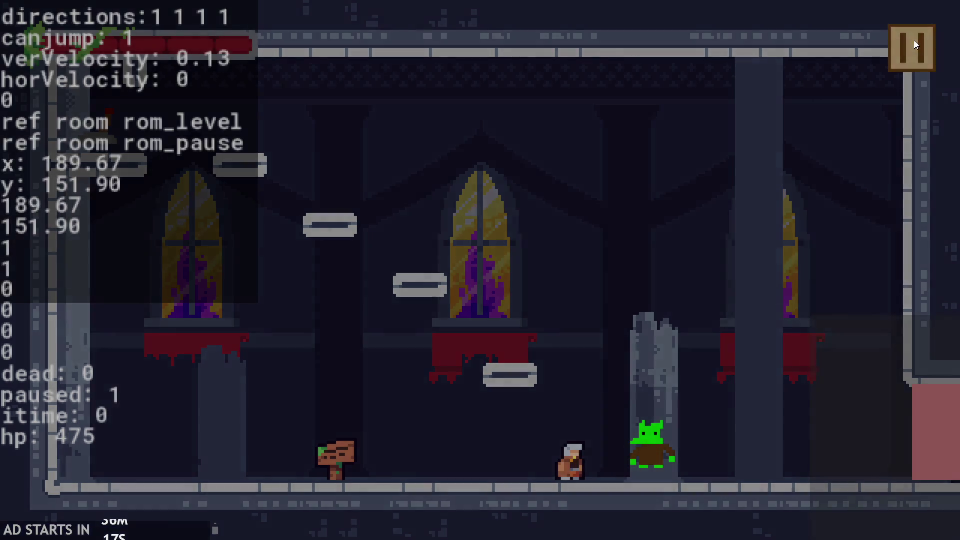
left_click(811, 469)
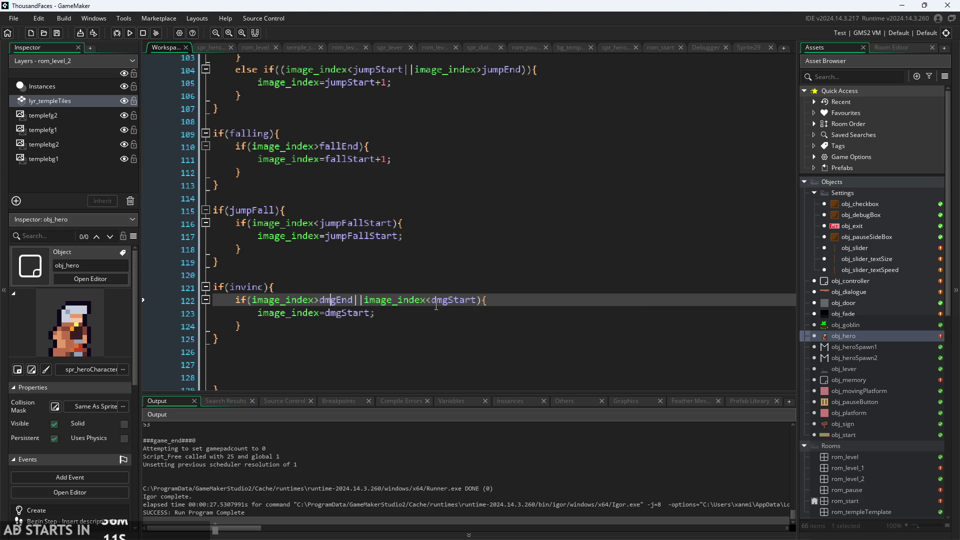
left_click(317, 299)
left_click(421, 300)
left_click(380, 317)
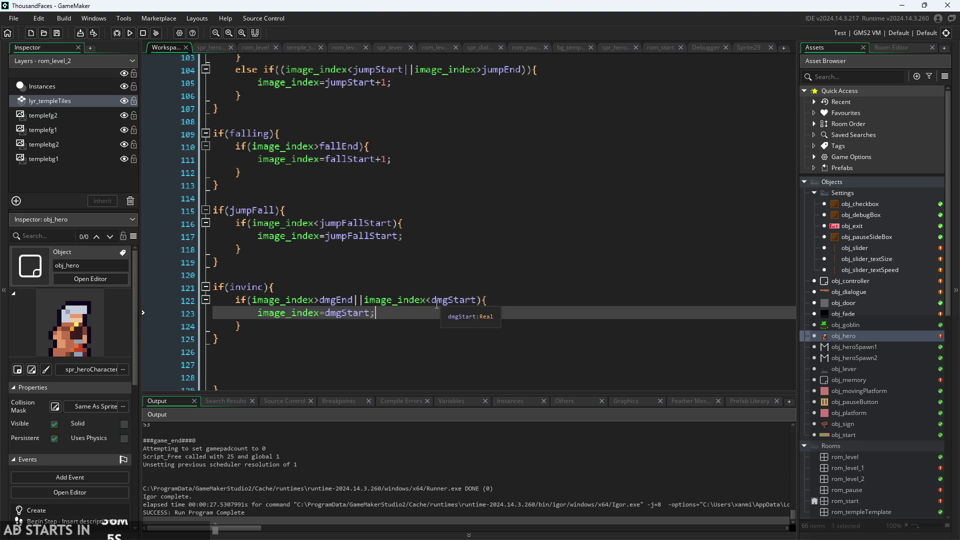
mouse_move(427, 301)
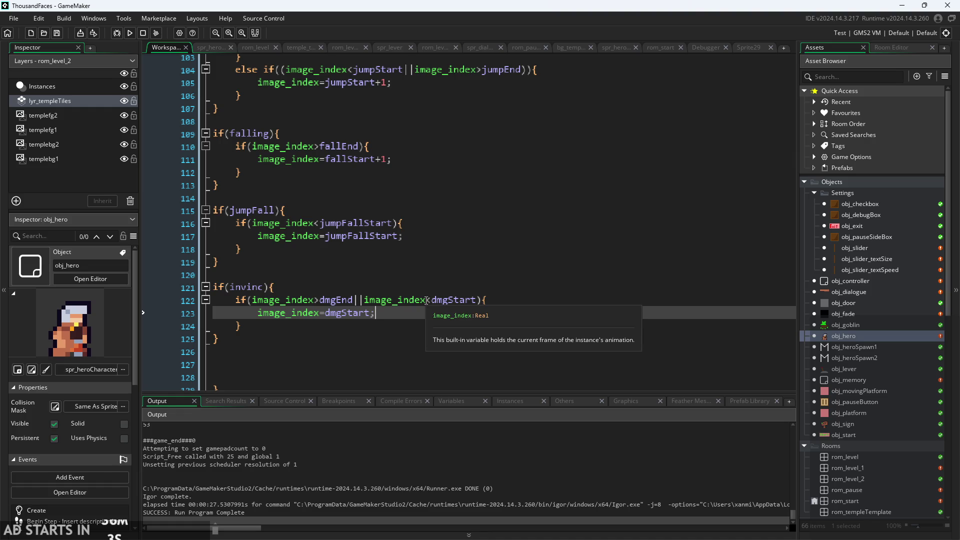
left_click(300, 331)
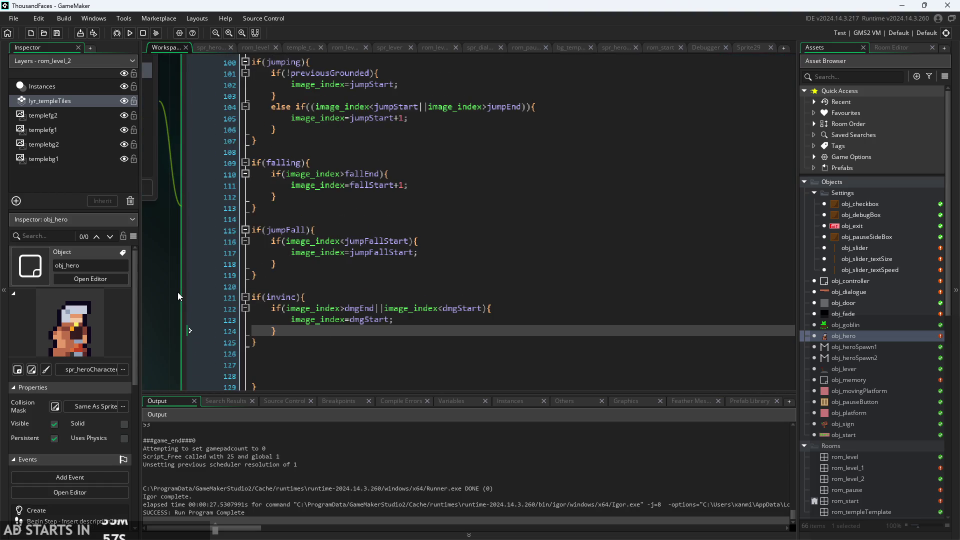
scroll(345, 314, "up", 2)
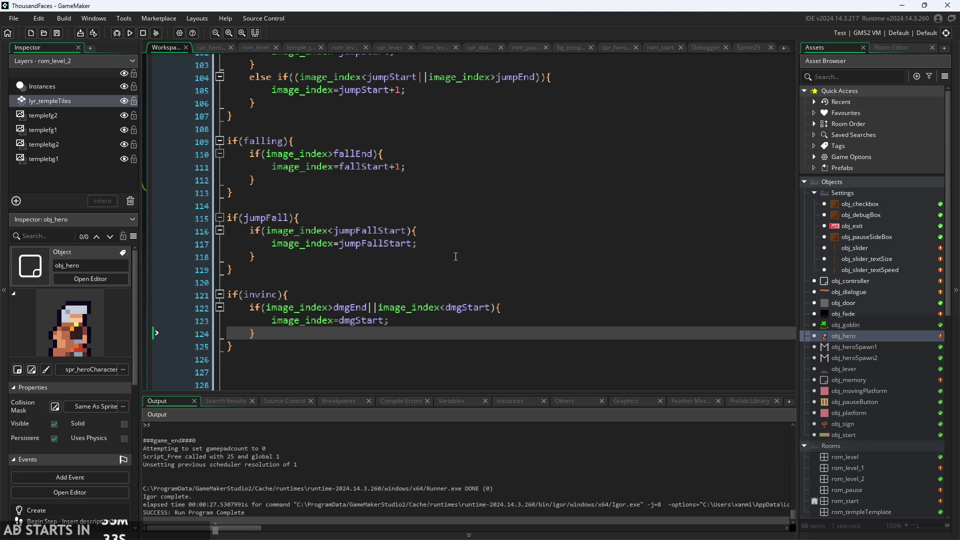
scroll(452, 244, "up", 4)
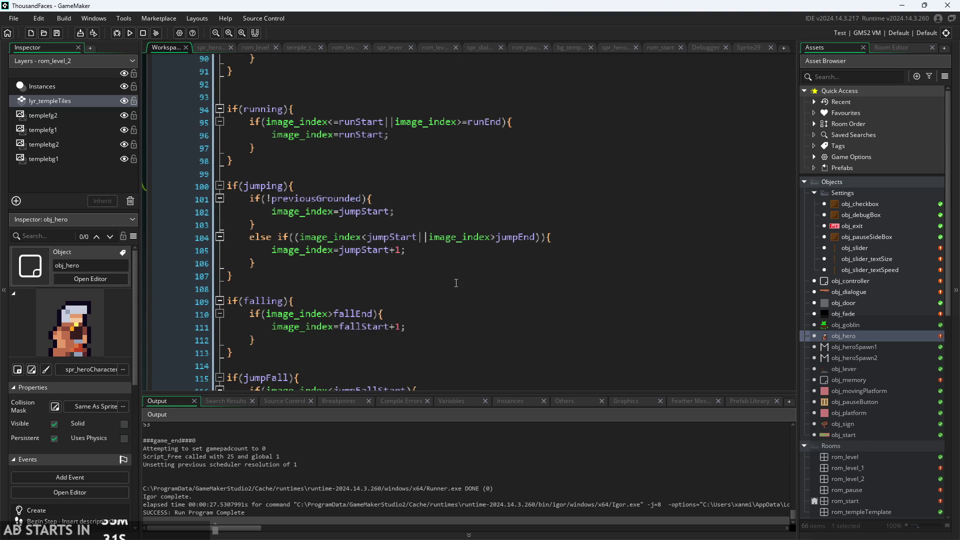
scroll(452, 299, "up", 2)
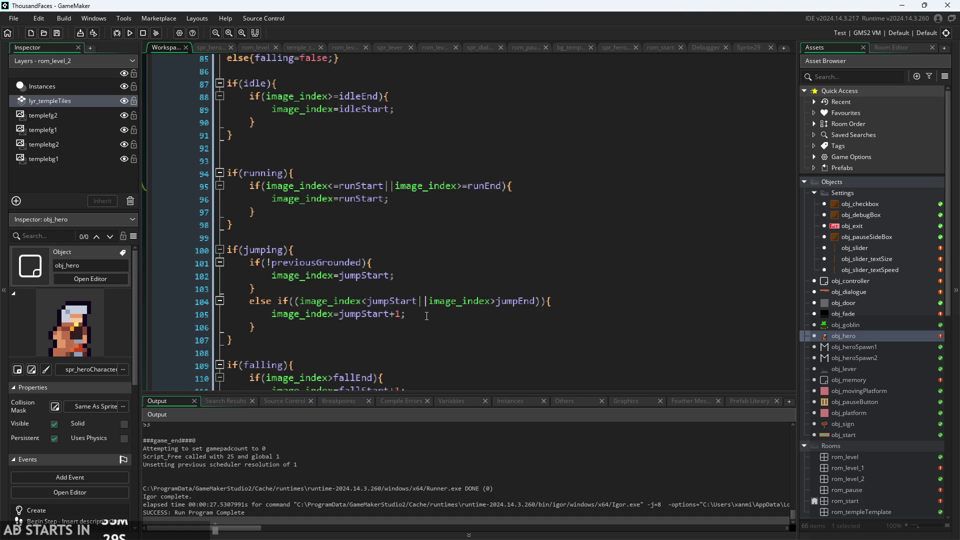
scroll(411, 279, "down", 2)
scroll(320, 233, "down", 1)
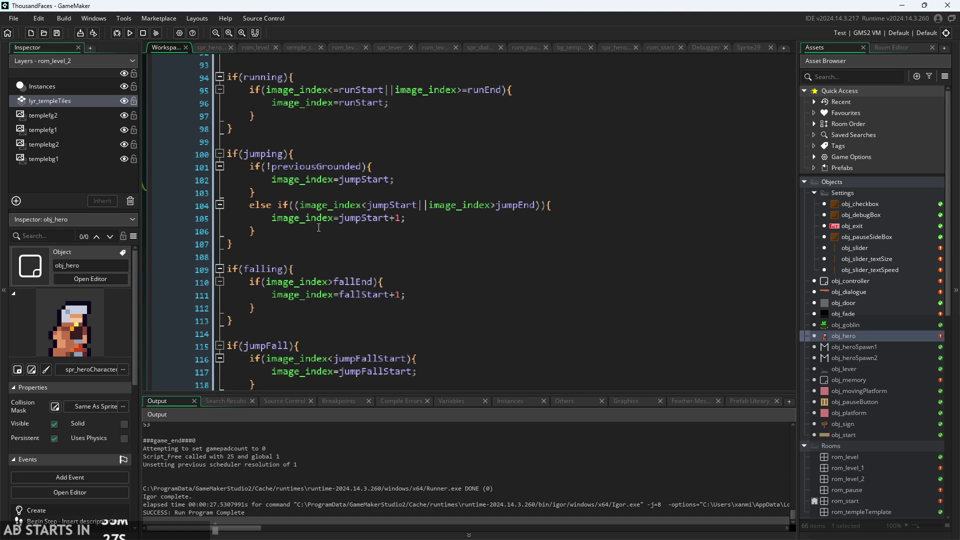
scroll(319, 227, "down", 2)
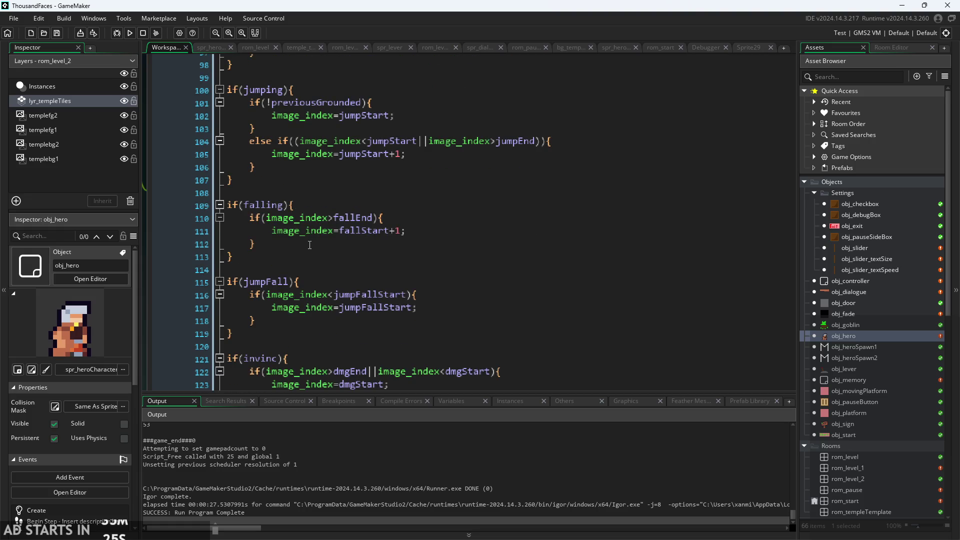
scroll(340, 241, "down", 4)
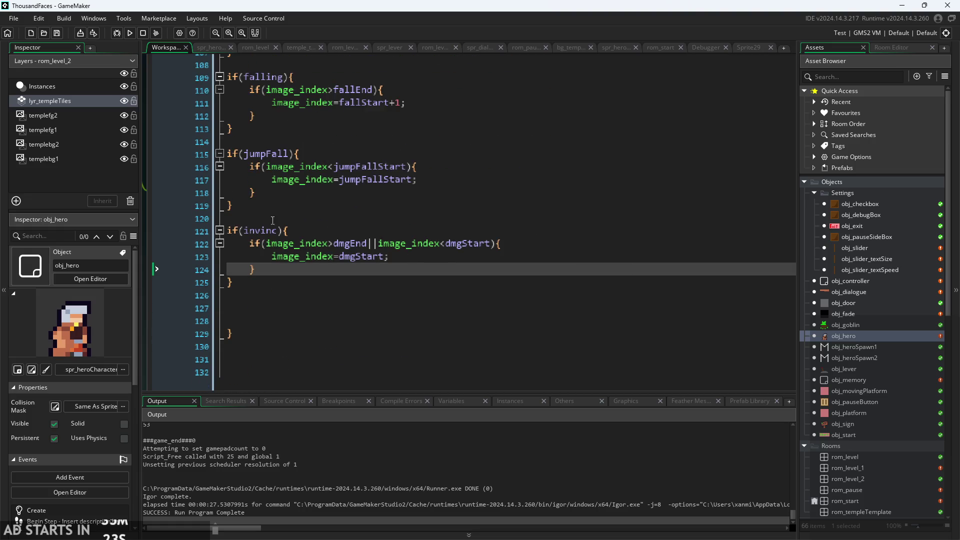
scroll(288, 233, "up", 1)
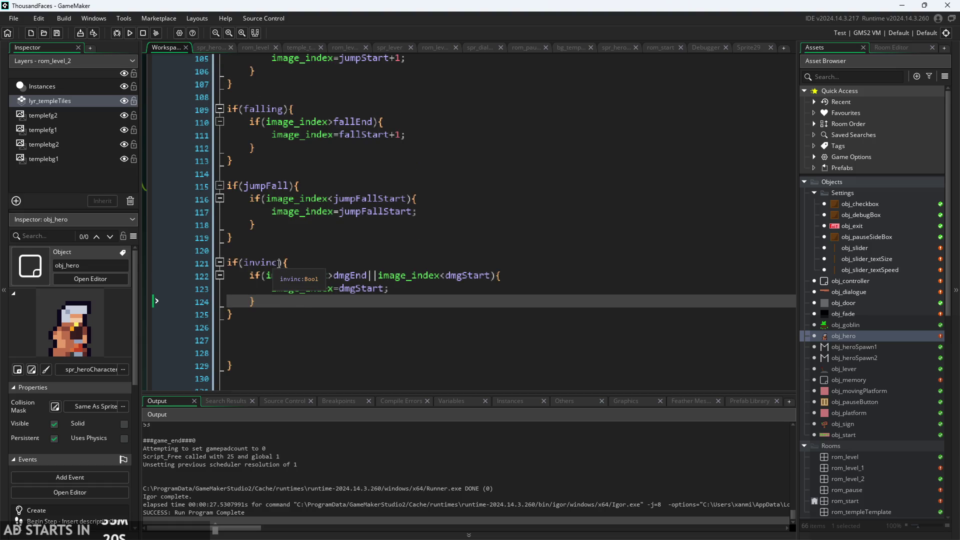
- Clear the stray selection and place the caret on the if(invinc) line
left_click_drag(278, 263, 265, 262)
left_click(324, 269)
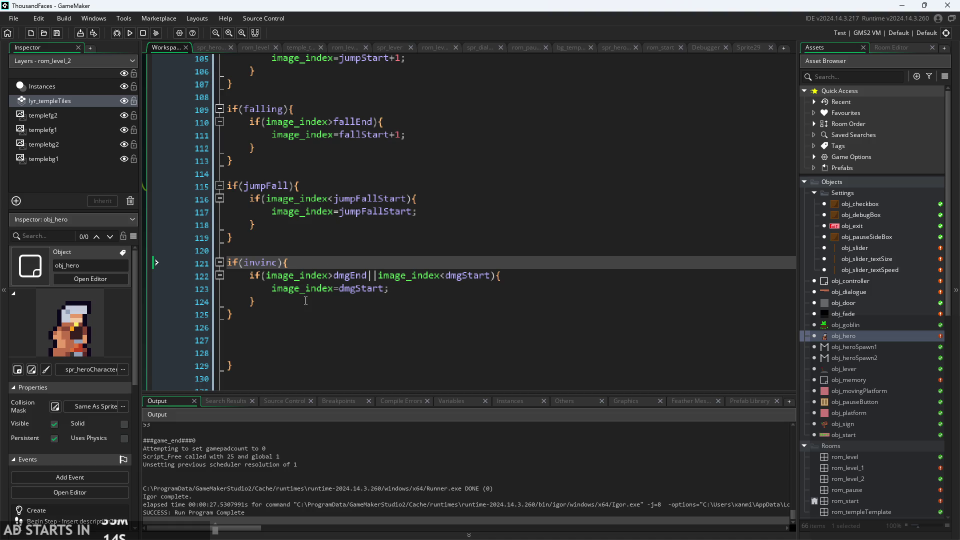
left_click(295, 327)
left_click(305, 263)
key("Up")
key("Up")
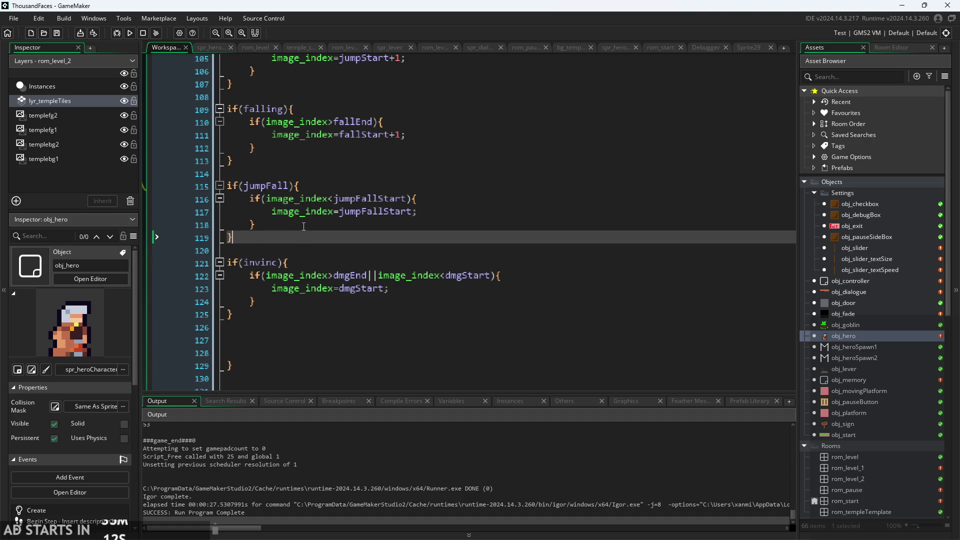
key("Up")
key("Down")
key("Down")
key("Down")
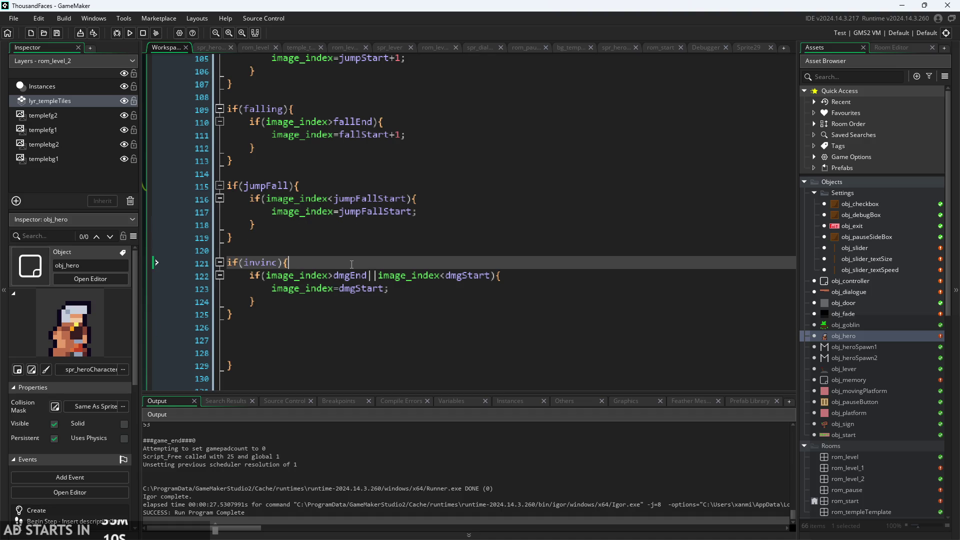
- Paste the if(invinc) block on a new line after the falling check
scroll(351, 264, "up", 1)
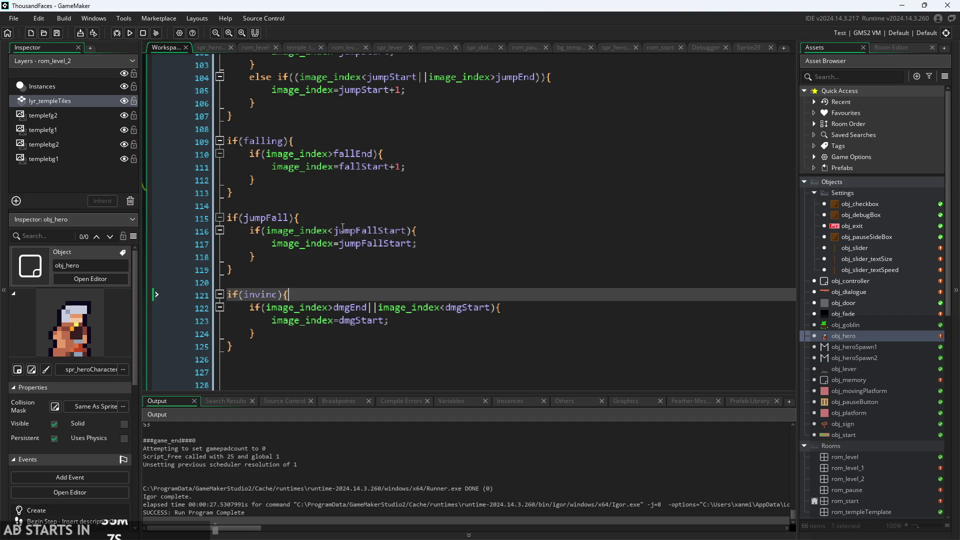
scroll(322, 273, "up", 5)
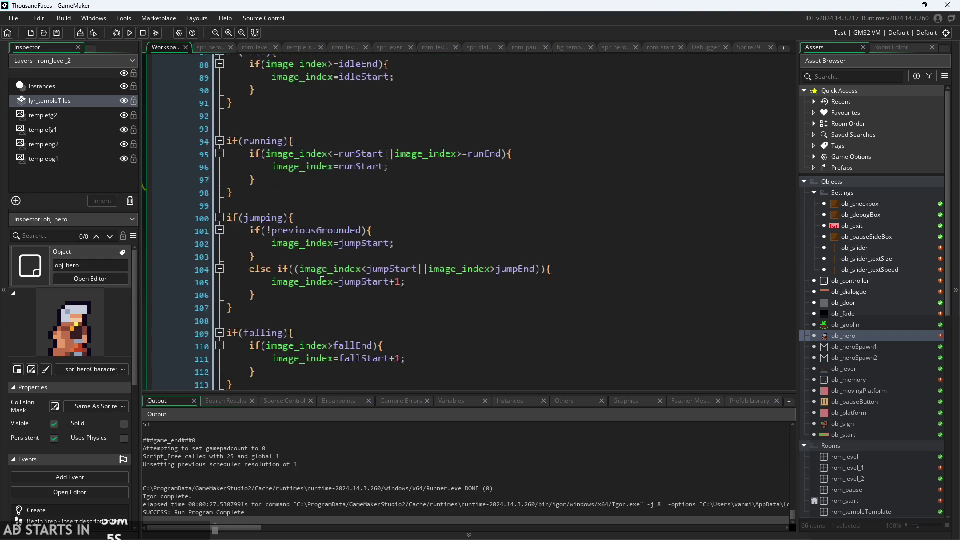
scroll(322, 273, "up", 3)
scroll(322, 273, "down", 8)
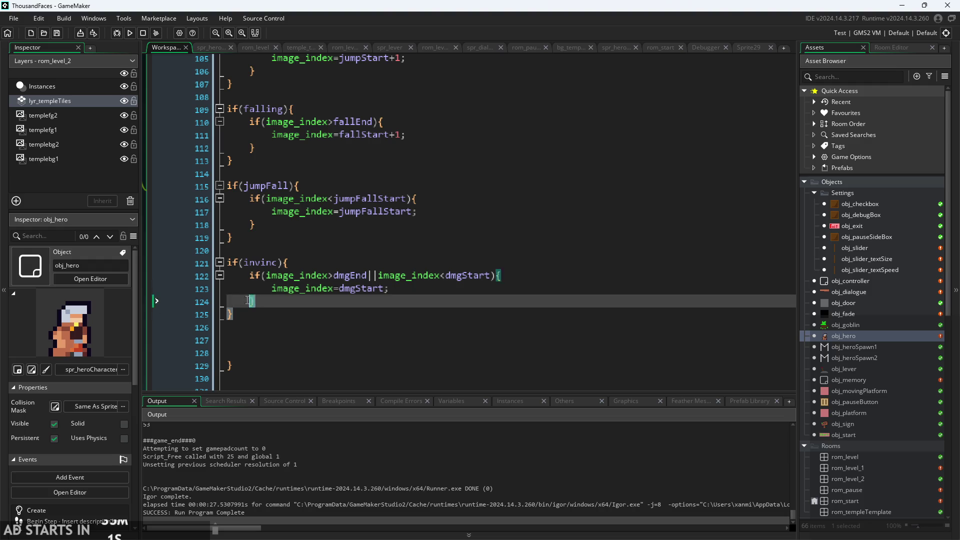
left_click_drag(233, 314, 231, 263)
key("ctrl+c")
scroll(305, 235, "up", 9)
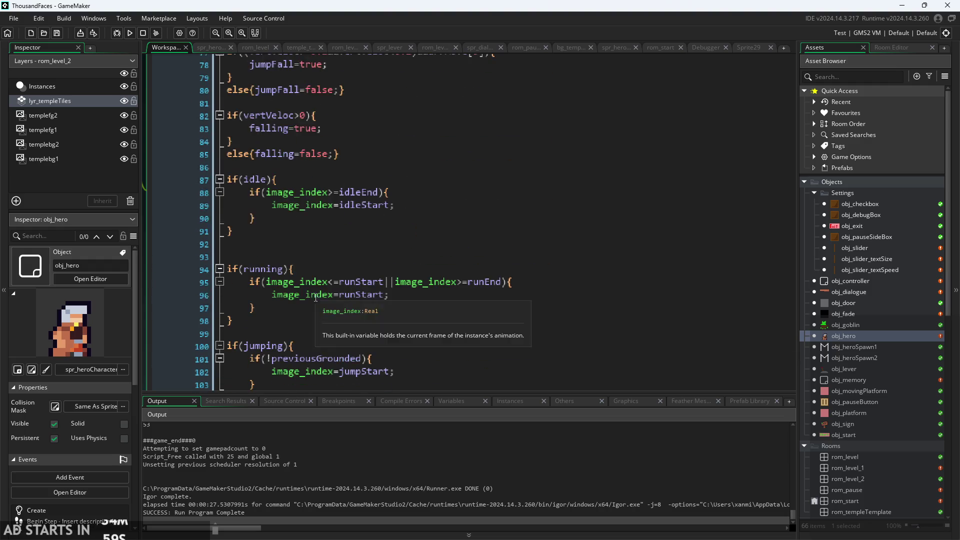
left_click(385, 156)
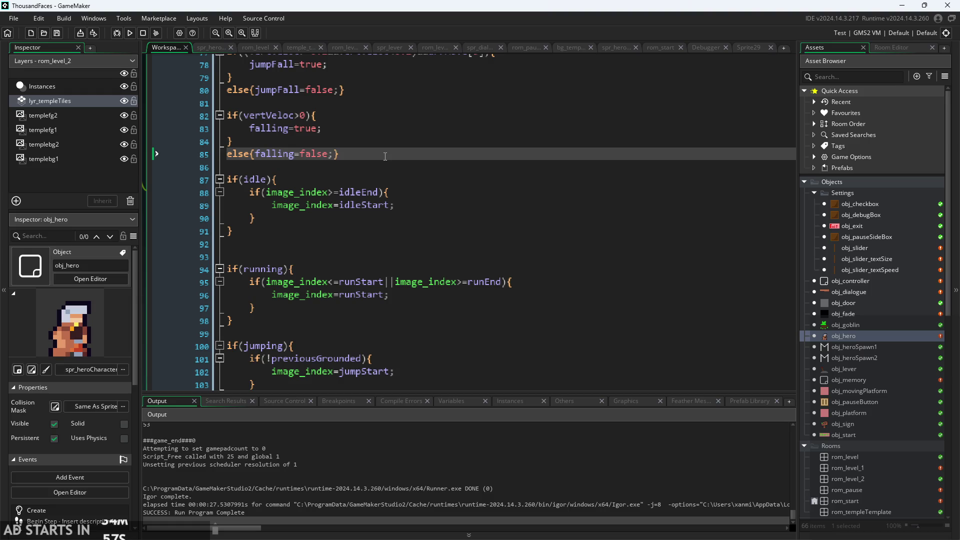
key("Return")
key("Return")
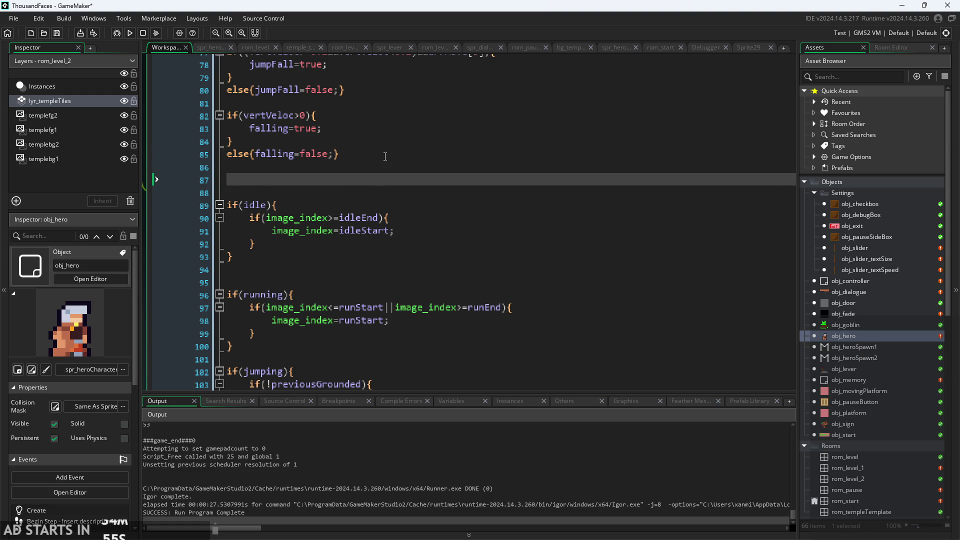
key("ctrl+v")
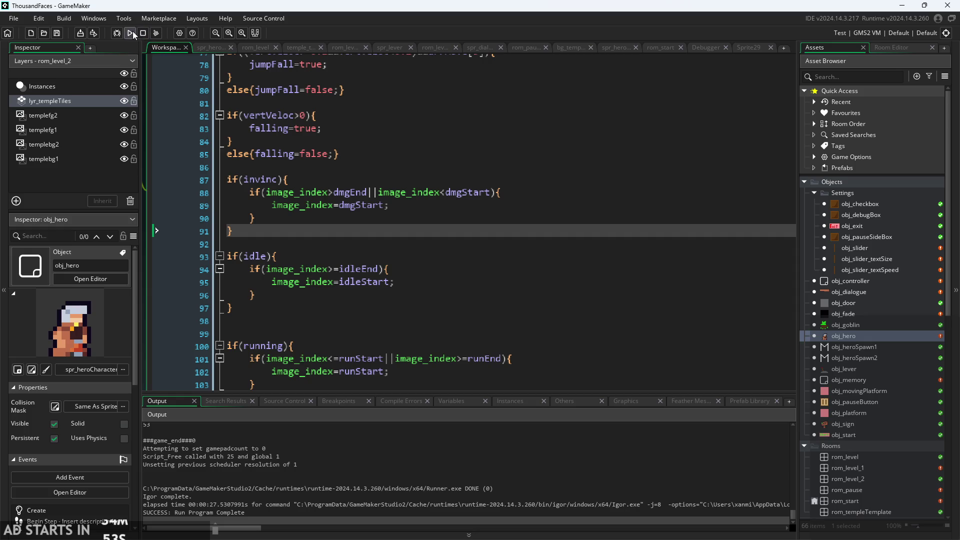
left_click(130, 32)
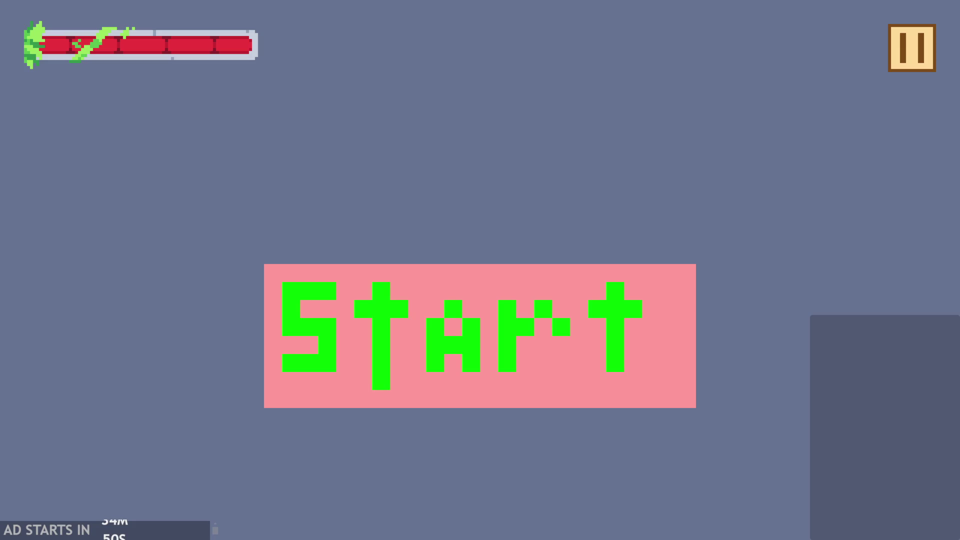
left_click(417, 362)
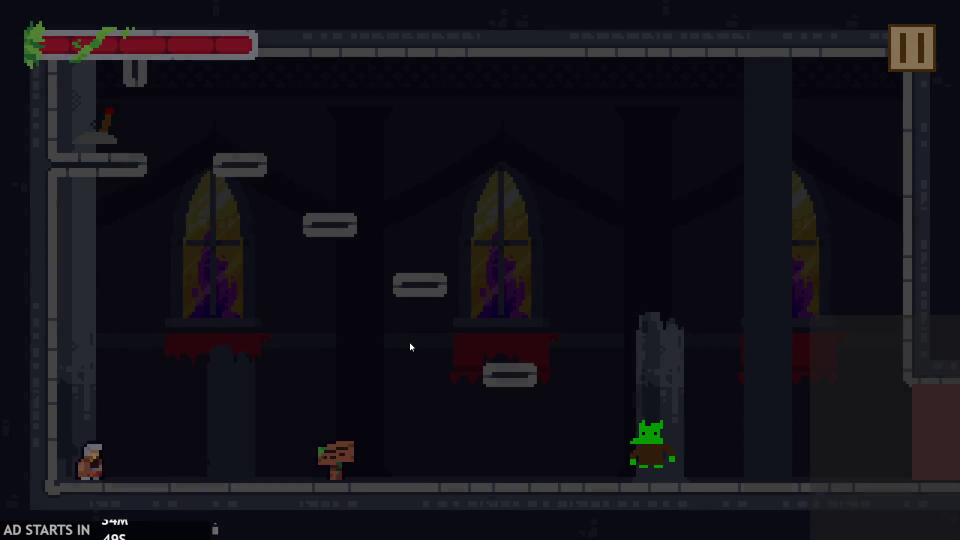
key("Right")
key("space")
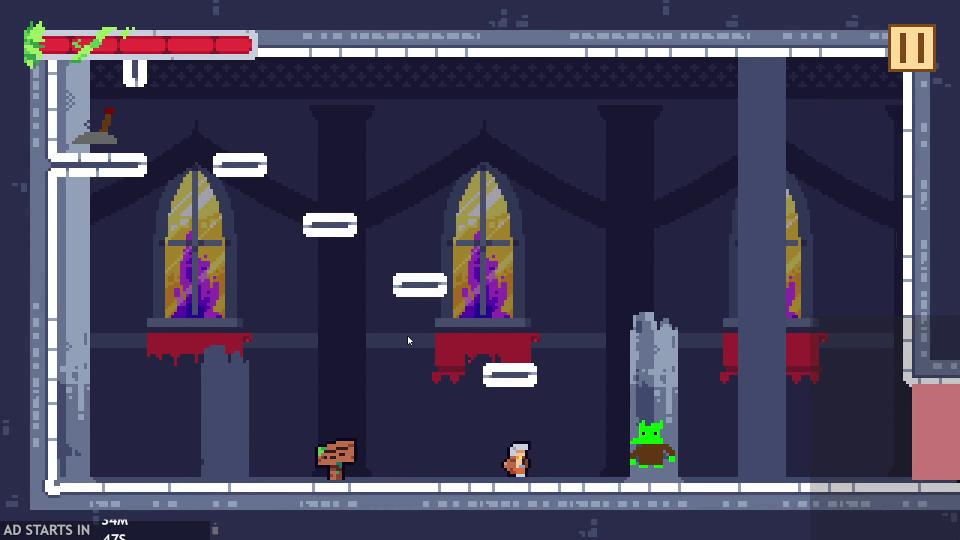
key("Right")
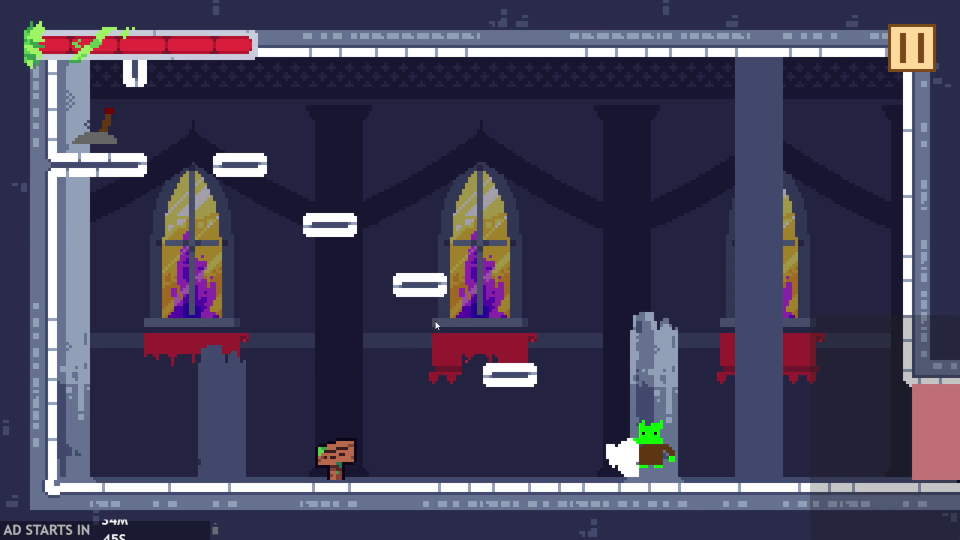
key("Escape")
left_click(192, 147)
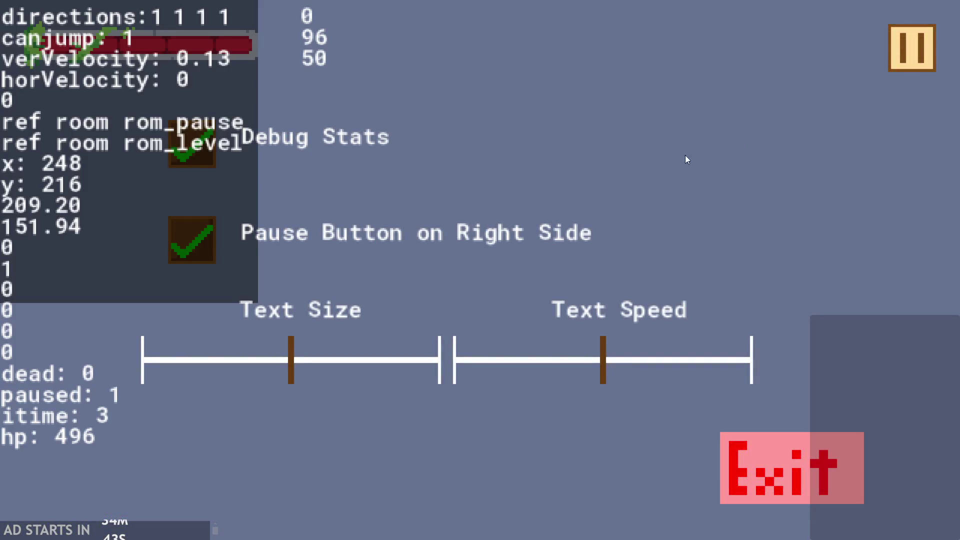
key("Escape")
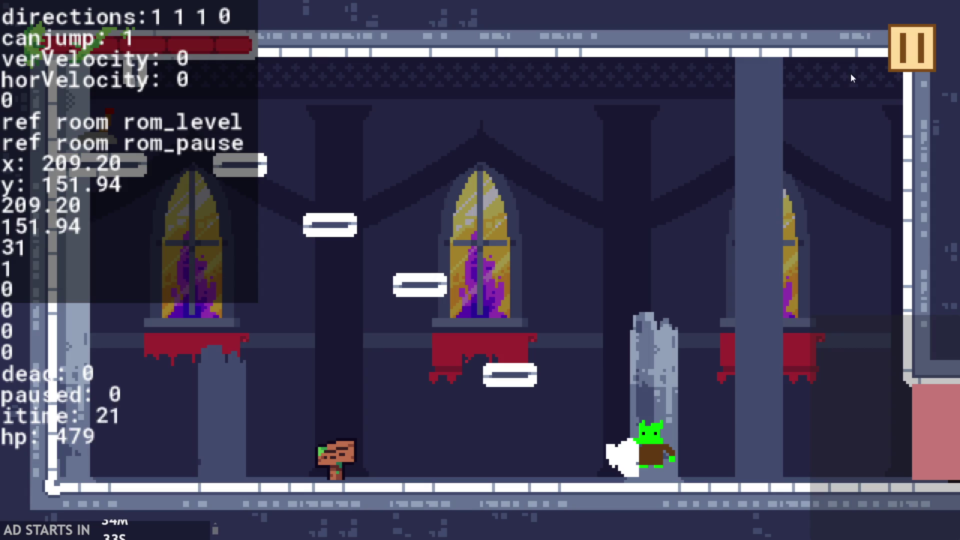
left_click(911, 47)
left_click(778, 472)
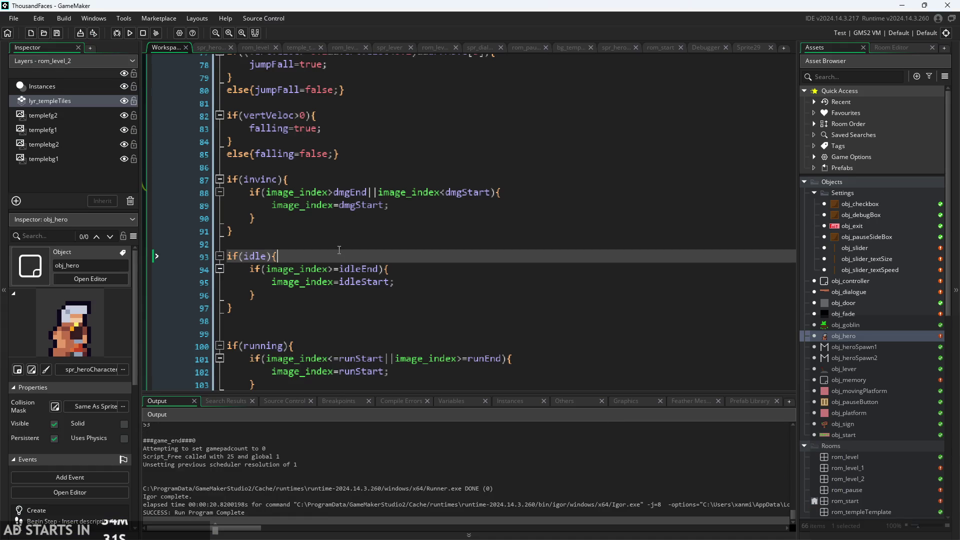
- Delete the pasted if(invinc) copy and its leftover blank line above if(idle)
scroll(319, 158, "down", 7)
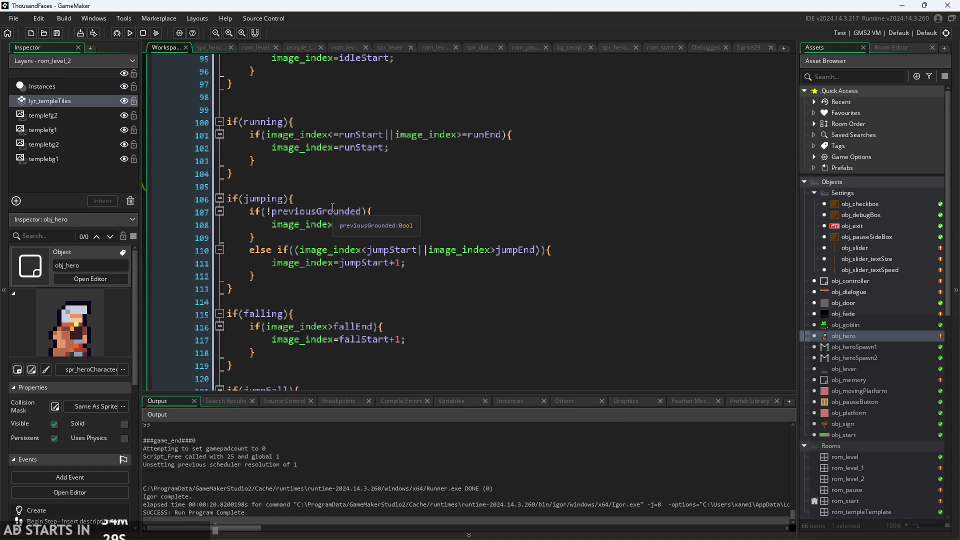
scroll(324, 160, "up", 5)
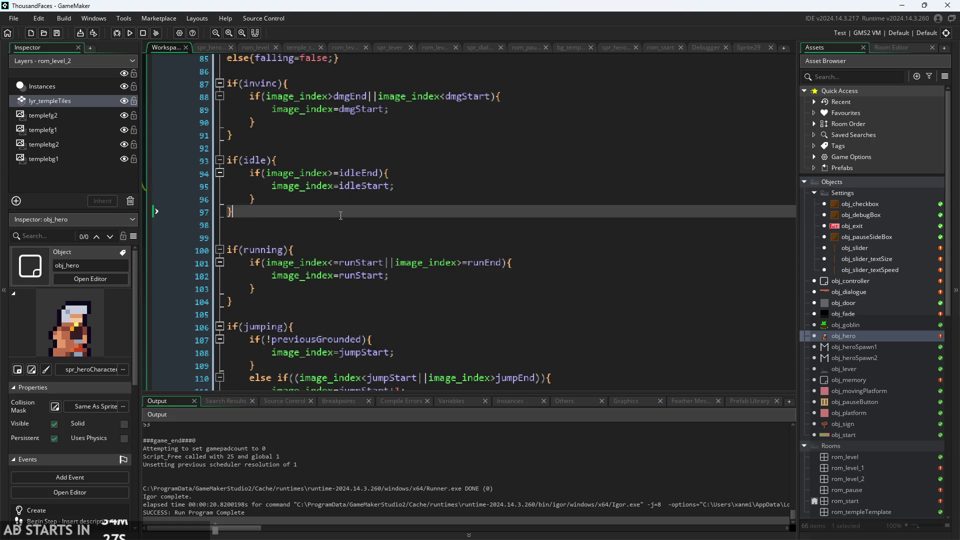
left_click(352, 185)
scroll(352, 186, "up", 5)
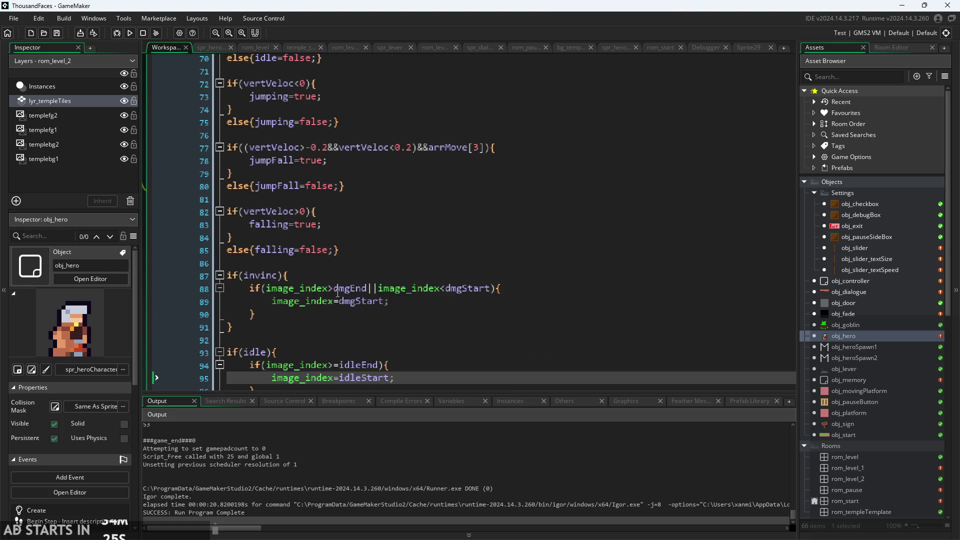
scroll(288, 277, "down", 1)
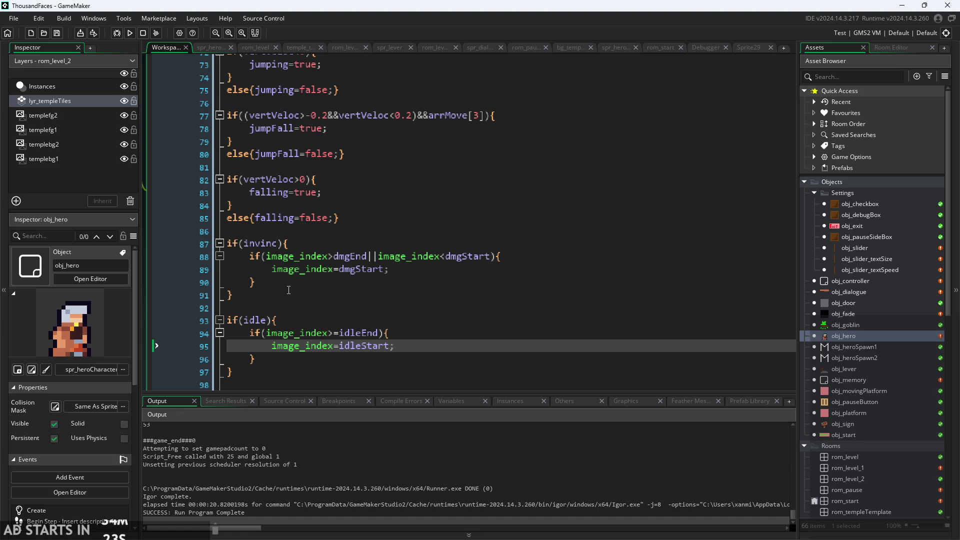
left_click_drag(288, 290, 214, 242)
key("Delete")
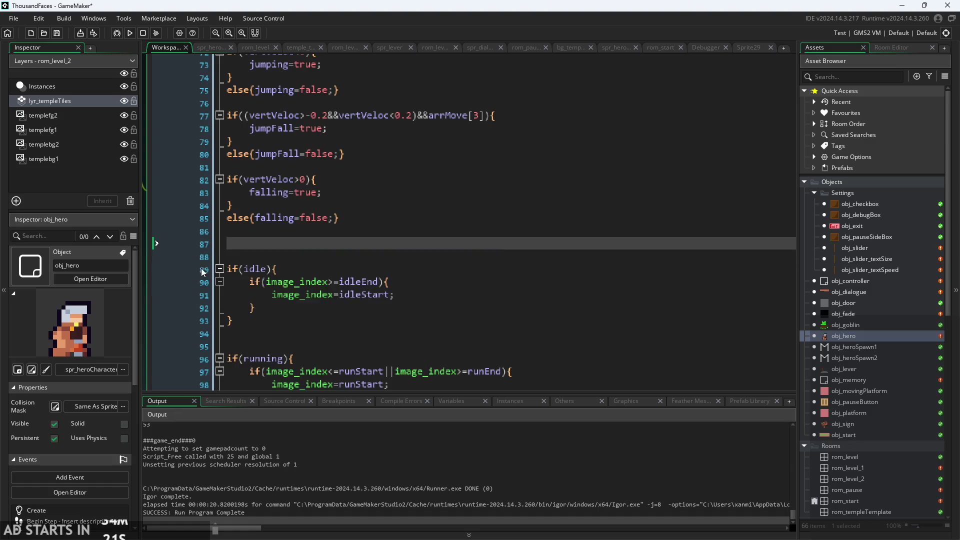
left_click(269, 256)
key("ctrl+l")
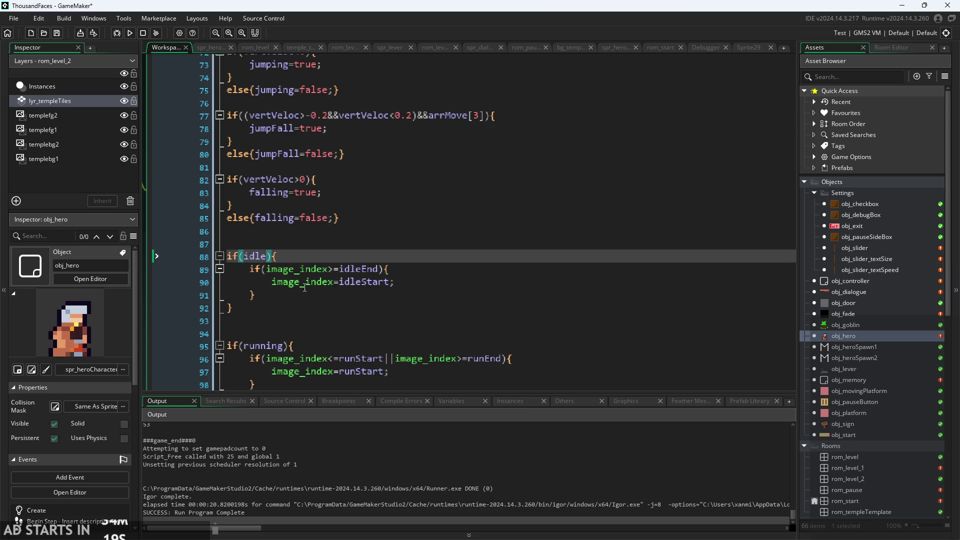
- Try adding &&!invinc to the idle condition, then remove it again
scroll(305, 288, "down", 12)
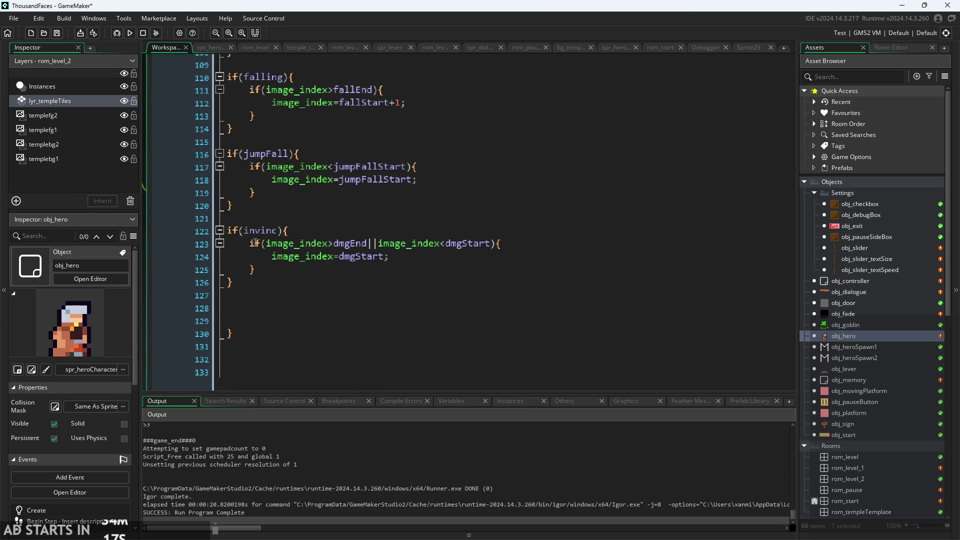
left_click(245, 231)
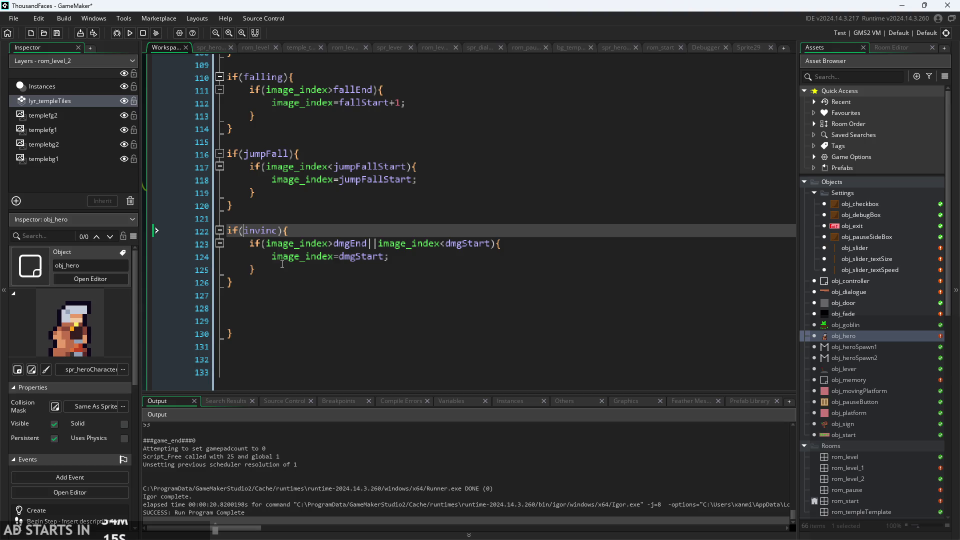
scroll(282, 264, "up", 13)
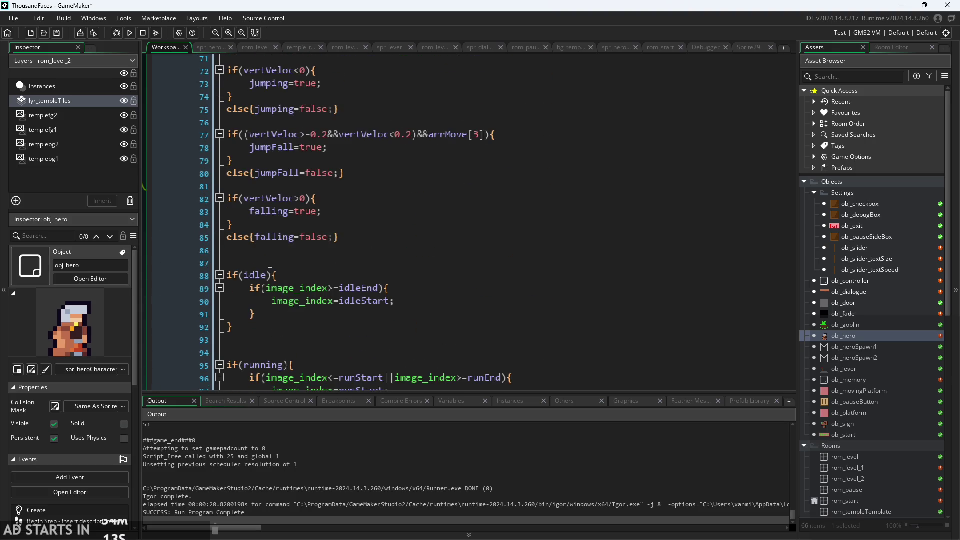
left_click(258, 276)
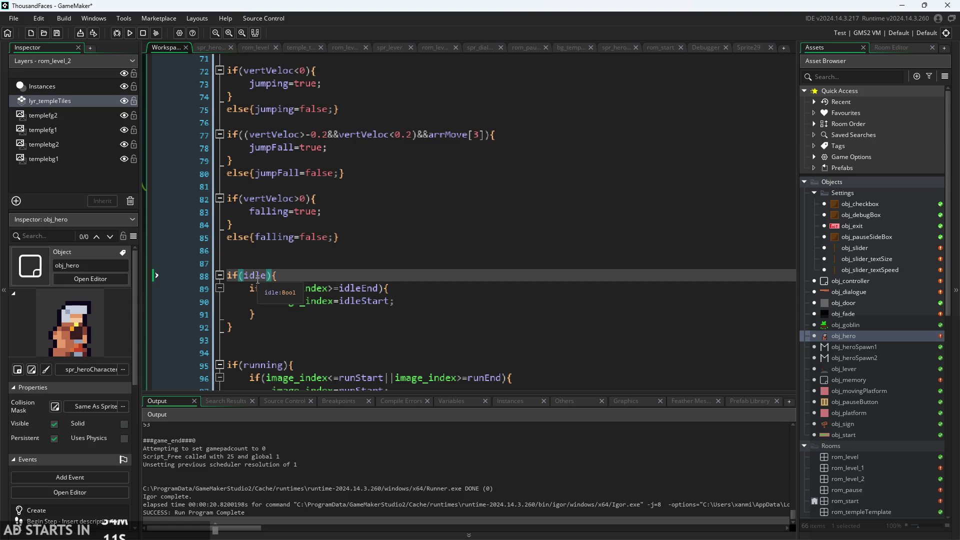
type("&&!n=")
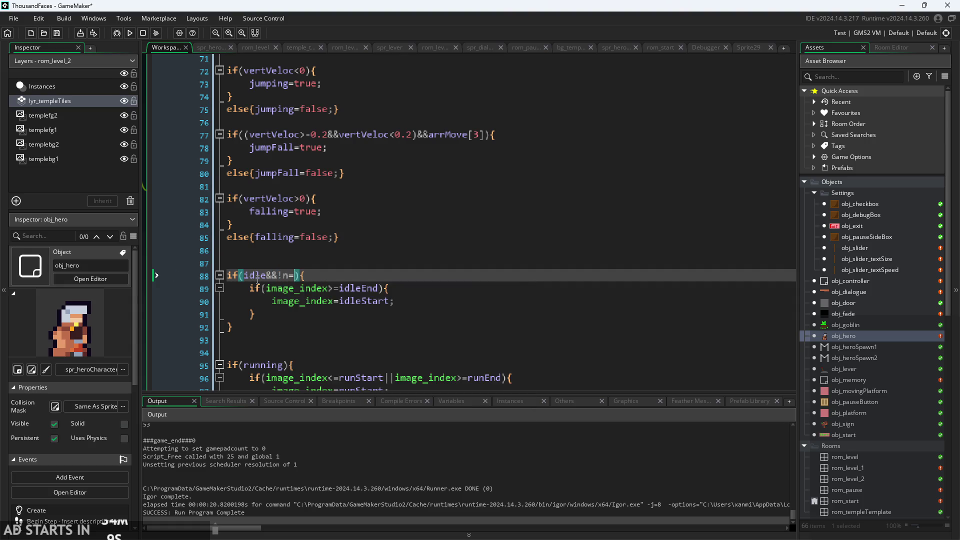
key("BackSpace")
key("BackSpace")
type("invinc")
left_click_drag(265, 275, 318, 275)
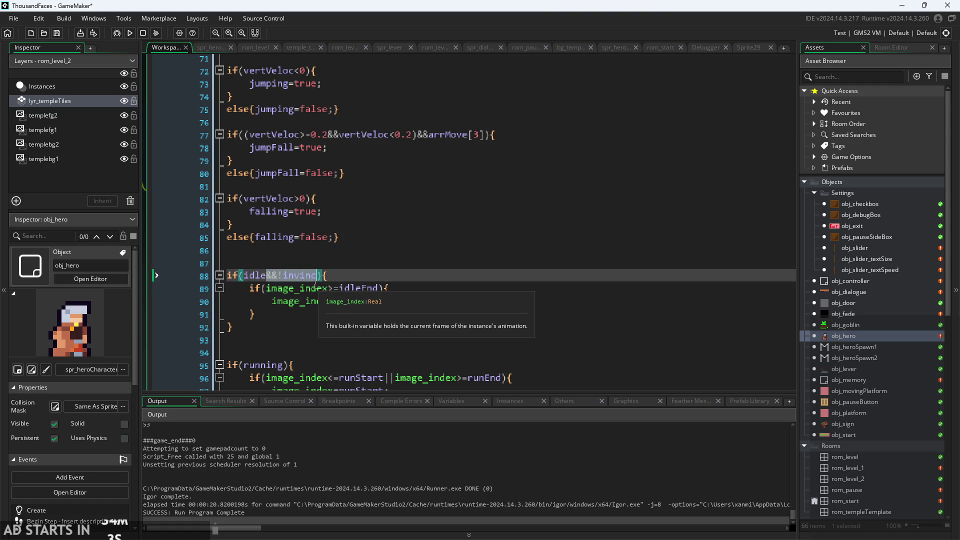
key("BackSpace")
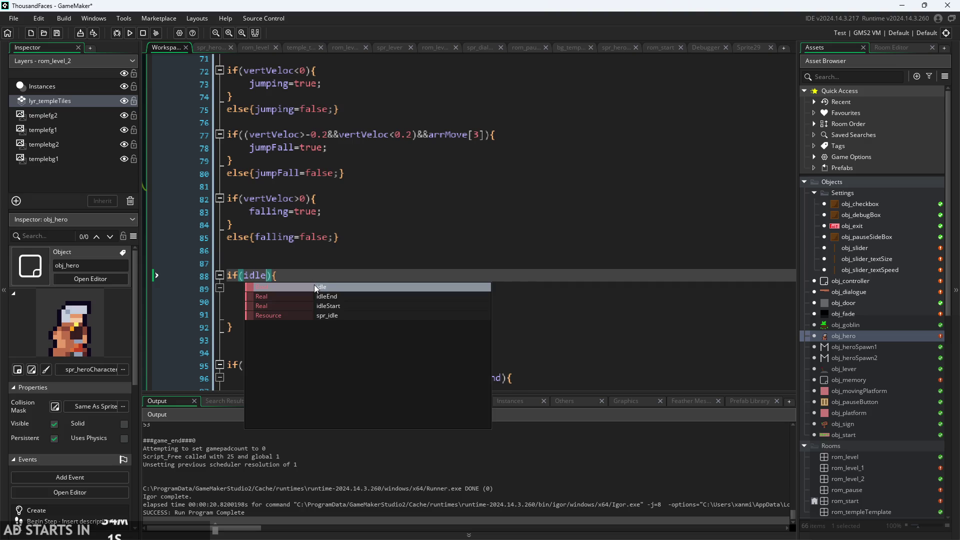
- Open if(!invinc){ above if(idle), close it before if(invinc), and run the game
left_click(339, 264)
type("if")
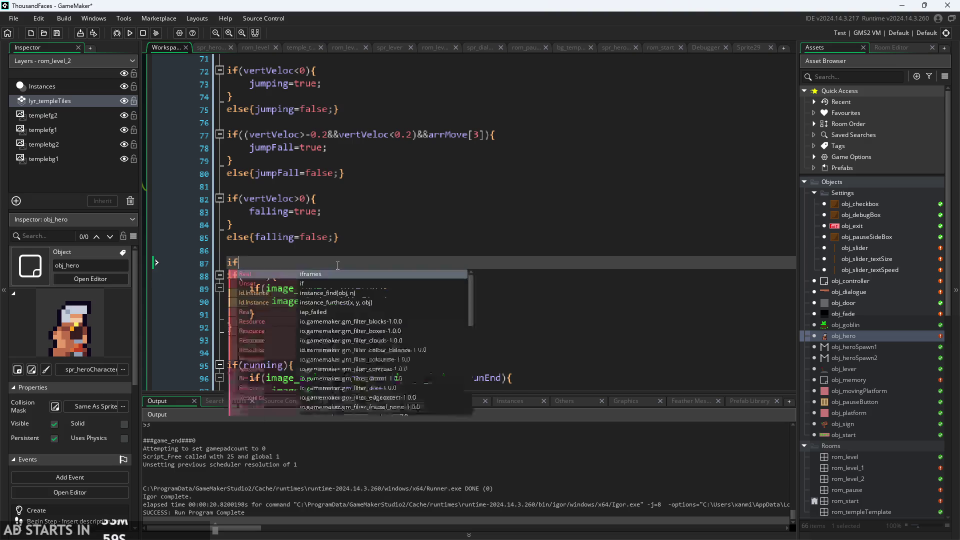
type("(!invinc")
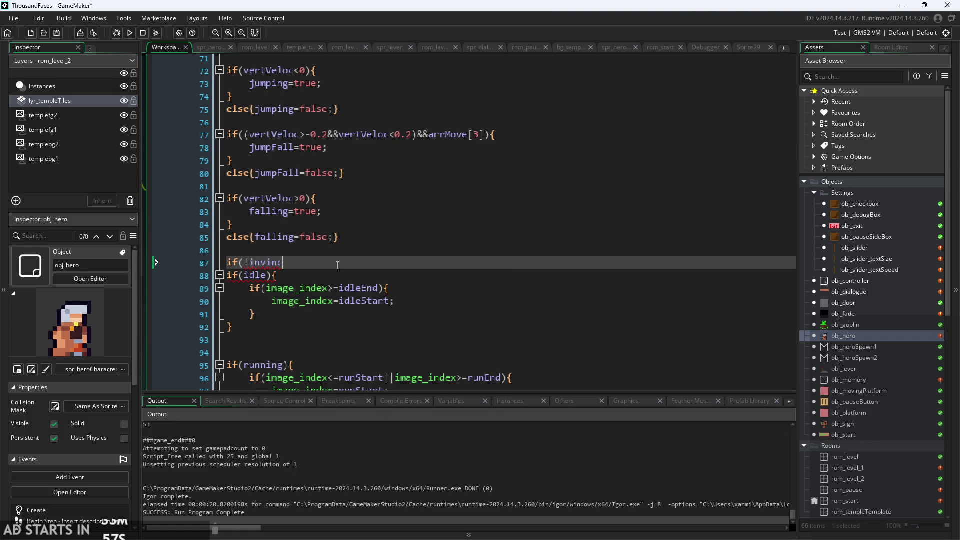
type("){")
scroll(300, 275, "down", 12)
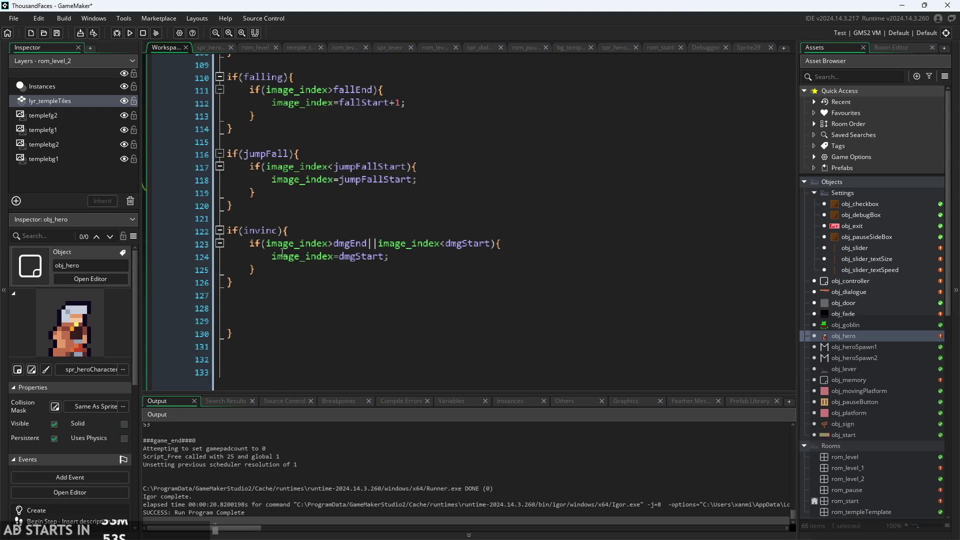
left_click(276, 214)
type("}")
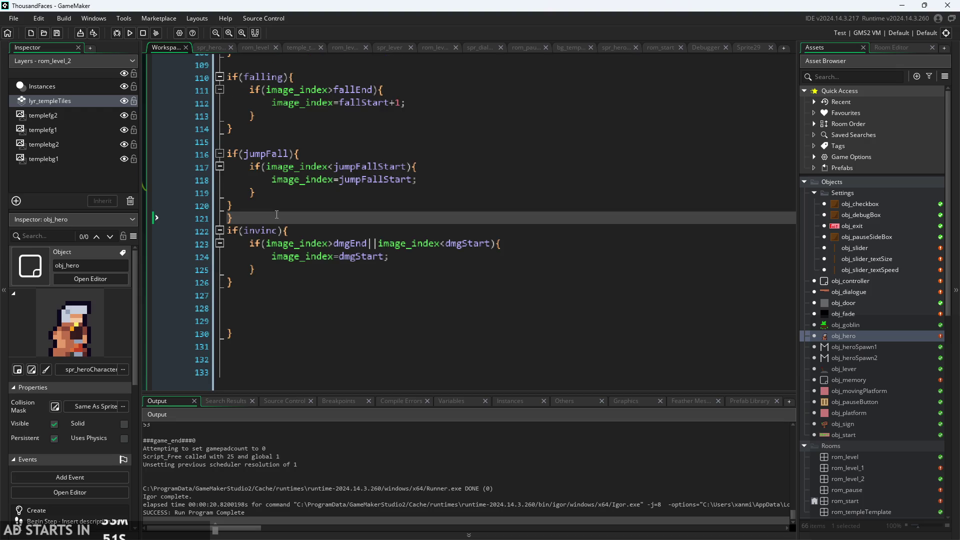
left_click(130, 33)
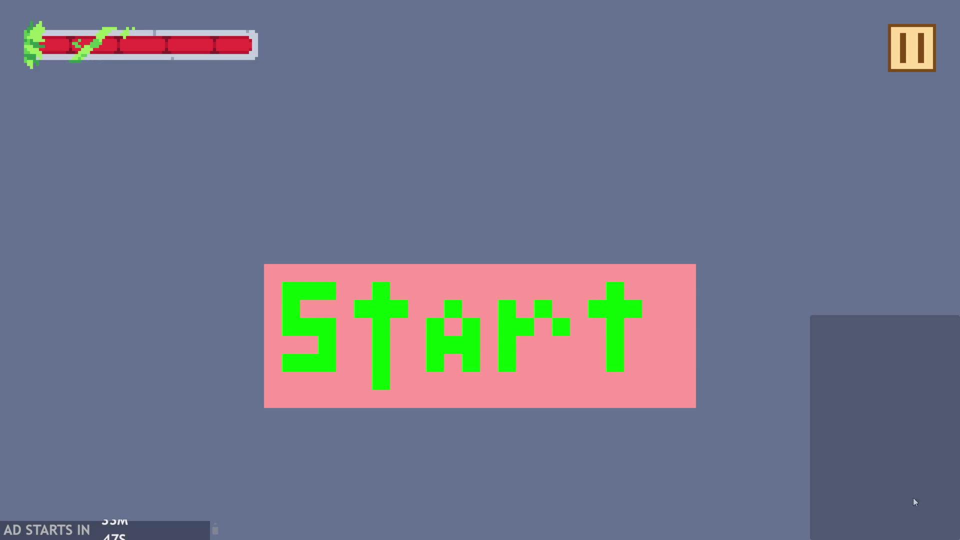
- Start the game and jump the hero onto the goblin and back
left_click(446, 320)
key("space")
key("Right")
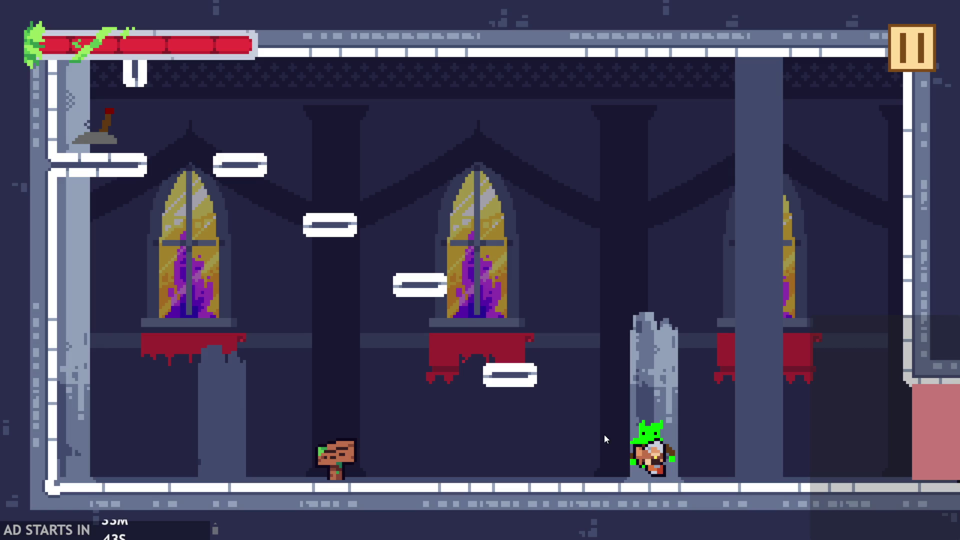
key("Left")
key("space")
key("Right")
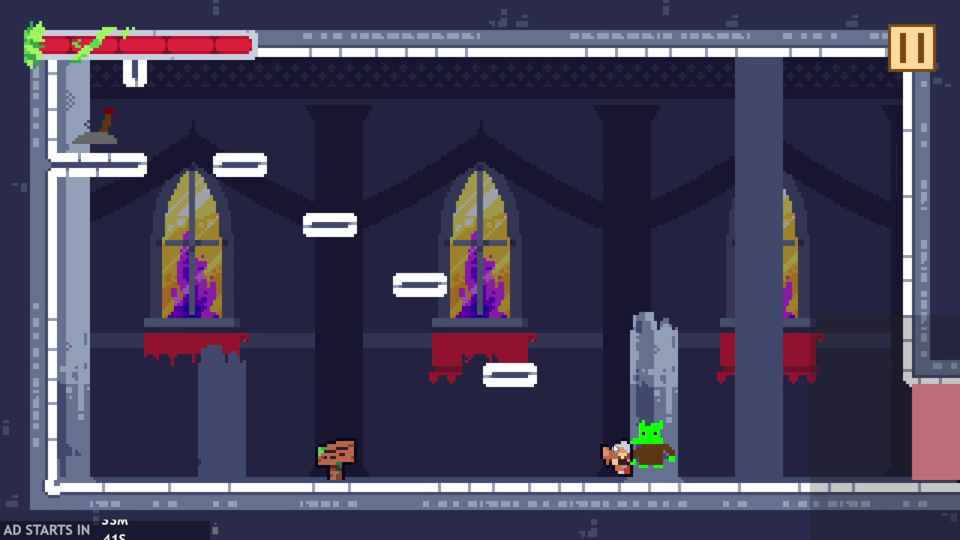
key("Left")
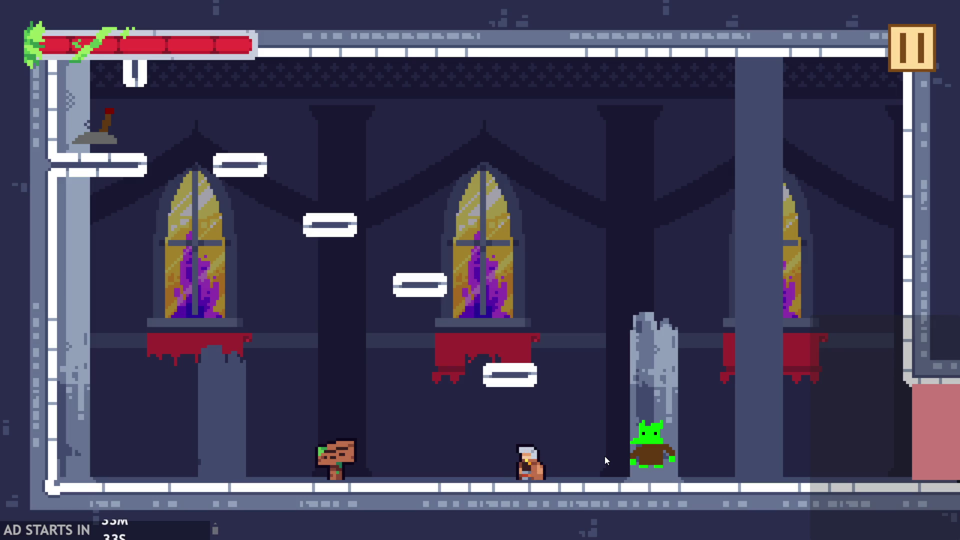
- Jump across the platforms onto the goblin to take damage, then pause
key("Left")
key("space")
key("Right")
key("Left")
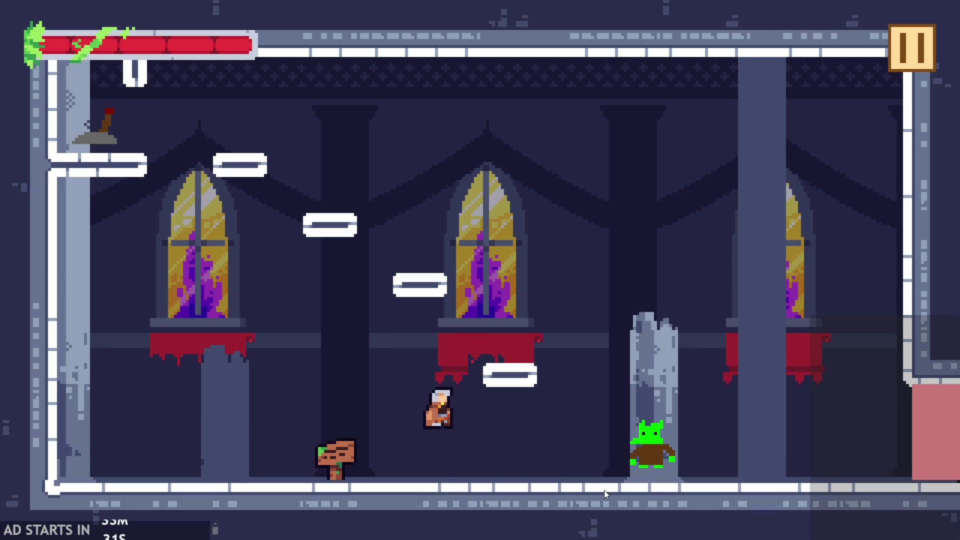
key("space")
key("Right")
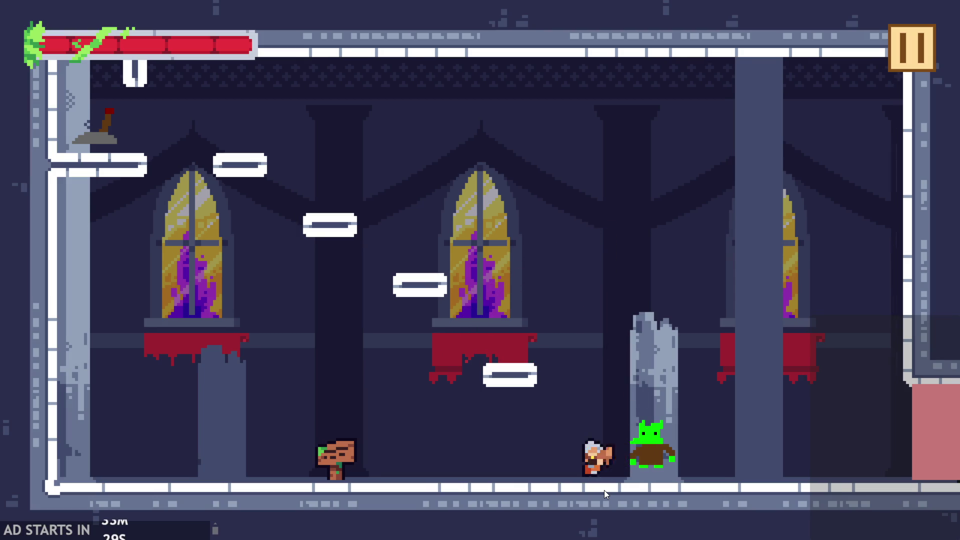
key("Left")
key("space")
key("Right")
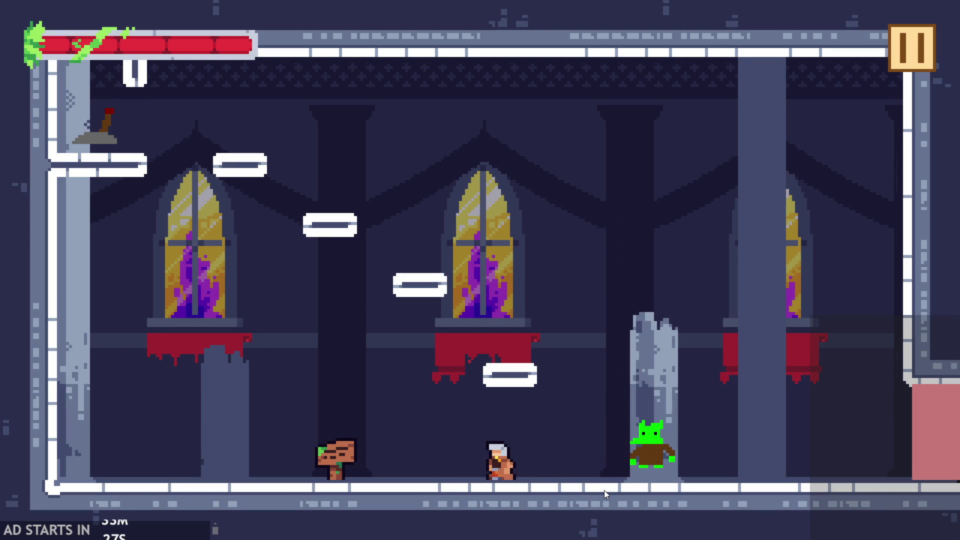
key("Right")
left_click(908, 56)
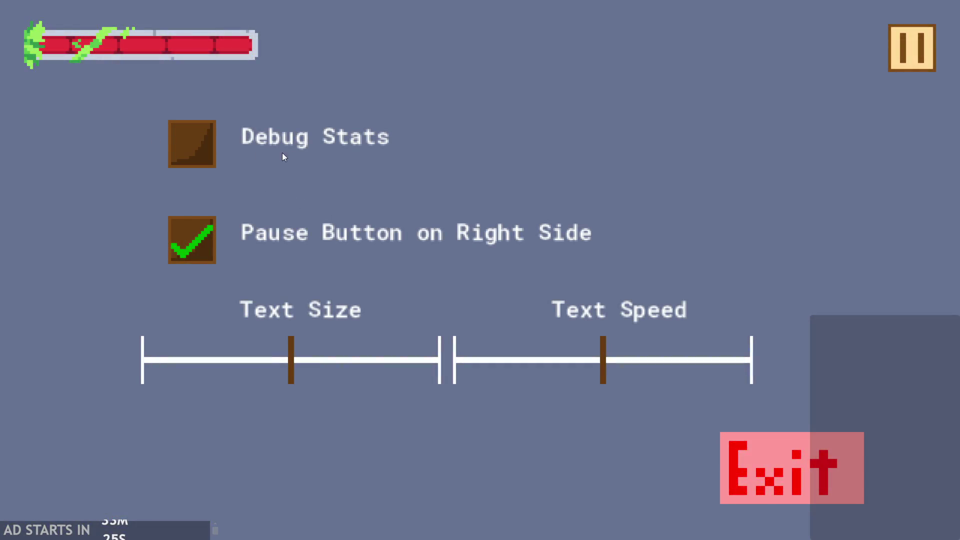
- Enable Debug Stats, resume, and walk the hero into the goblin
left_click(283, 152)
left_click(930, 53)
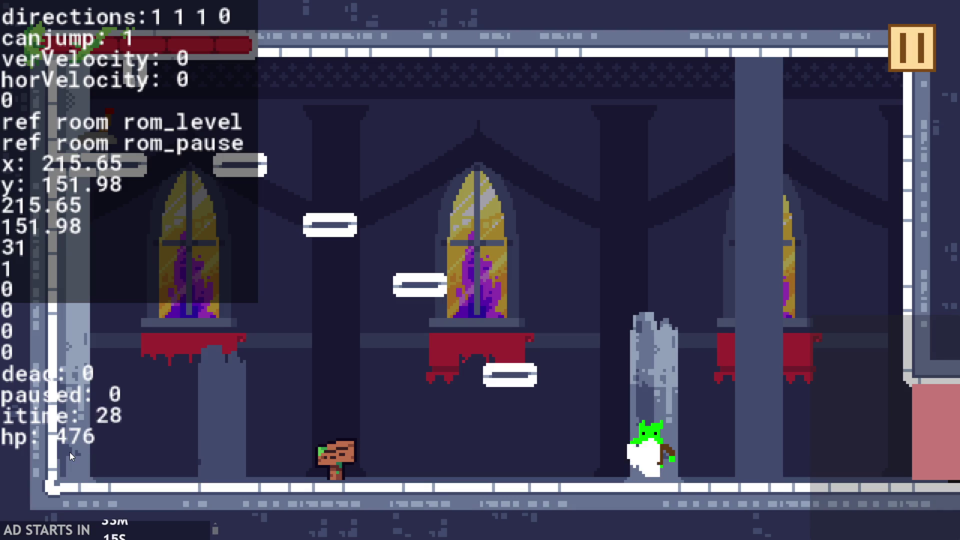
key("Left")
key("Right")
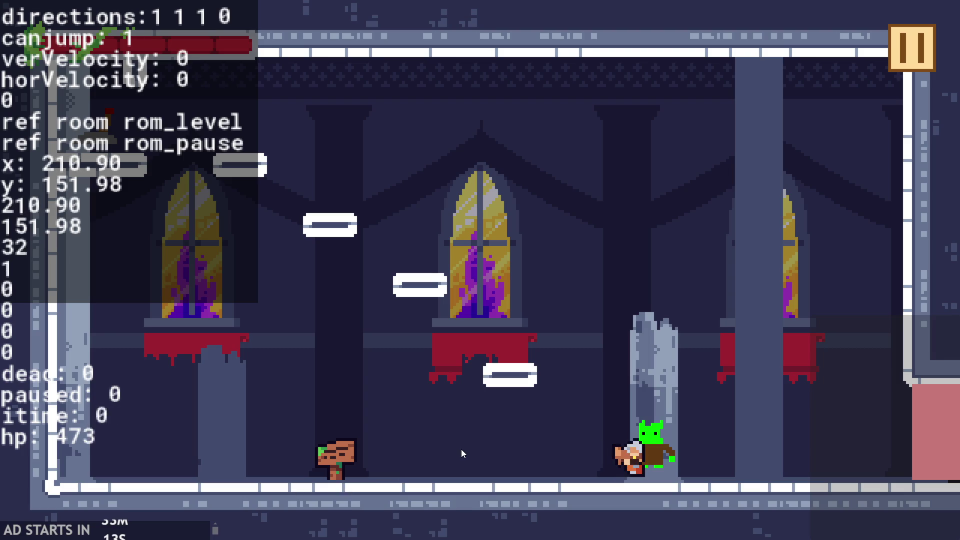
key("Left")
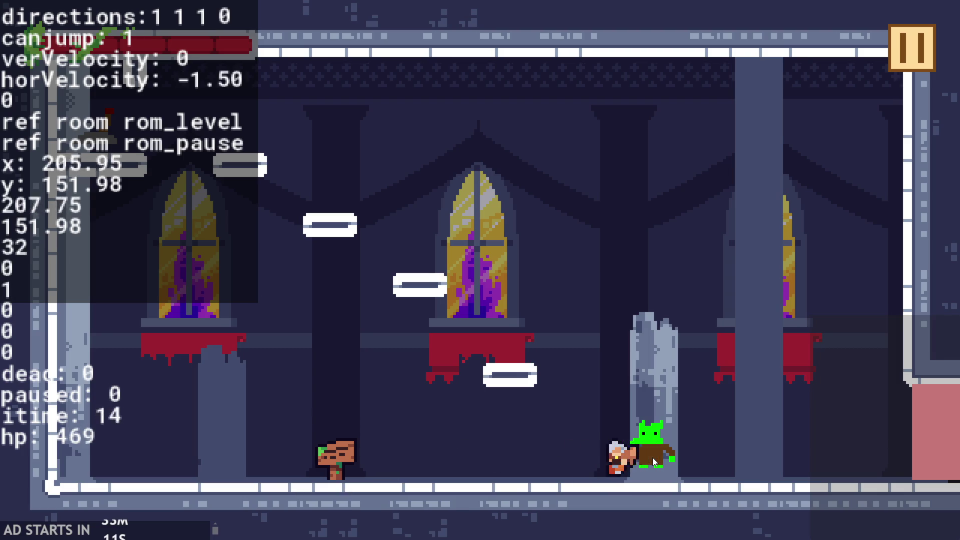
key("Right")
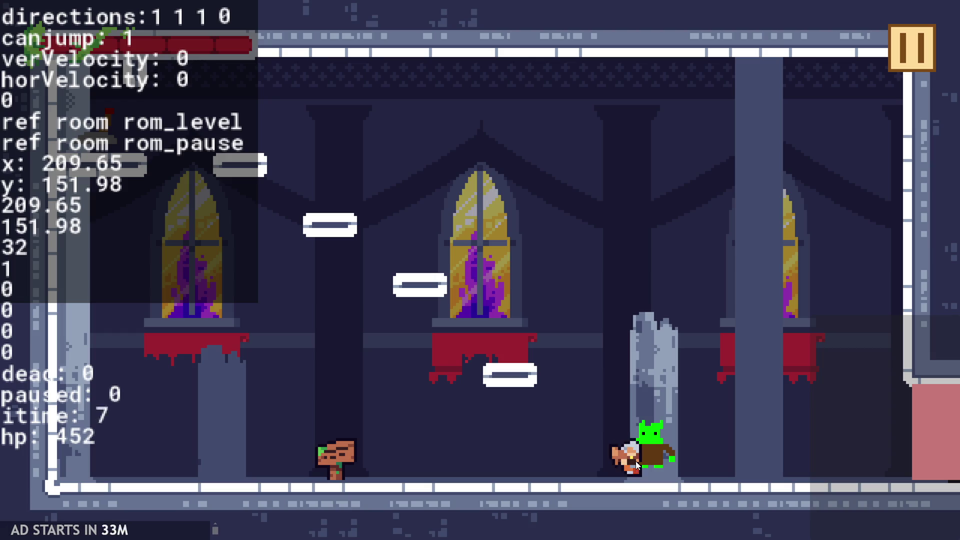
- Keep pushing into the goblin for more hits, then pause and exit the game
key("Left")
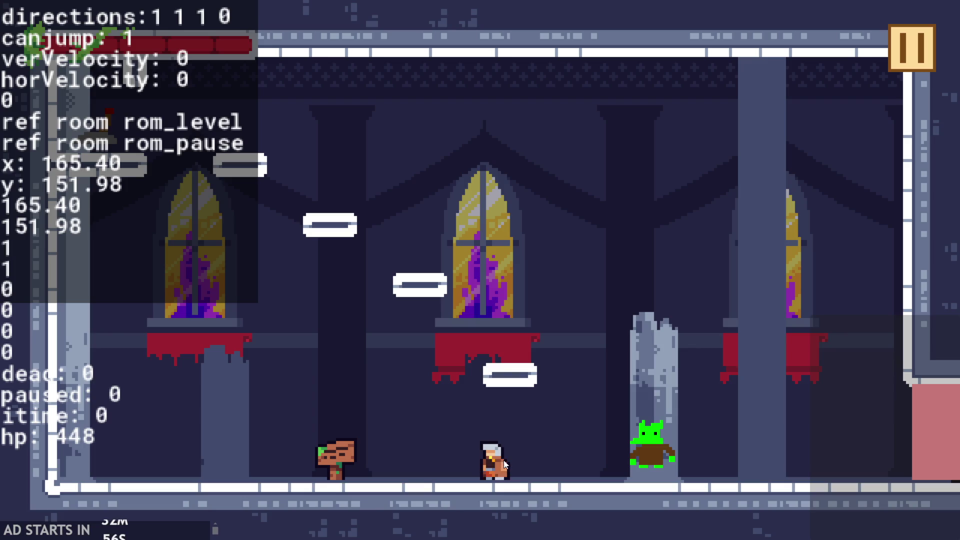
key("Right")
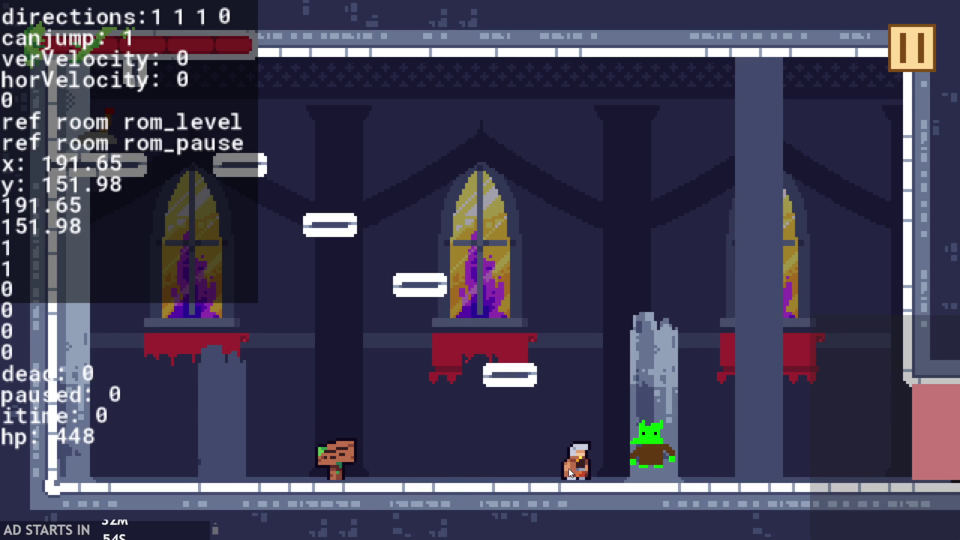
key("Right")
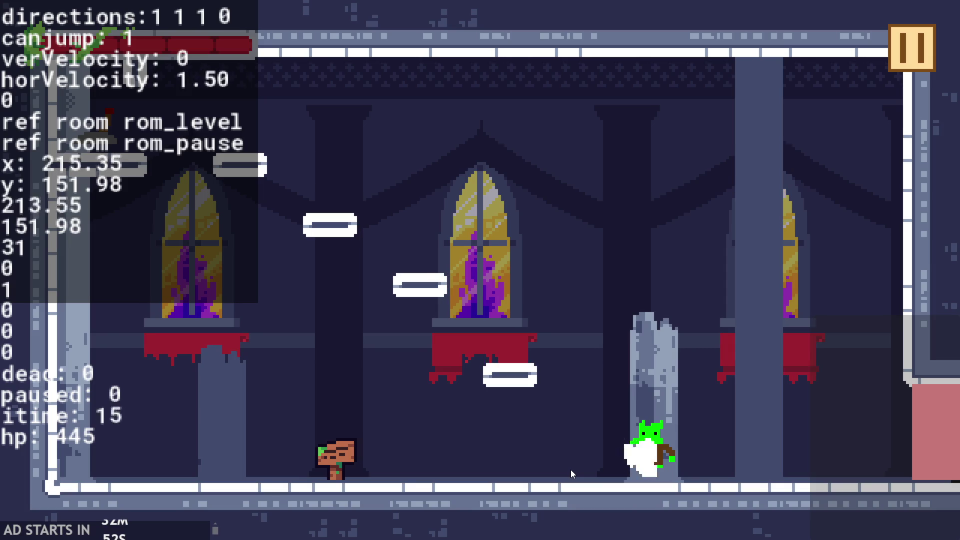
key("Right")
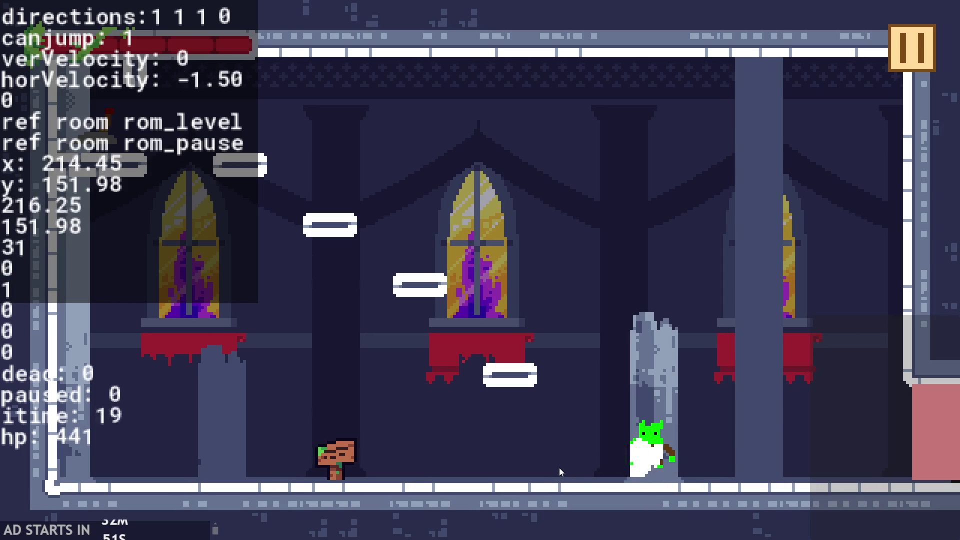
key("Right")
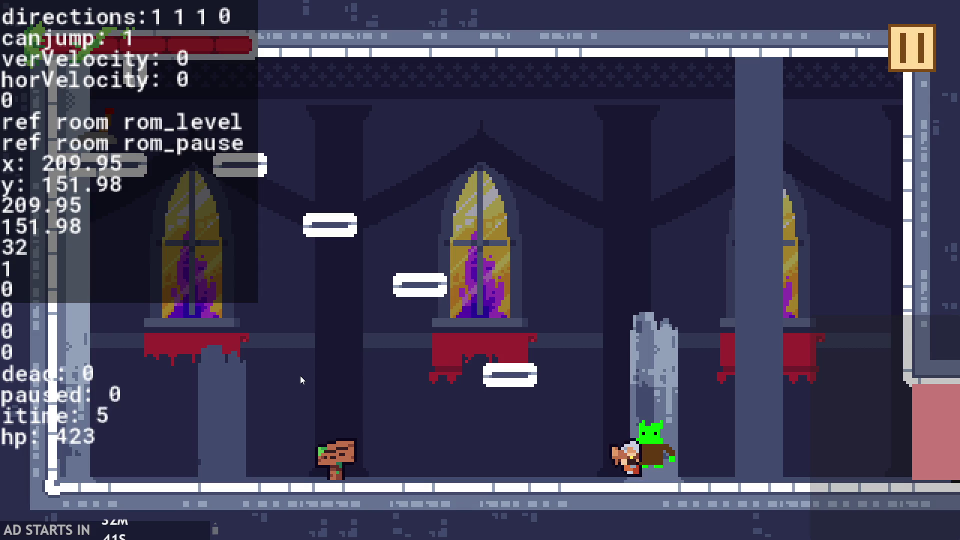
key("Left")
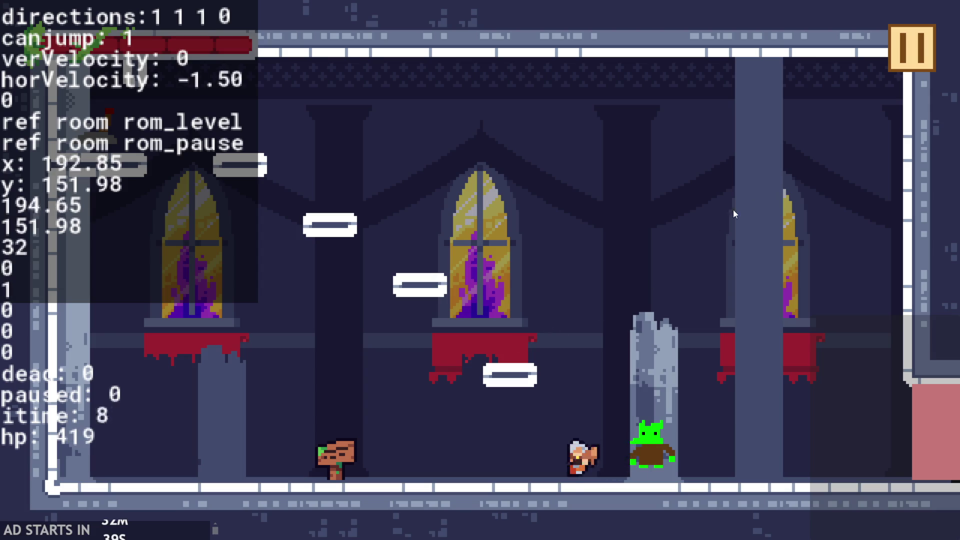
left_click(896, 51)
left_click(755, 480)
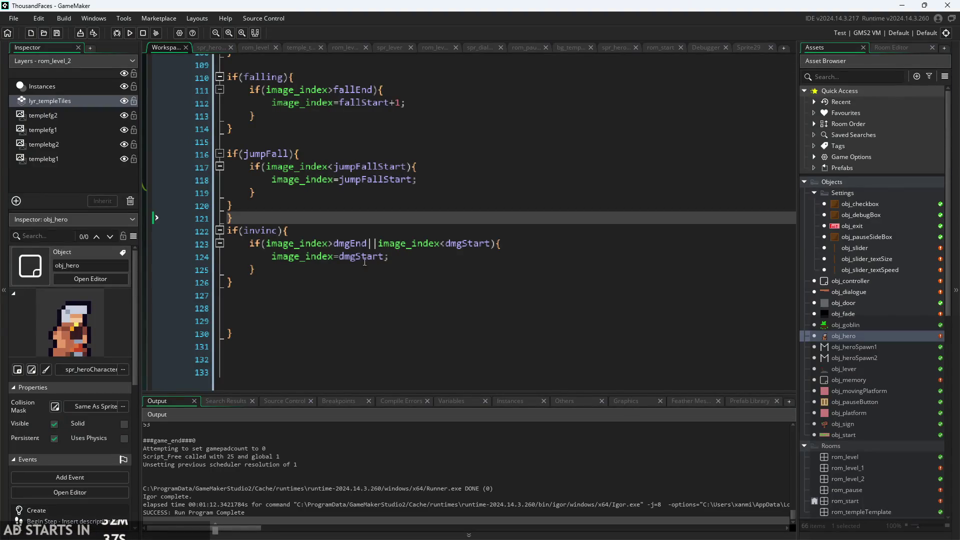
- Delete image_index>dmgEnd|| from line 123, leaving only the image_index<dmgStart check
left_click(255, 280)
left_click(253, 269)
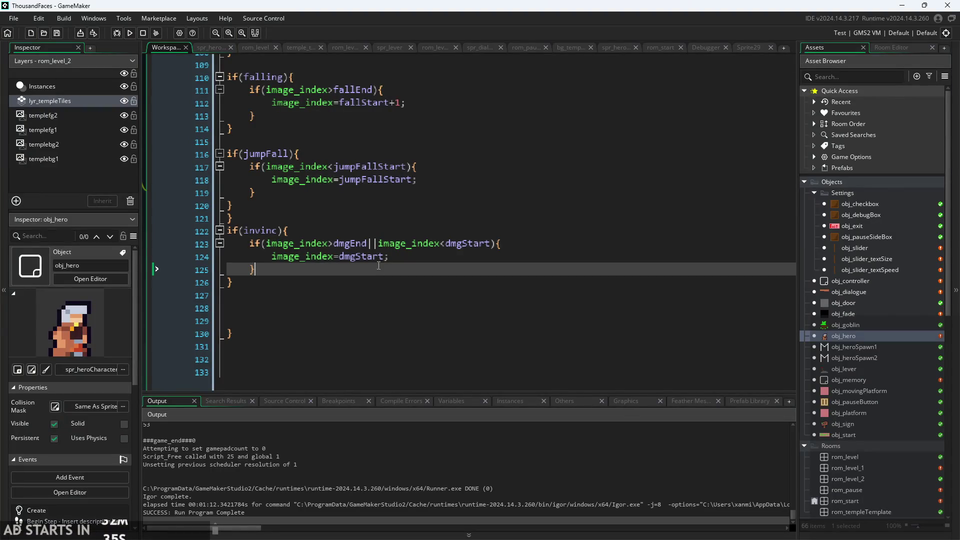
left_click(422, 251)
left_click(501, 236)
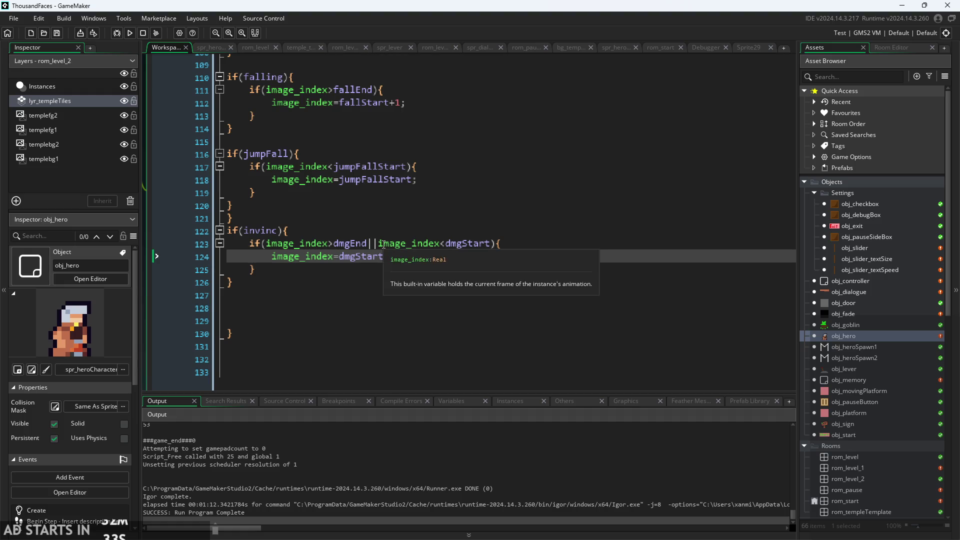
left_click_drag(378, 244, 296, 251)
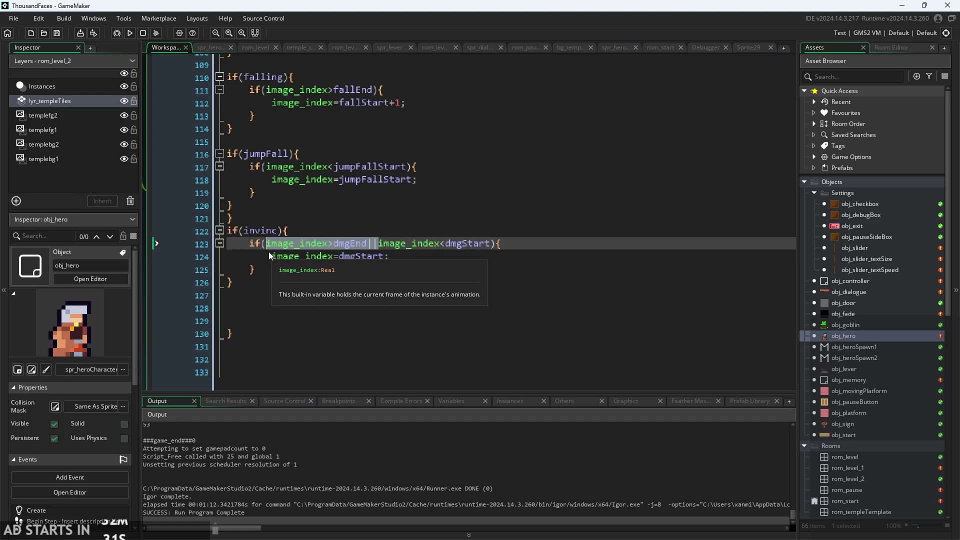
left_click(417, 258)
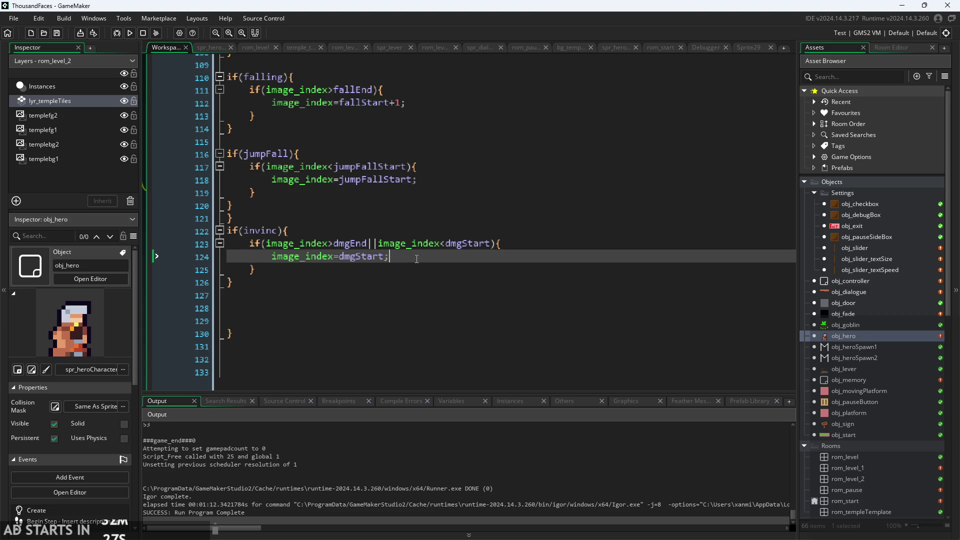
left_click_drag(378, 244, 270, 251)
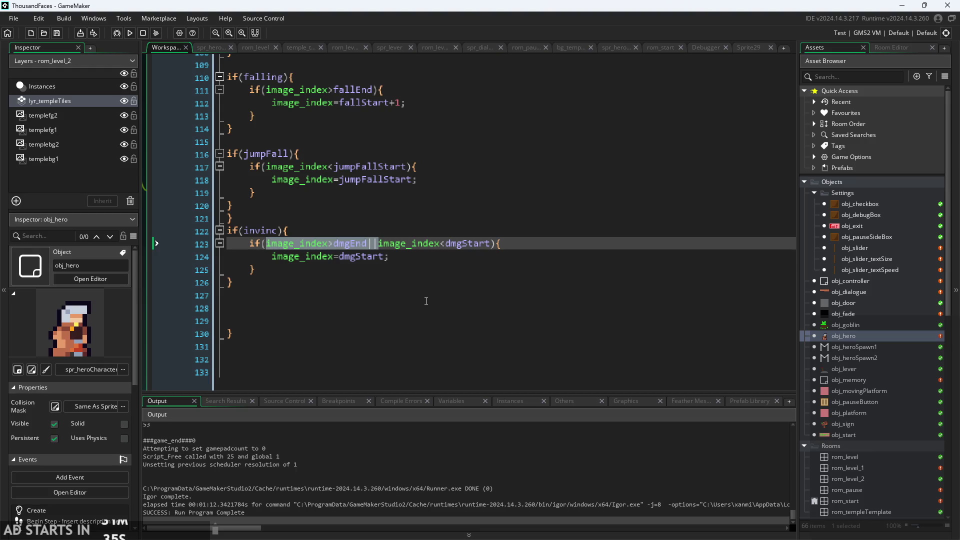
key("BackSpace")
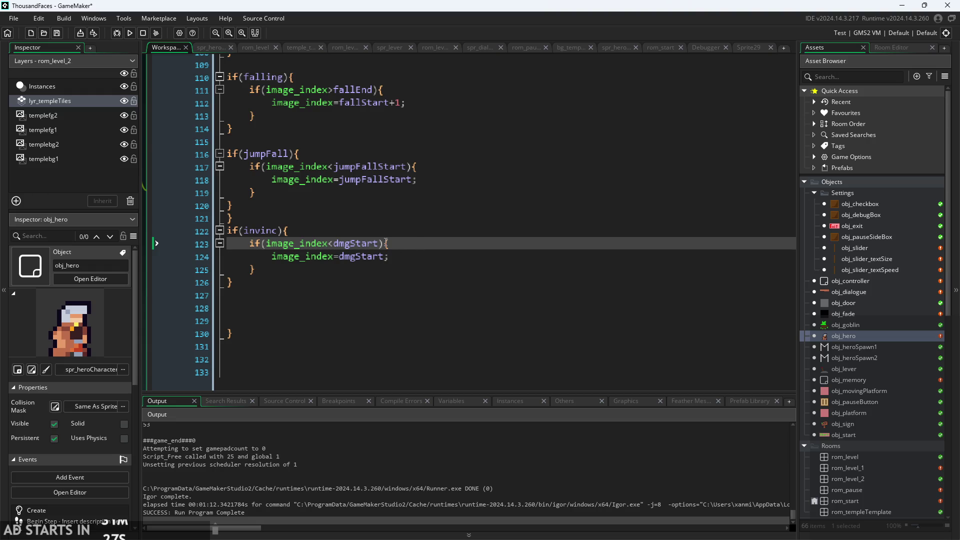
left_click(406, 270)
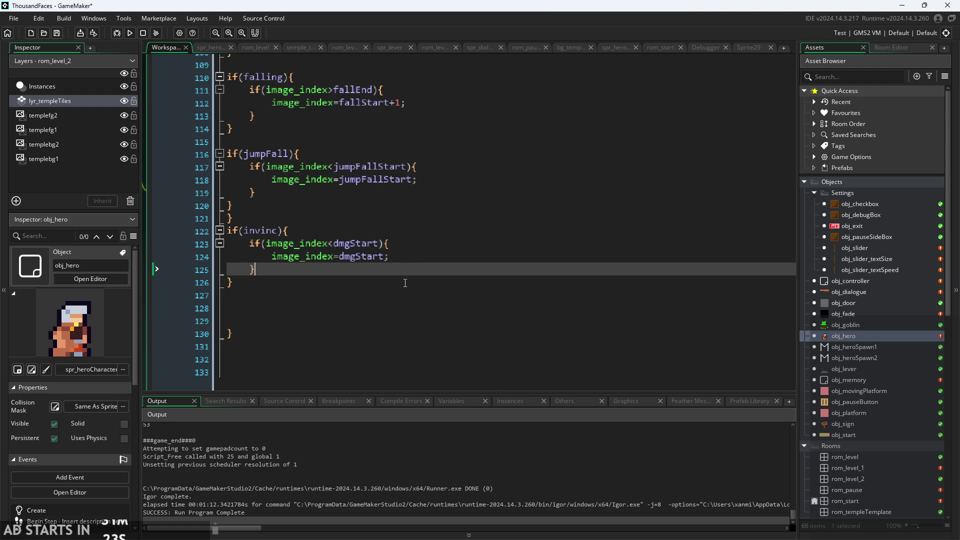
left_click(400, 255)
left_click(402, 244)
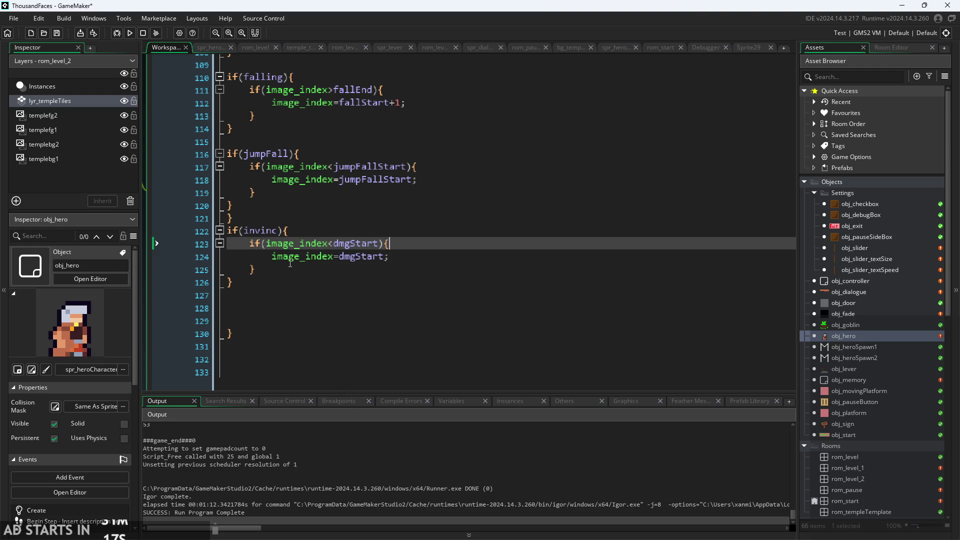
scroll(290, 263, "up", 2)
left_click(294, 284)
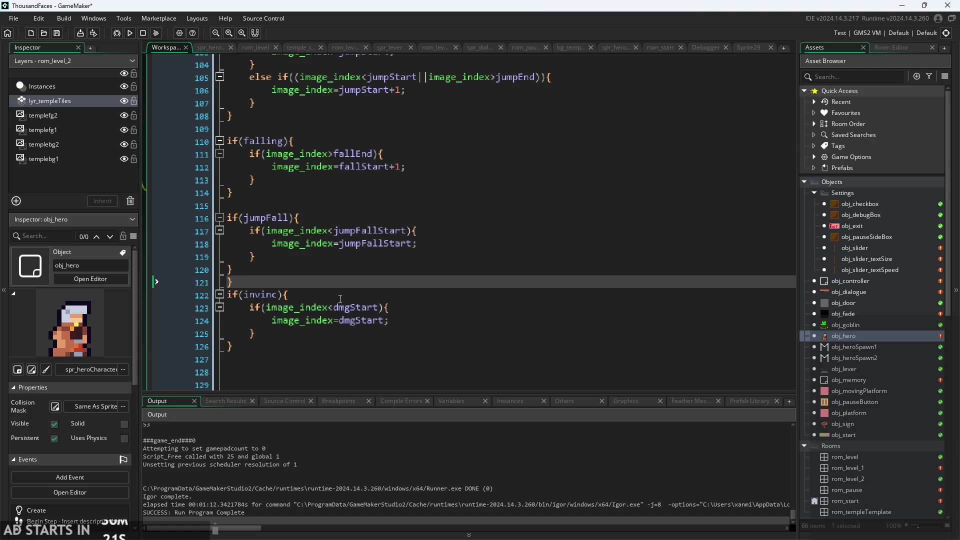
- Review End Step lines 118–123 around the if(invinc) damage-animation check
left_click(340, 299)
left_click(337, 275)
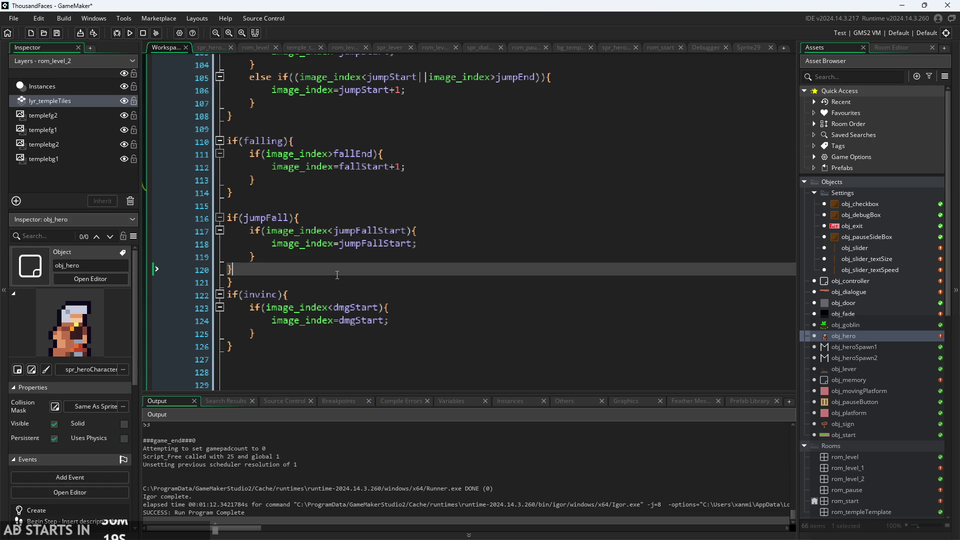
left_click(336, 290)
left_click(333, 296)
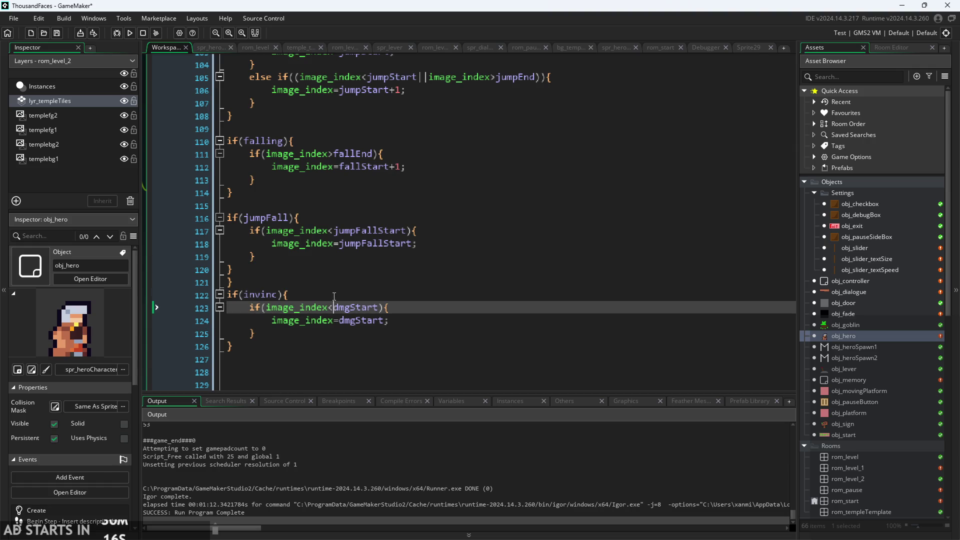
left_click(333, 283)
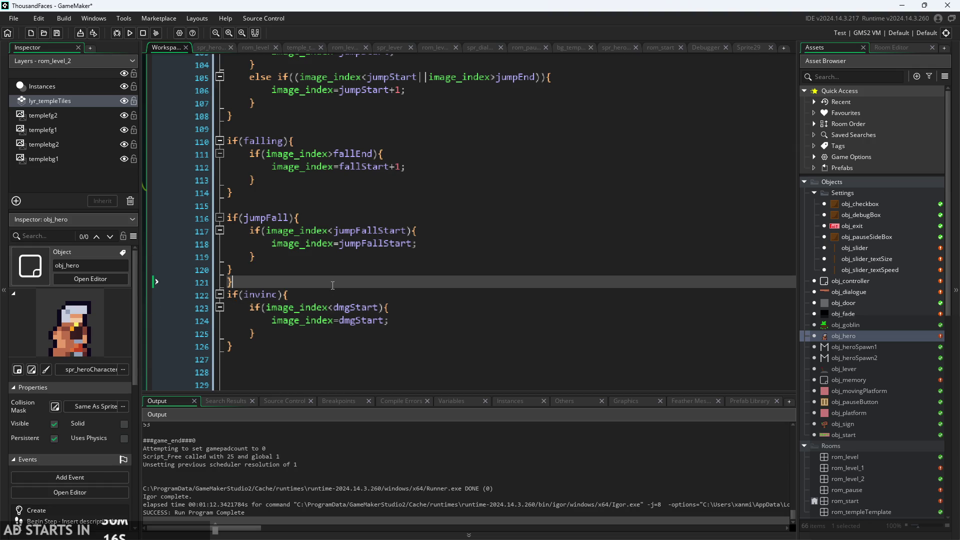
left_click(341, 244)
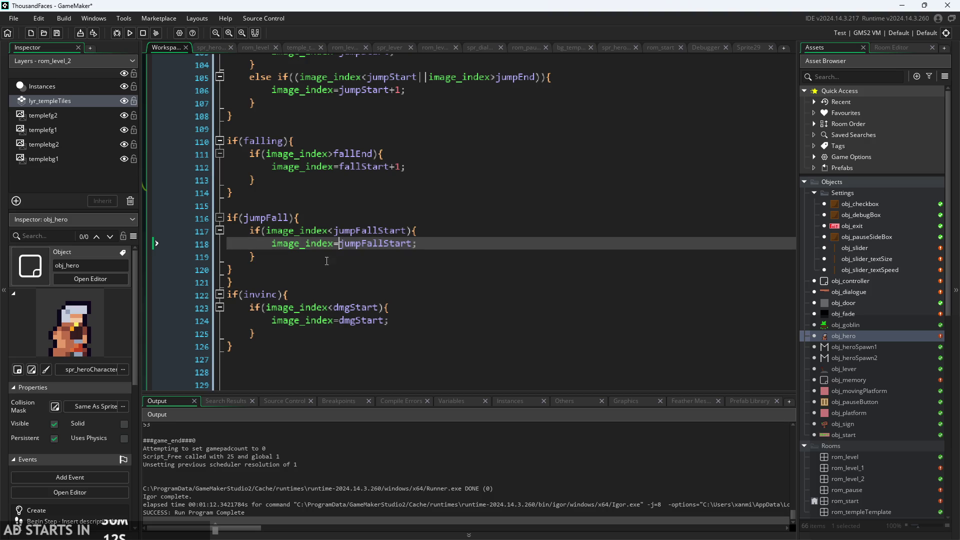
left_click(326, 270)
left_click(323, 294)
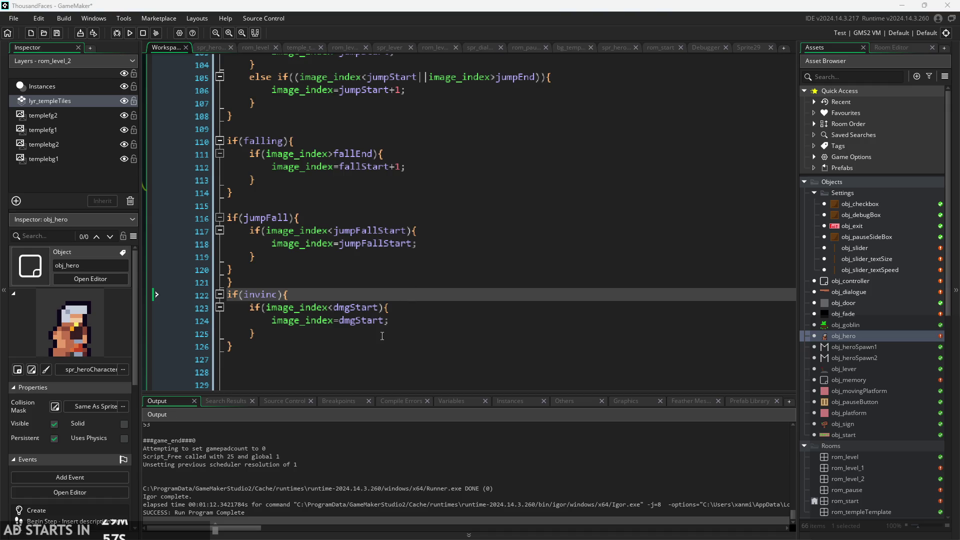
left_click(261, 311)
left_click(256, 296)
- Inspect the image_index=dmgStart statement, then show the Create event setting dmgStart=31, iframes=30, itime=0, invinc=false
left_click(418, 327)
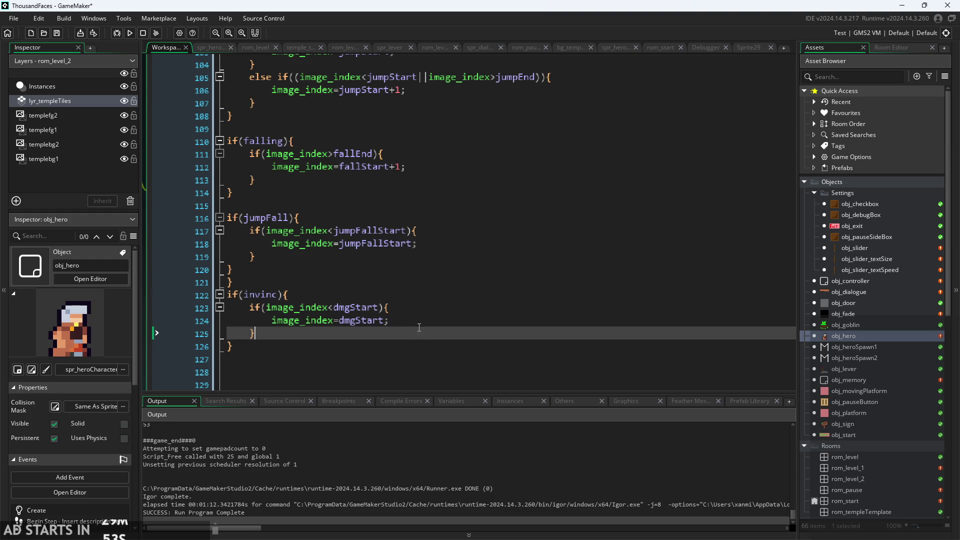
left_click_drag(272, 321, 386, 323)
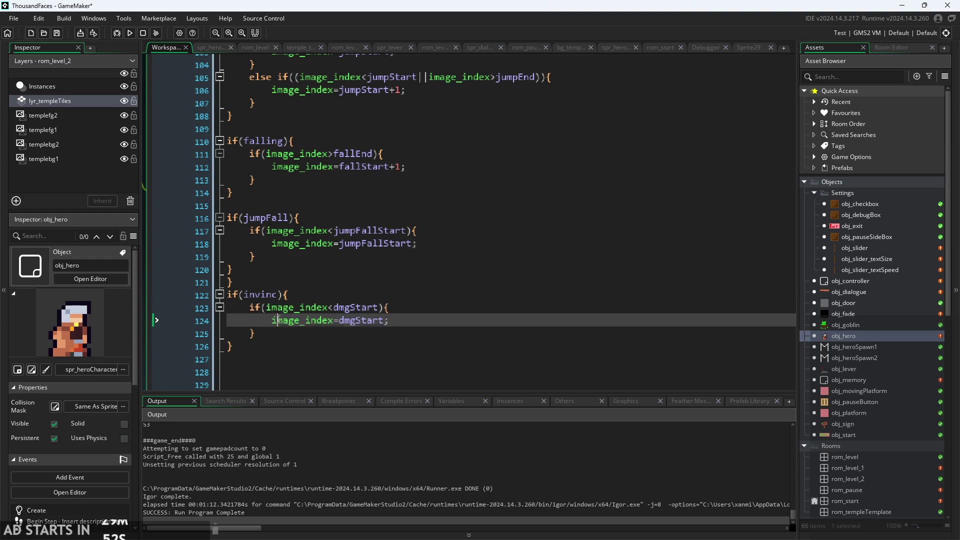
left_click(394, 319)
key("Up")
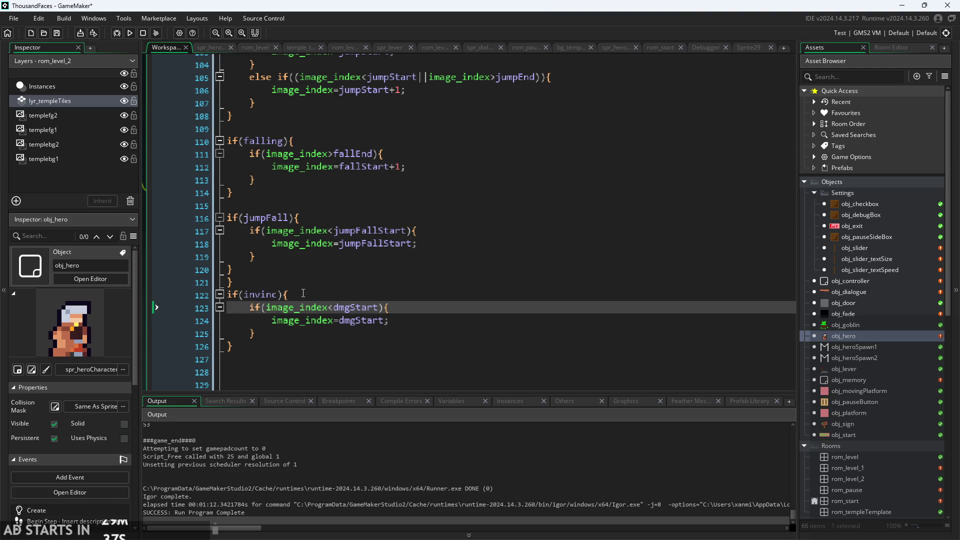
left_click(279, 296)
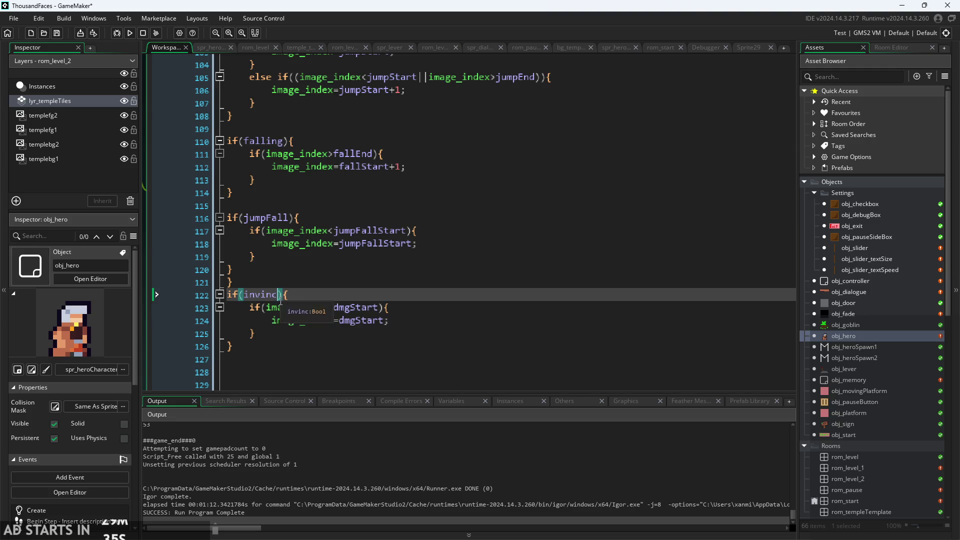
scroll(307, 309, "up", 2)
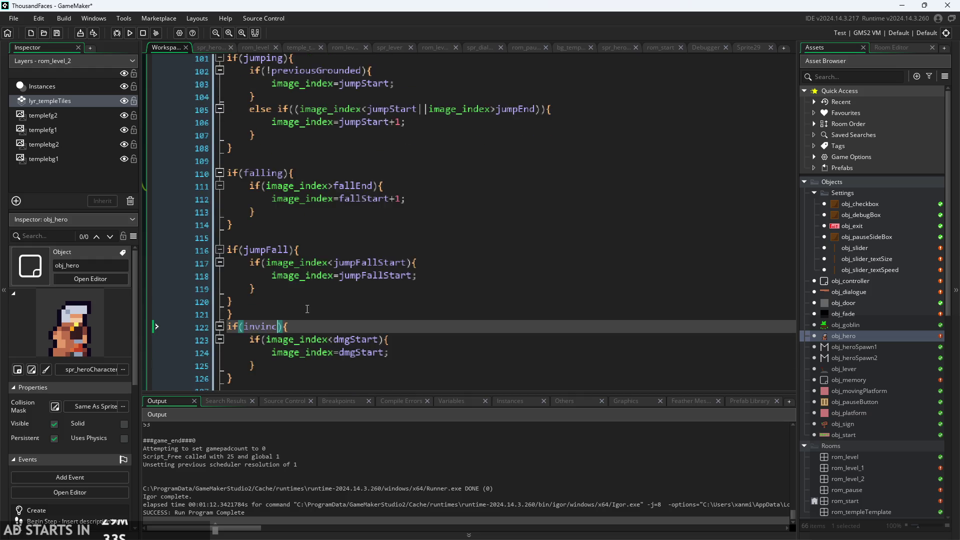
scroll(307, 309, "down", 5)
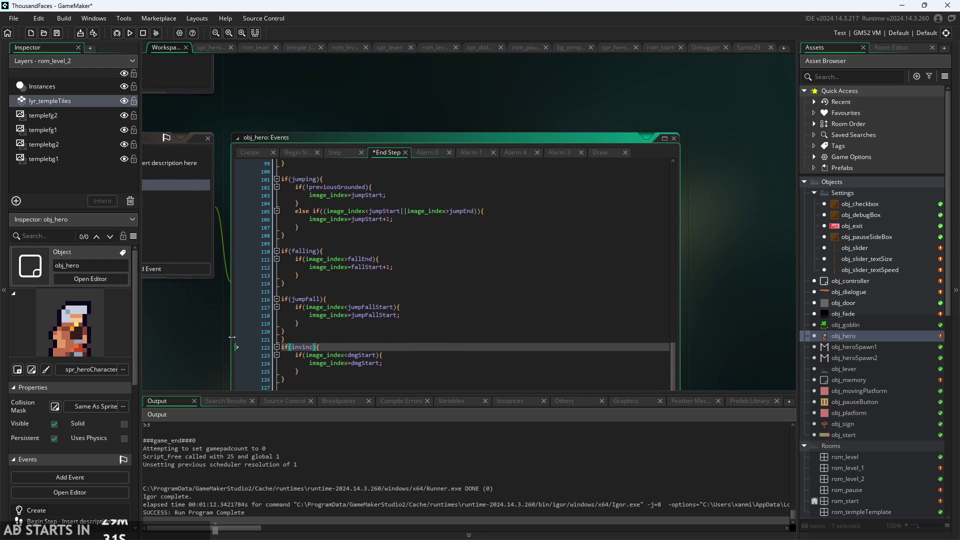
scroll(191, 331, "up", 5)
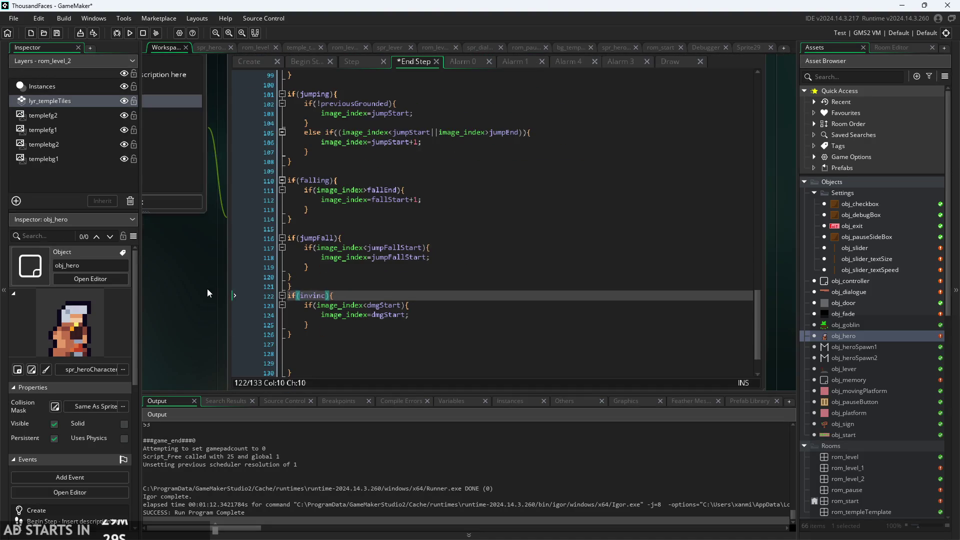
scroll(207, 293, "down", 5)
left_click(261, 145)
scroll(262, 142, "up", 5)
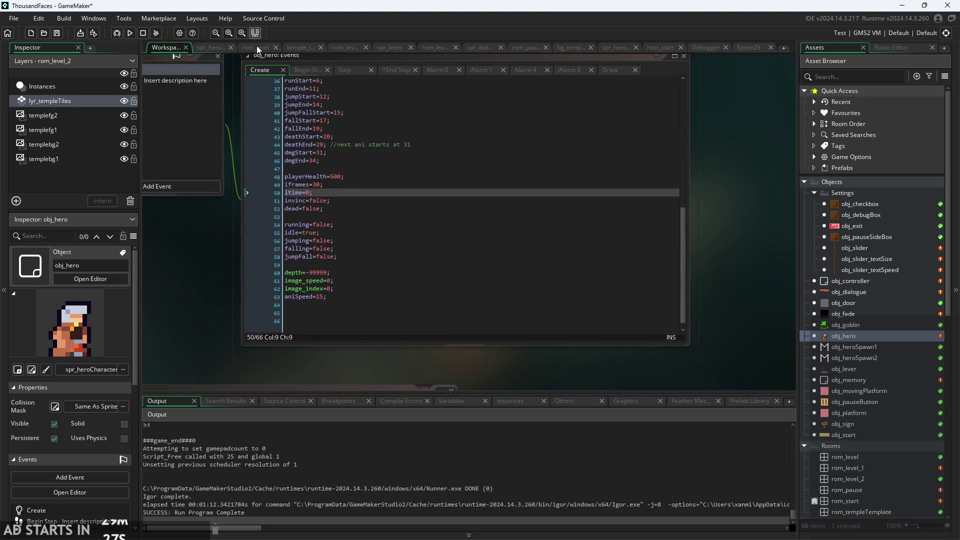
- Add invani=false; on a new line after invinc=false in the Create event
scroll(212, 247, "up", 5)
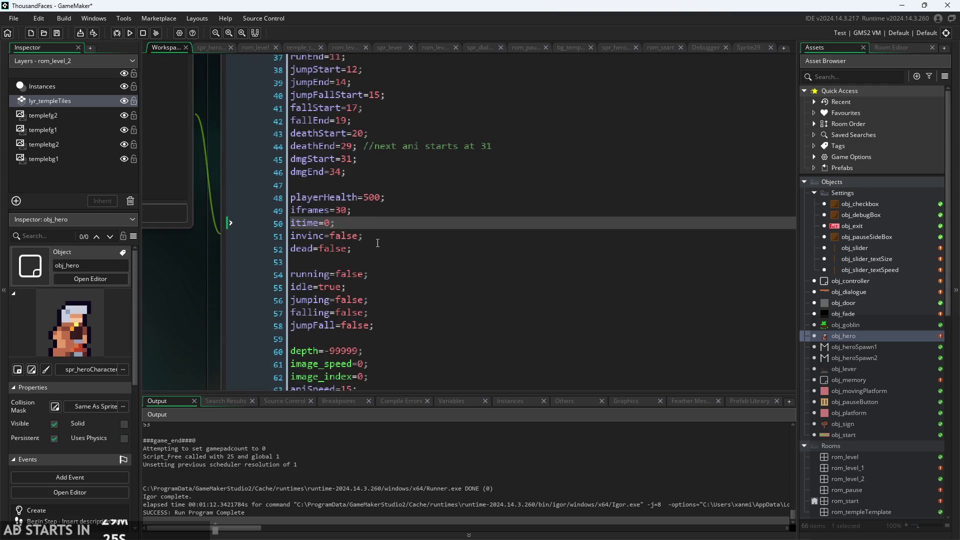
left_click(376, 237)
key("Return")
type("inv")
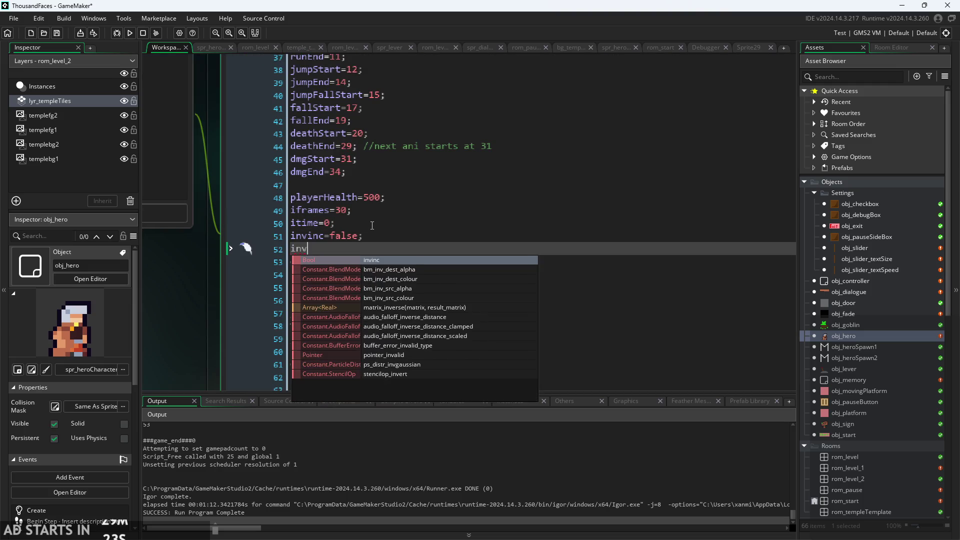
type("ani")
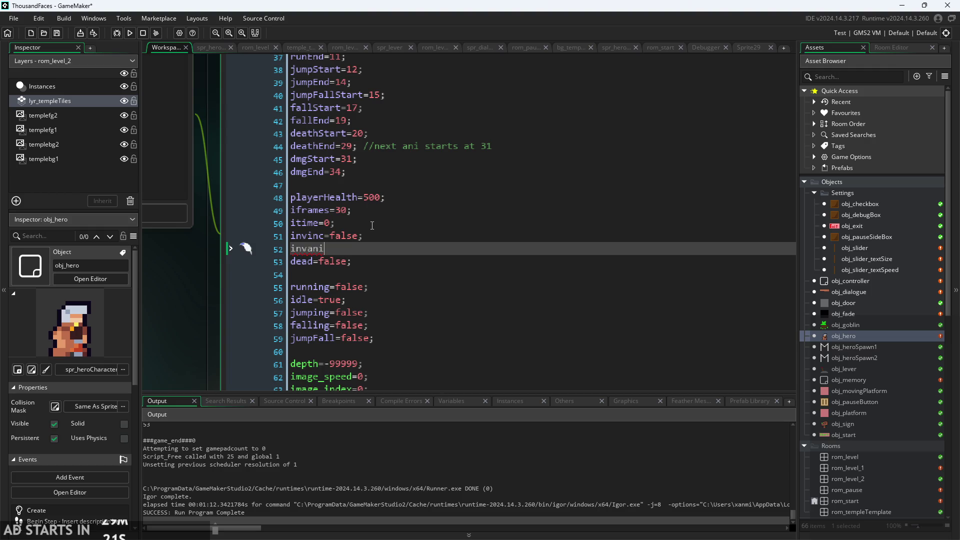
type("=false;")
- Back in End Step, change the line 122 condition from if(invinc) to if(invani)
scroll(183, 273, "down", 3, "ctrl")
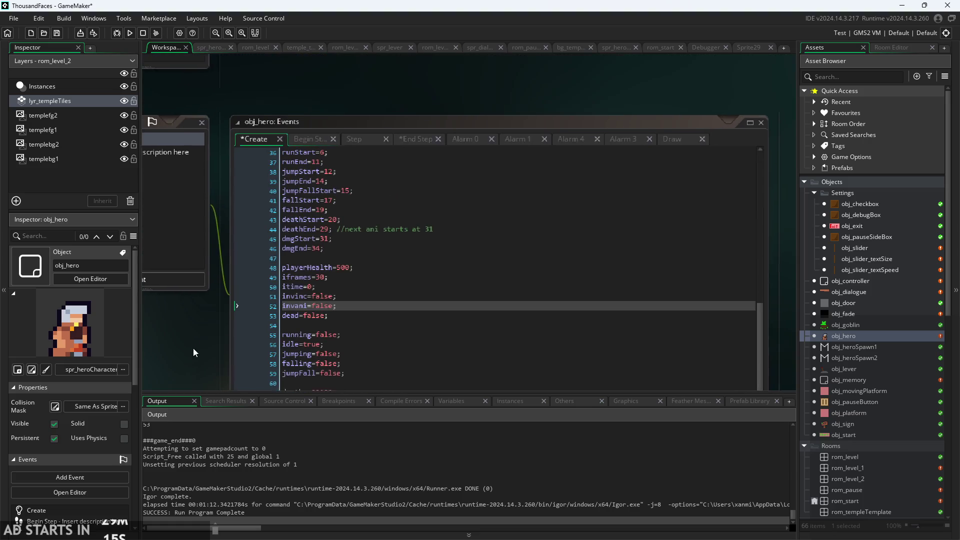
left_click(298, 145)
left_click(328, 102)
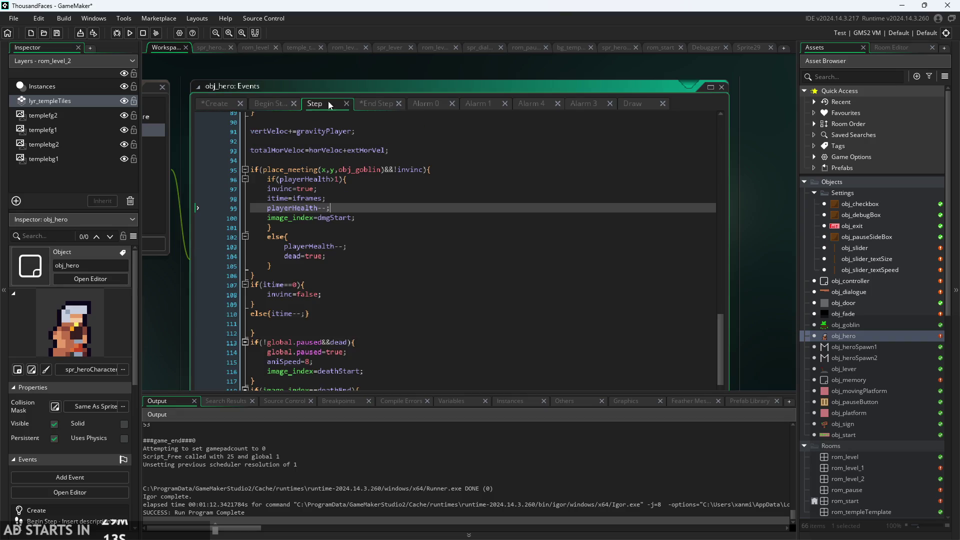
left_click(380, 103)
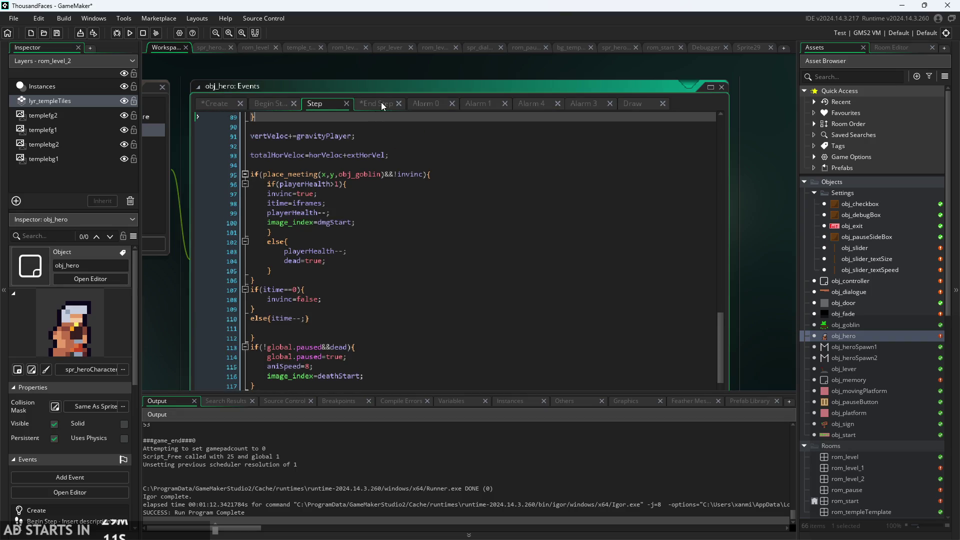
scroll(314, 357, "up", 2, "ctrl")
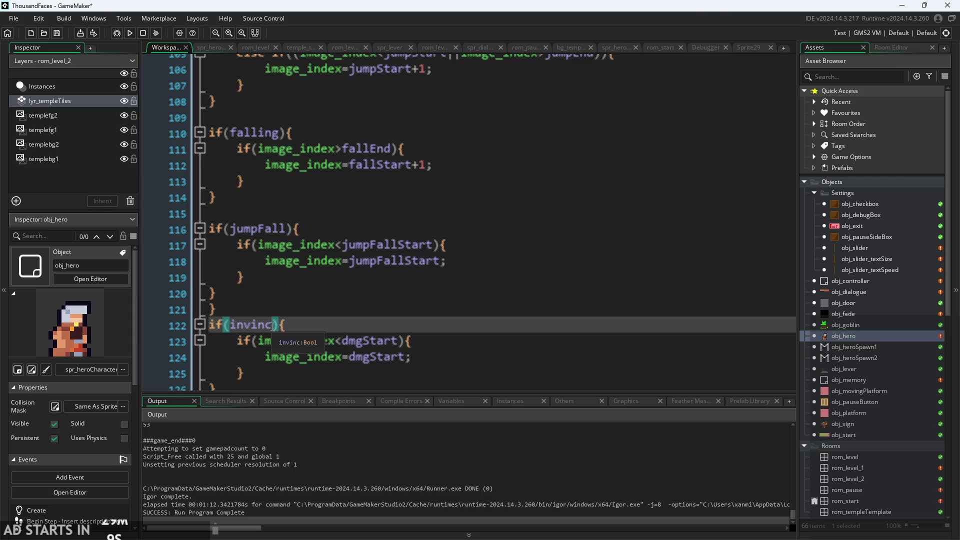
type("ano")
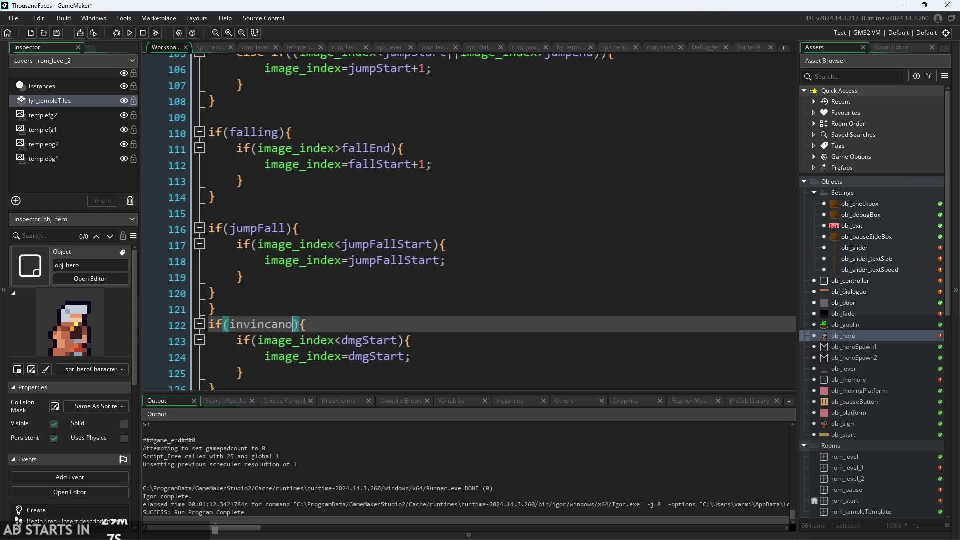
key("BackSpace")
key("BackSpace")
key("BackSpace")
key("BackSpace")
type("ani")
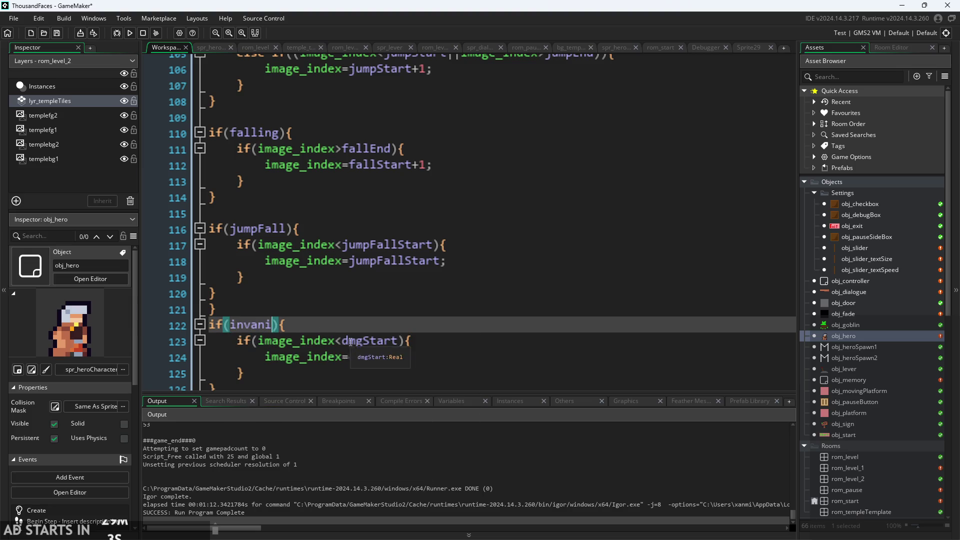
scroll(351, 342, "down", 3)
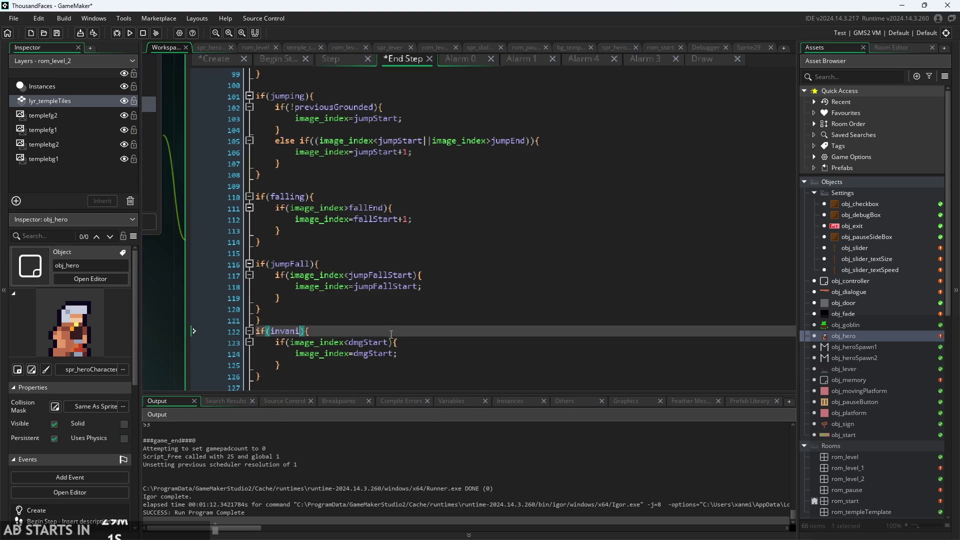
- Add ||image_index>dmgEnd to the frame check and insert if(image_index==dmgEnd){ invani=false; above it
scroll(391, 334, "up", 3)
left_click(391, 342)
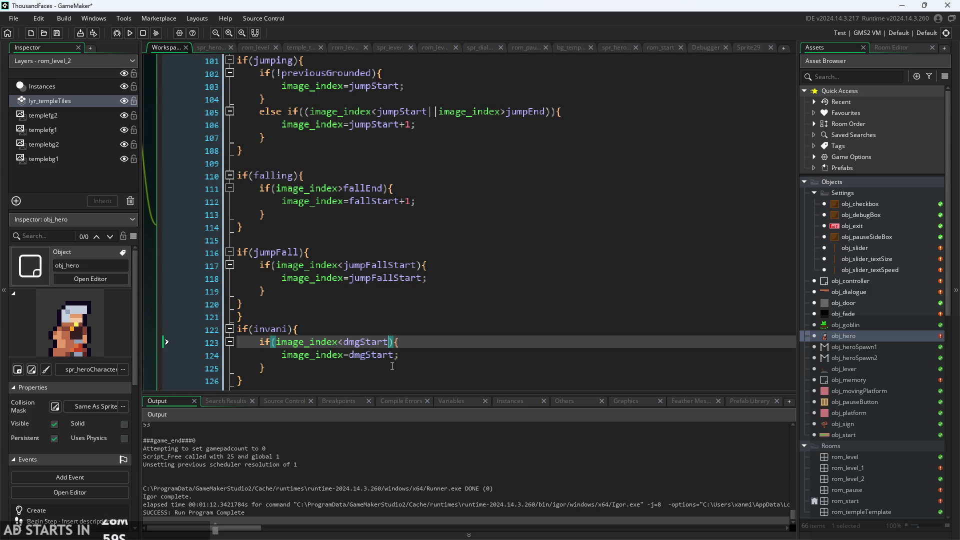
type("||")
type("image_index")
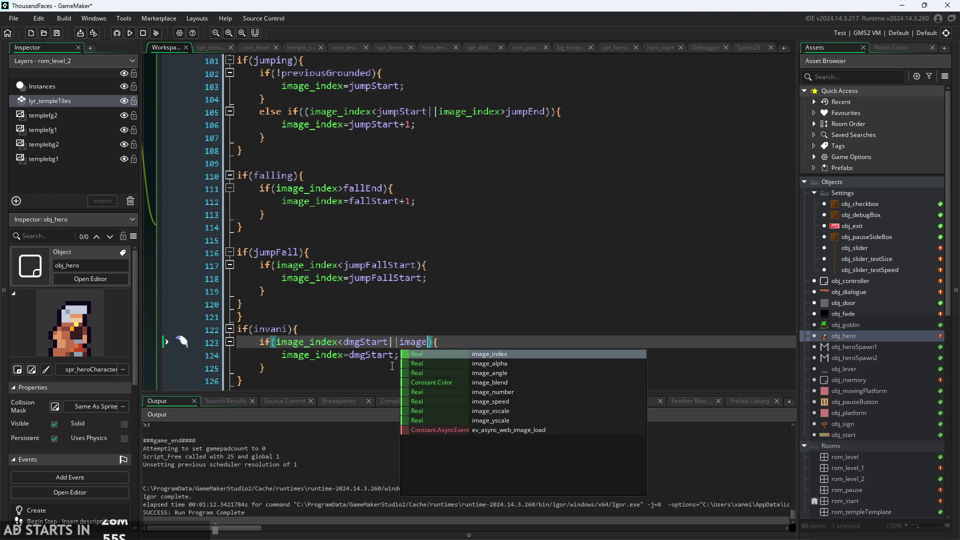
type(">")
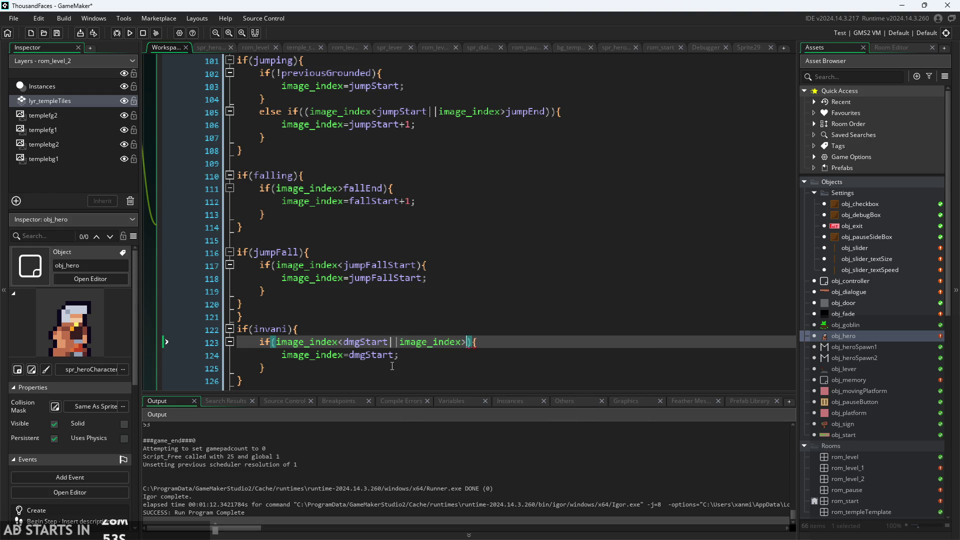
type("dmgEnd")
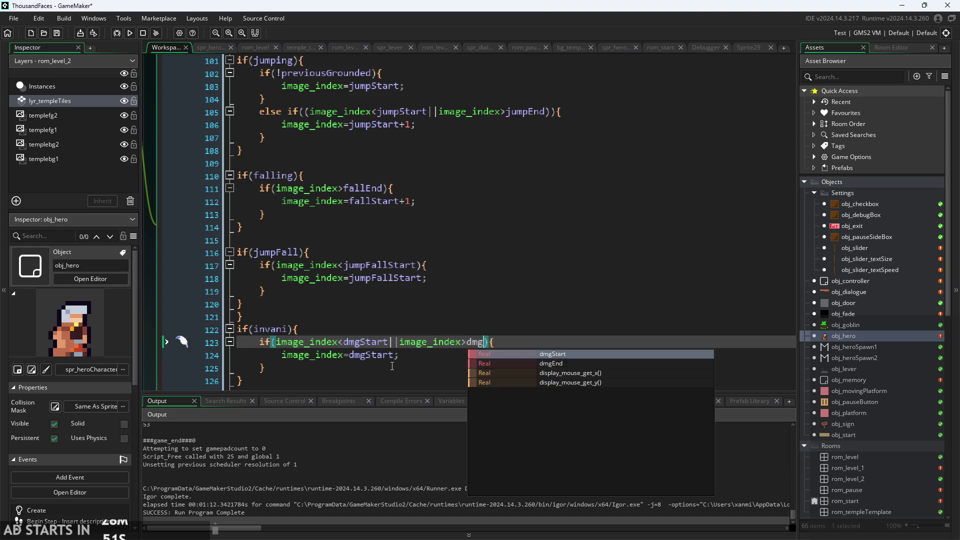
key("Home")
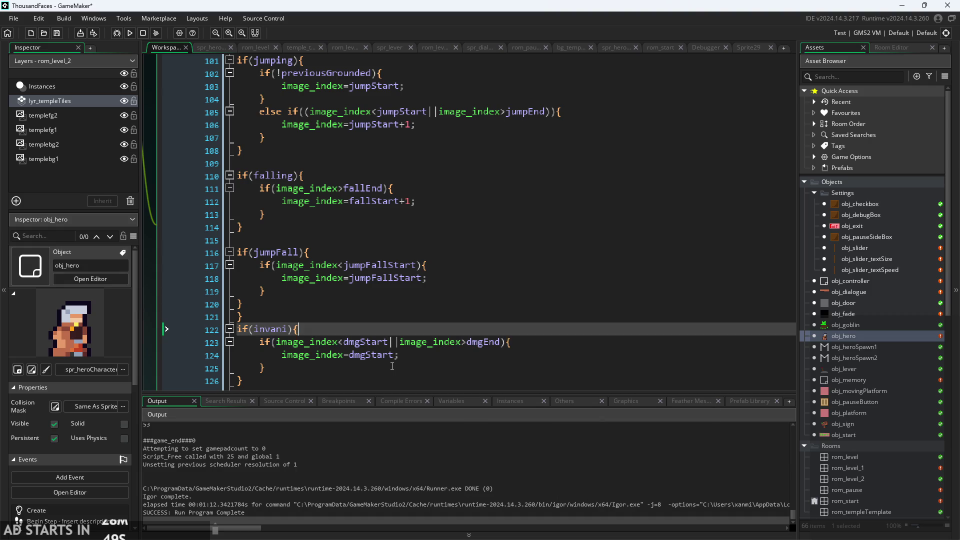
key("Return")
key("Up")
type("if(")
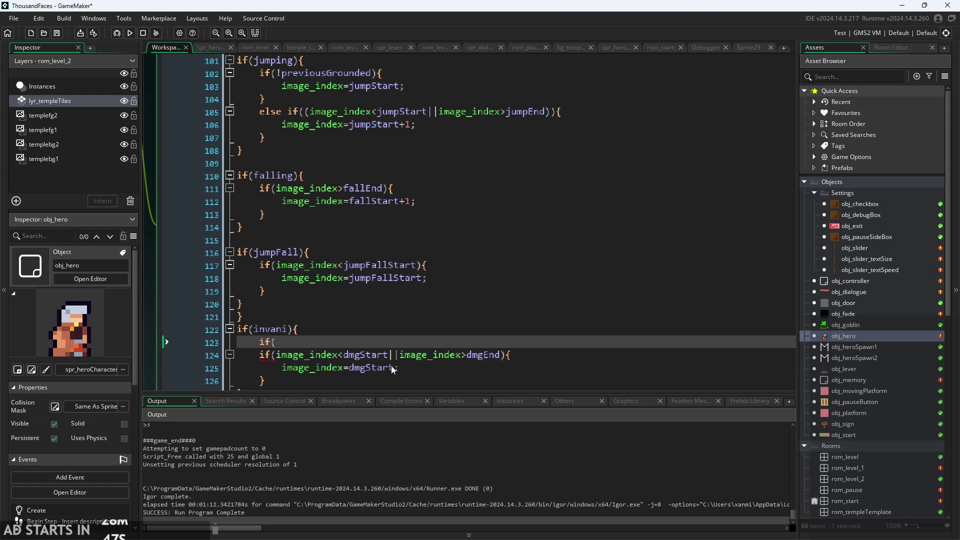
type("image_index==")
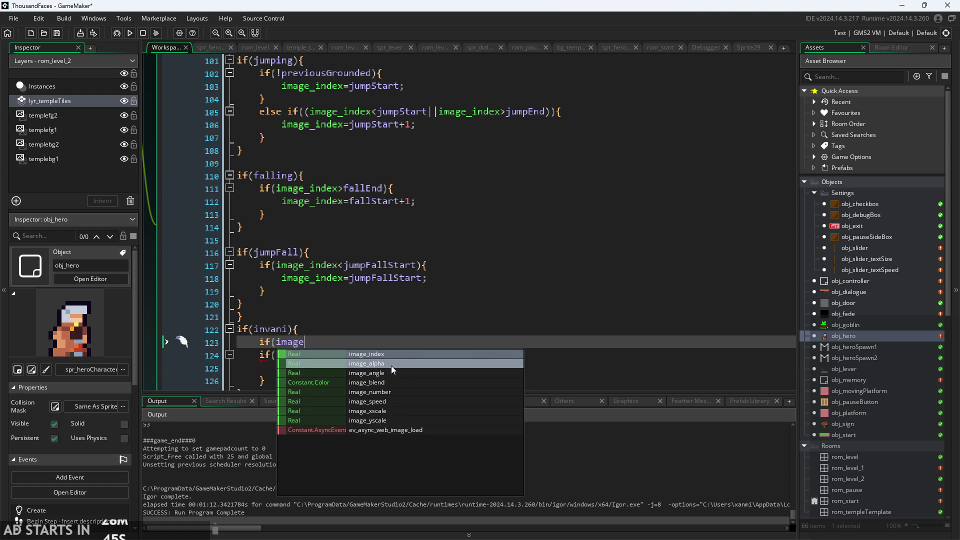
type("dmg")
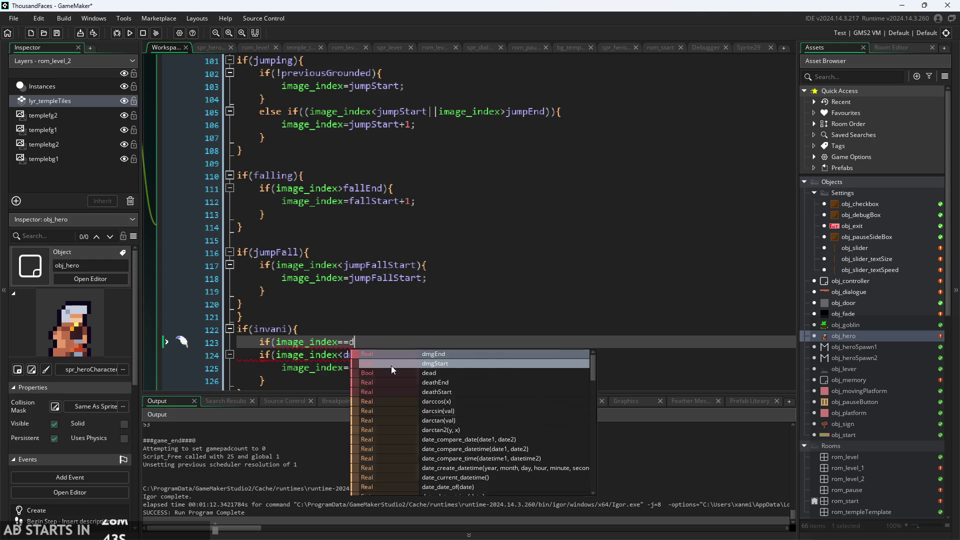
key("Return")
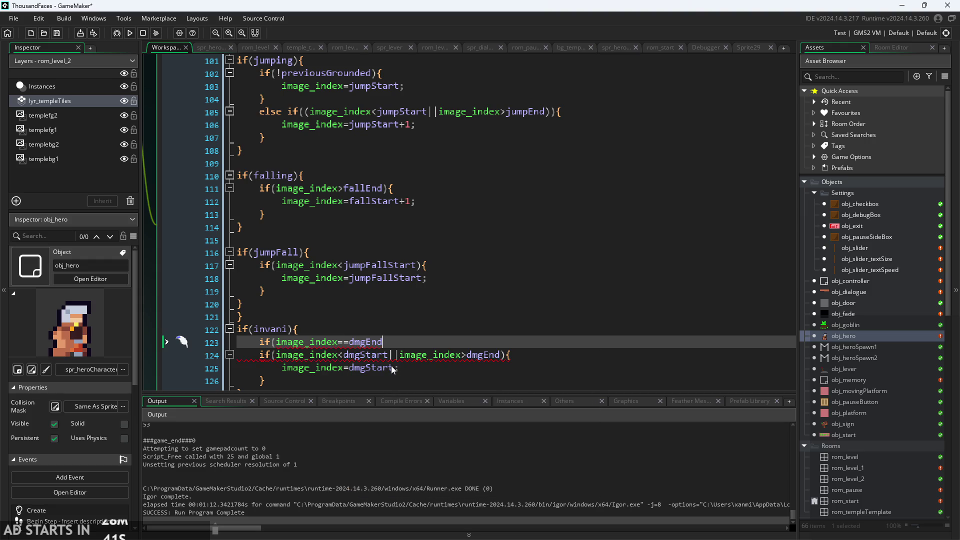
type("{")
key("Return")
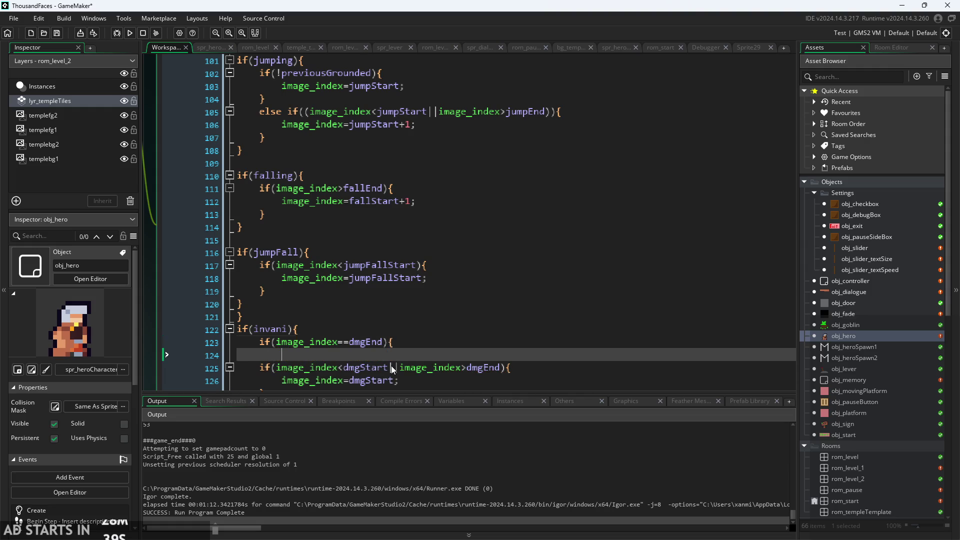
type("invan")
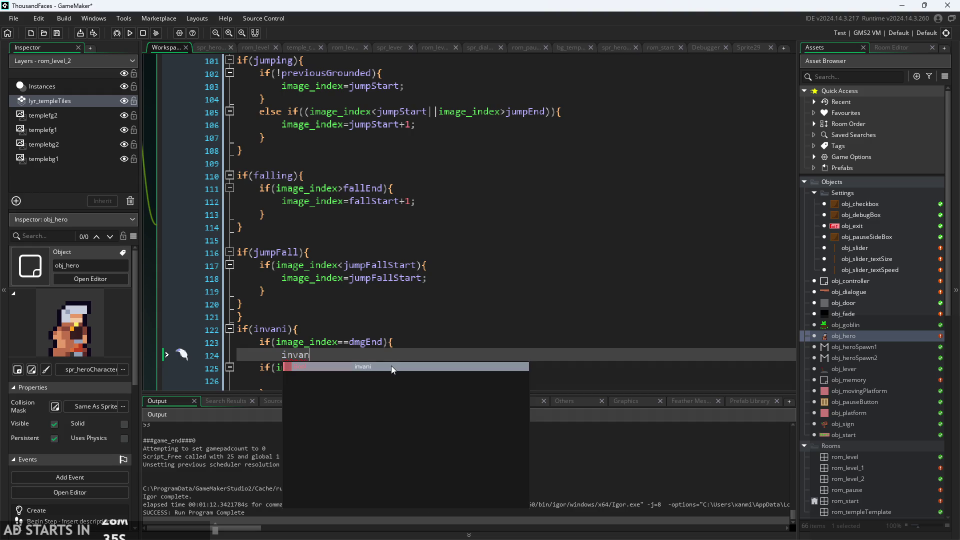
type("i=false;")
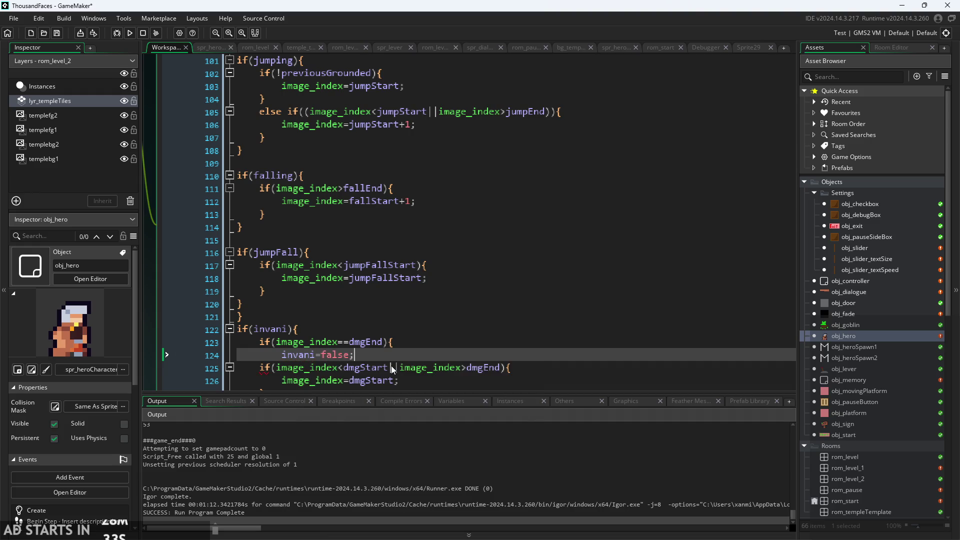
- Close the new dmgEnd block with a brace and add a break; line under invani=false
key("Down")
key("Home")
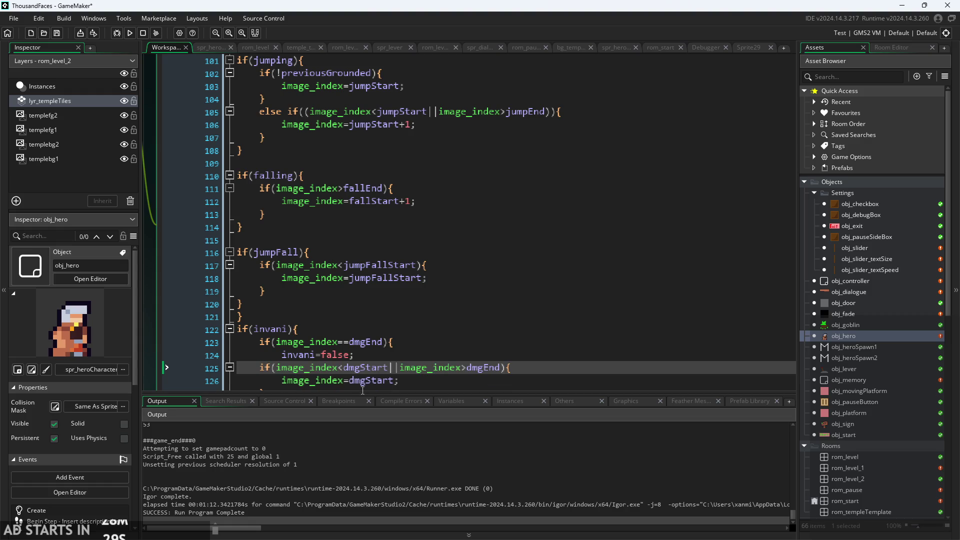
left_click(377, 350)
key("Return")
type("}")
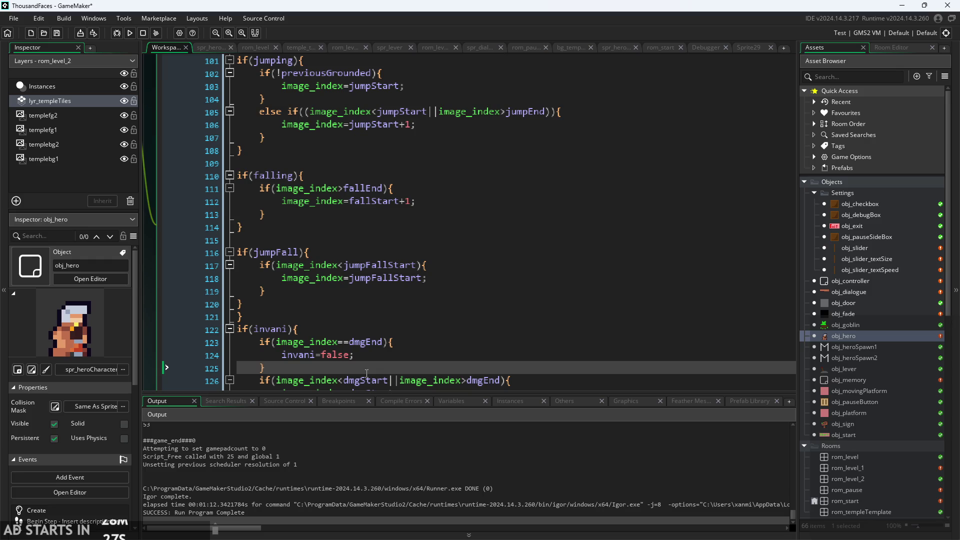
left_click(362, 354)
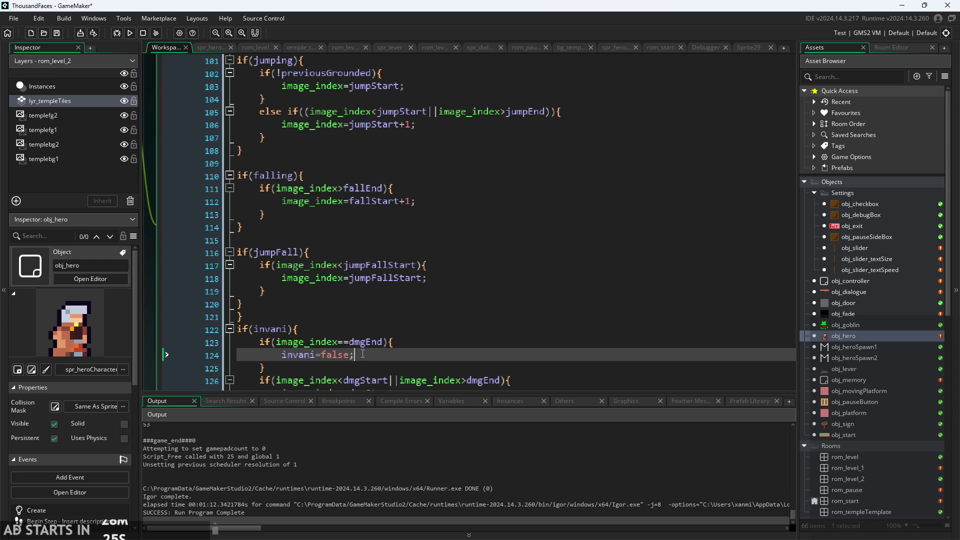
key("Return")
type("breal")
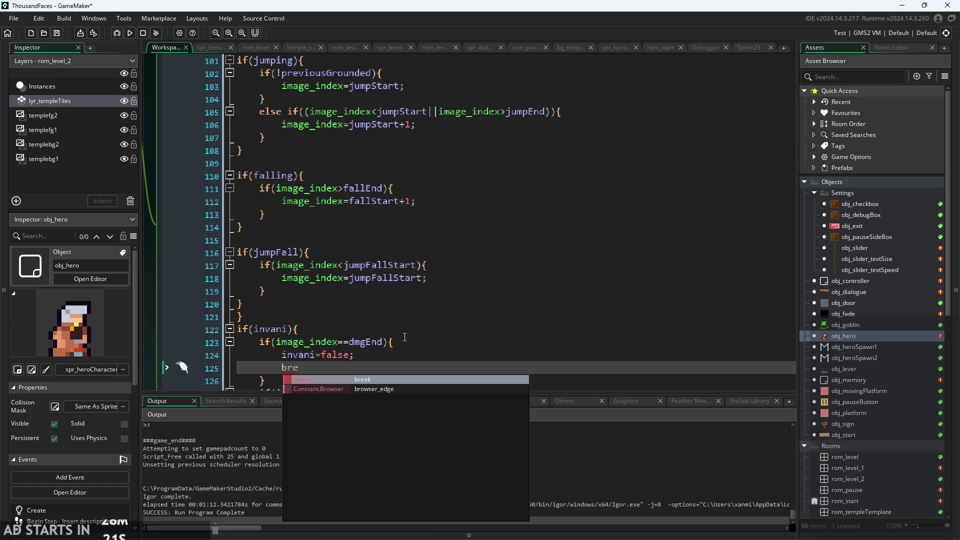
key("BackSpace")
type("k;")
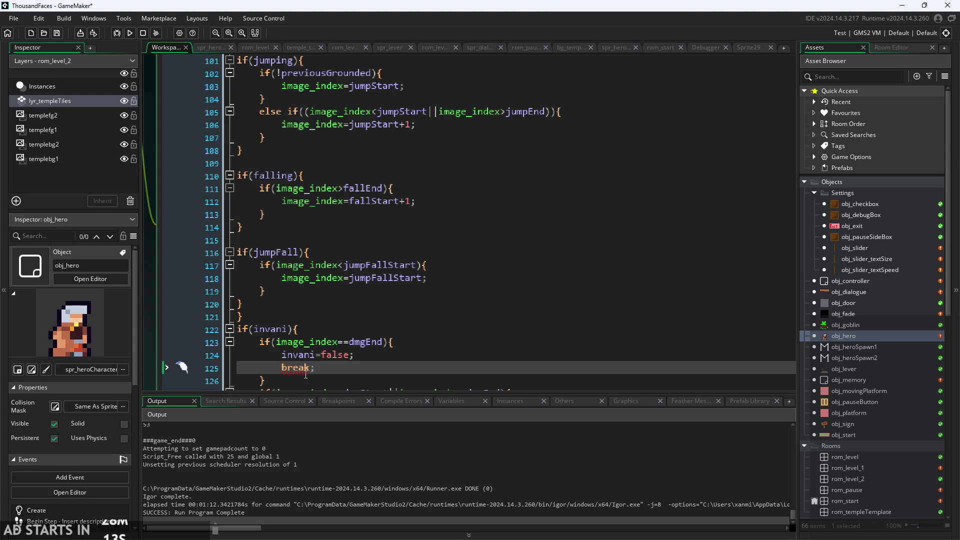
- Try replacing break with continue, then remove that extra line 125 entirely
left_click_drag(309, 374, 284, 377)
type("continue;")
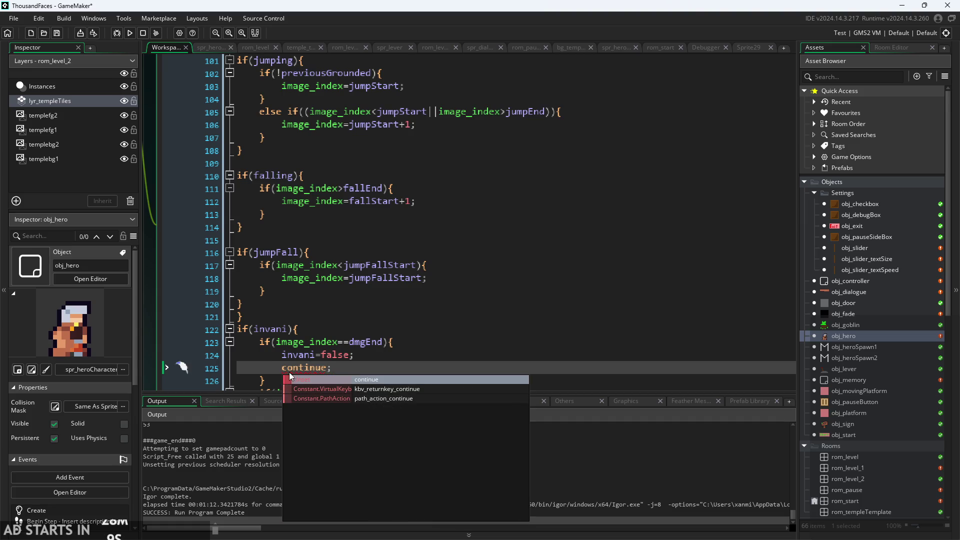
left_click(300, 329)
left_click(332, 367)
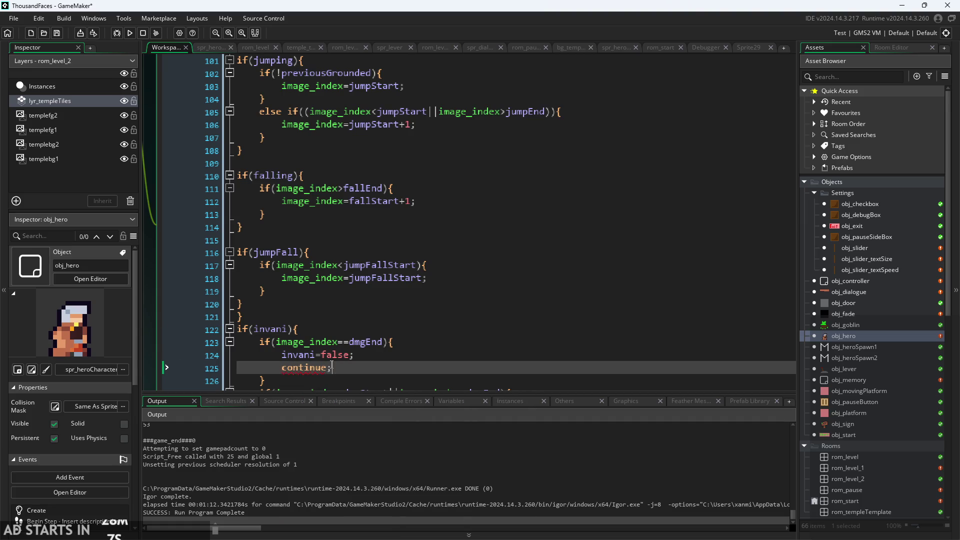
key("BackSpace")
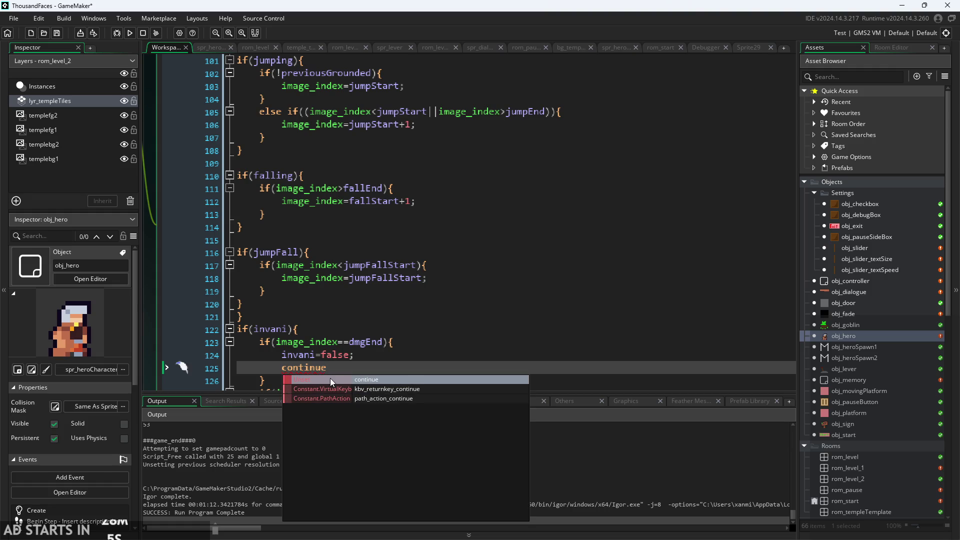
left_click(331, 376)
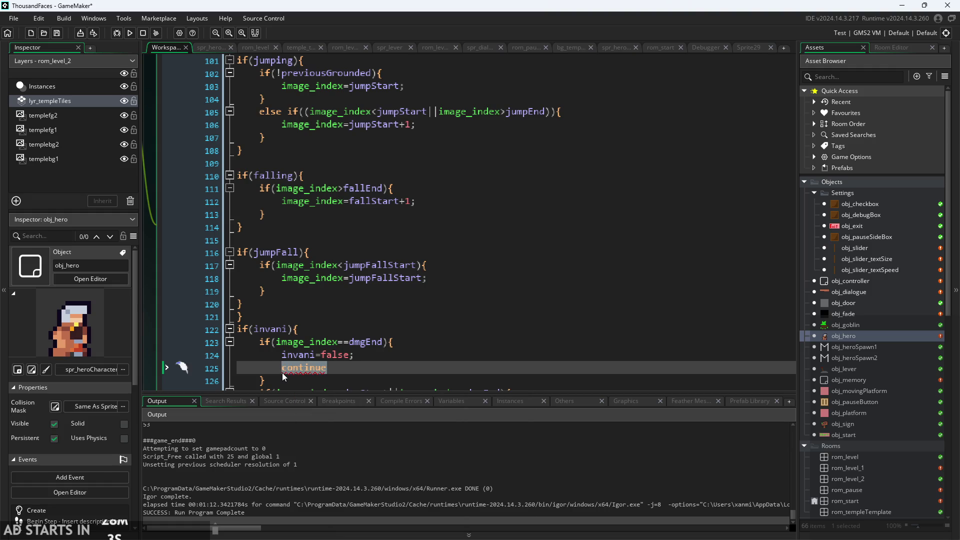
type("esc")
key("BackSpace")
key("BackSpace")
key("BackSpace")
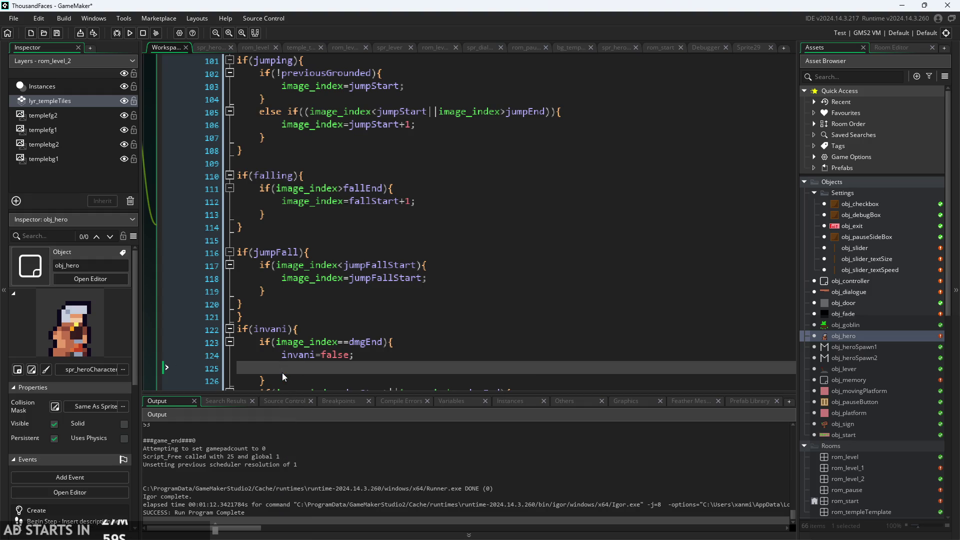
key("BackSpace")
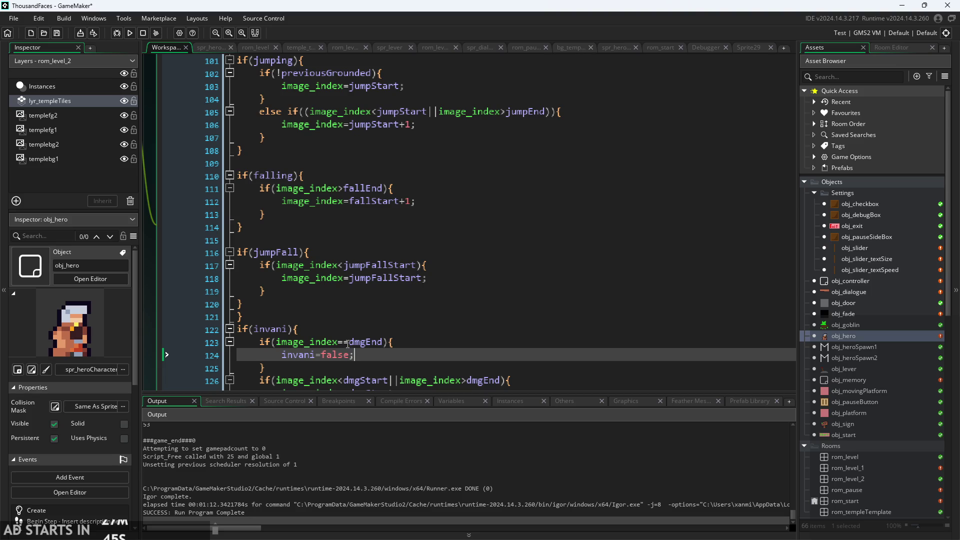
left_click(391, 332)
- Check the braces around the invani=false and dmgEnd blocks
left_click(390, 367)
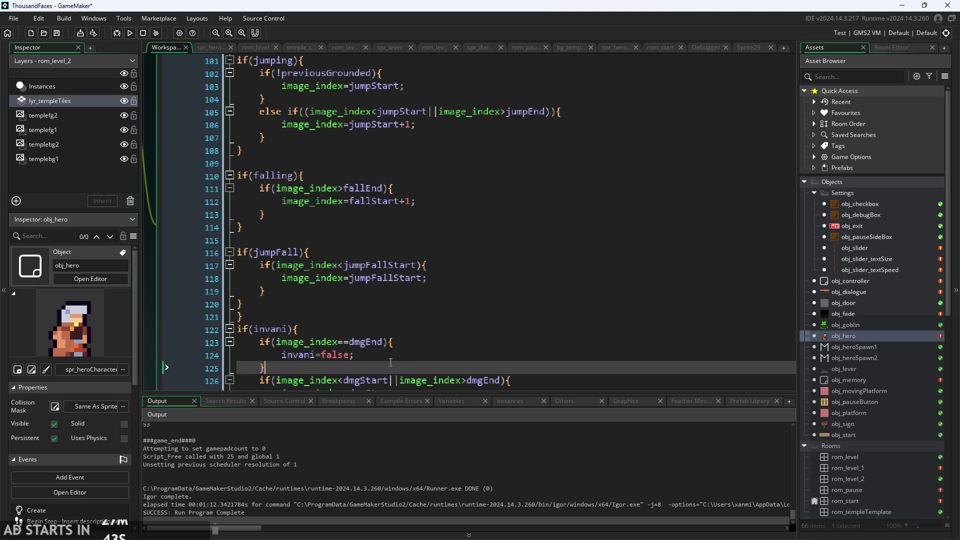
left_click(383, 354)
scroll(372, 351, "down", 2)
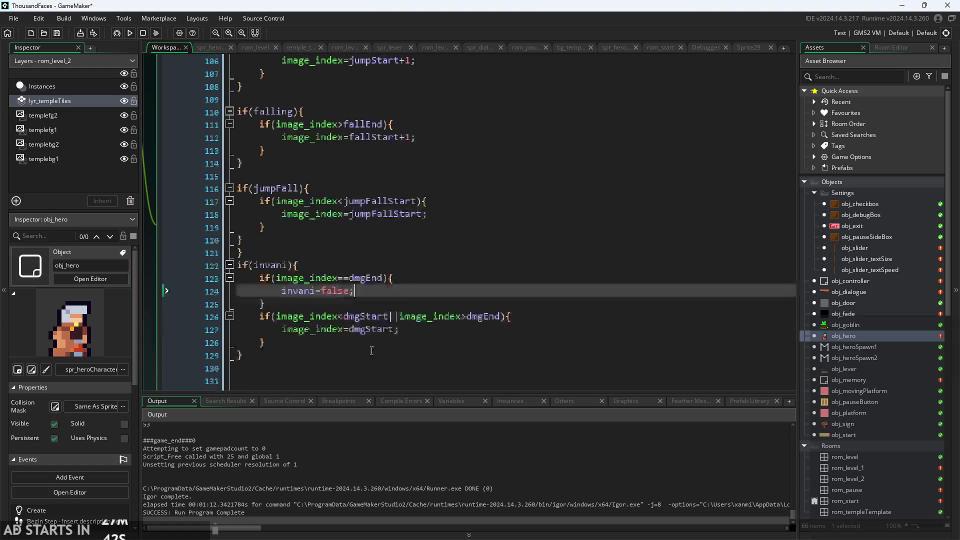
left_click(375, 300)
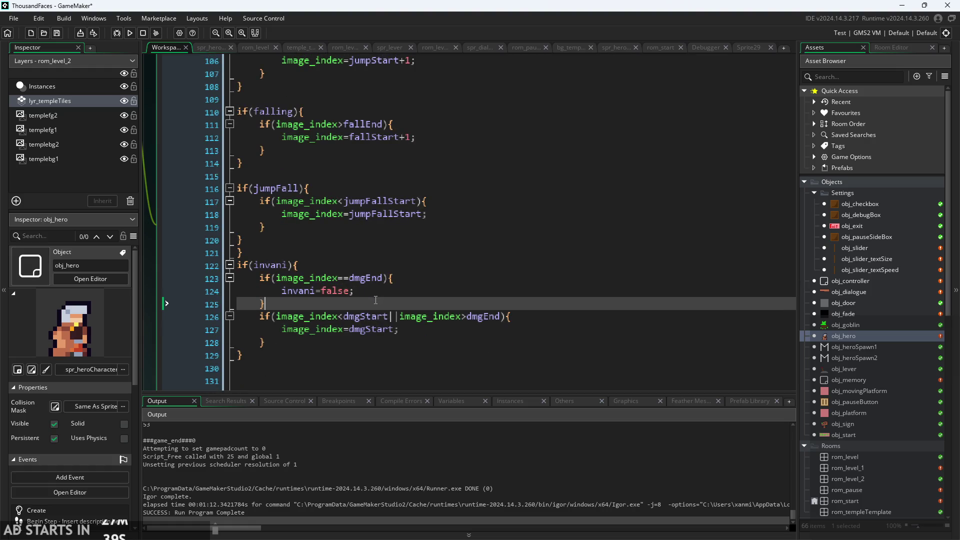
left_click(503, 317)
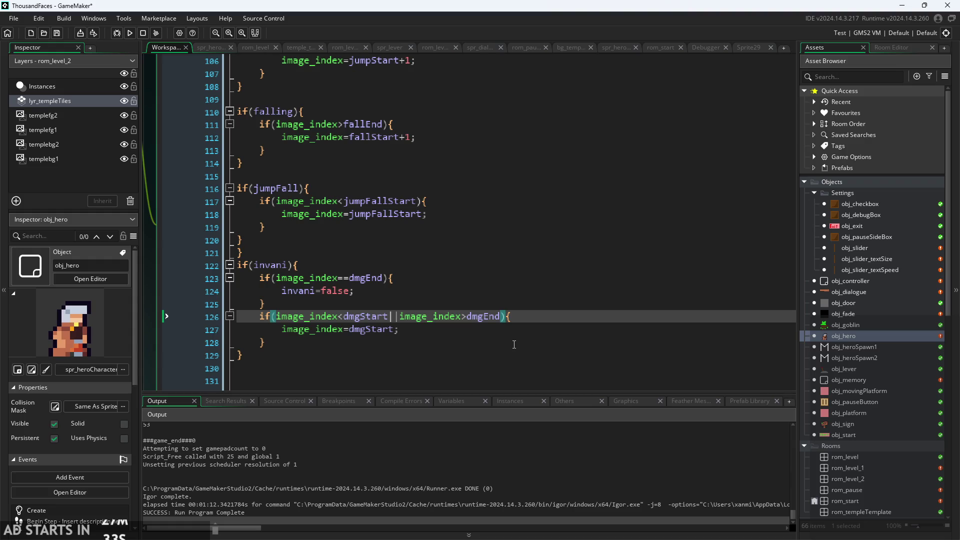
- Change the line 126 condition to if(invani&&(image_index<dmgStart||image_index>dmgEnd))
left_click(276, 317)
type("inav")
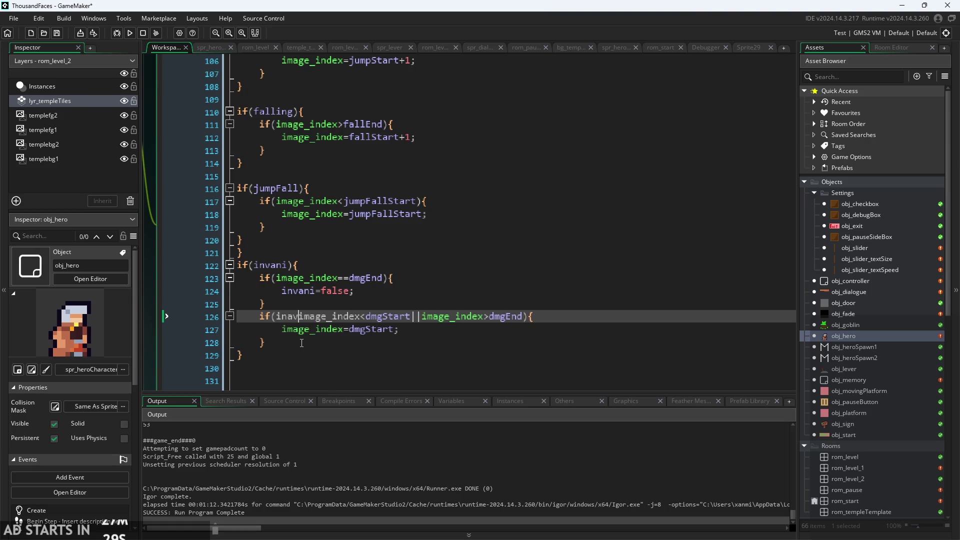
key("BackSpace")
key("BackSpace")
type("vani")
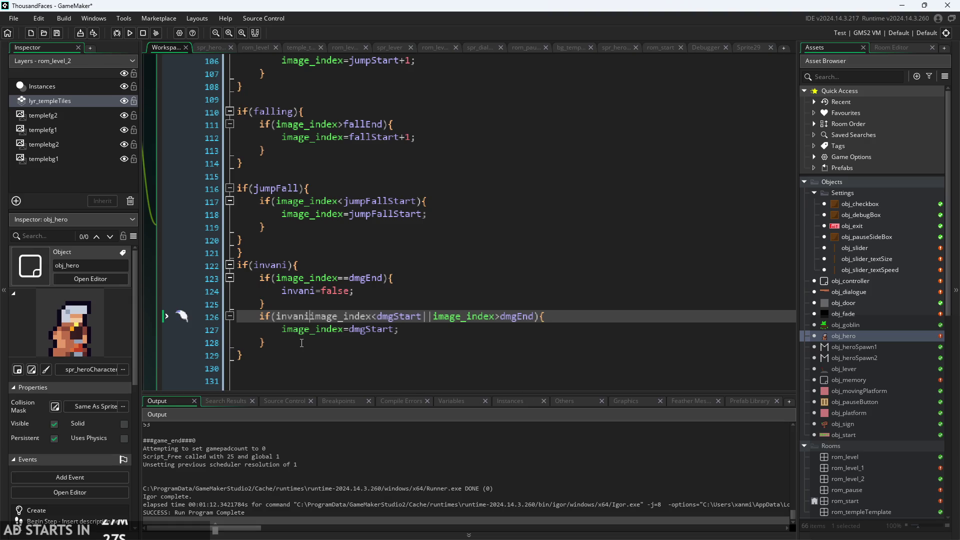
type("&&")
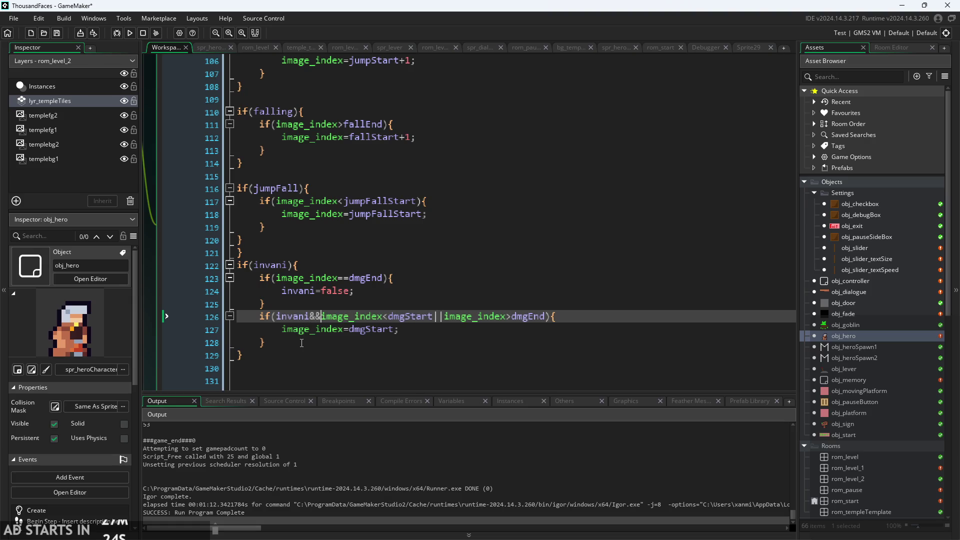
type("(")
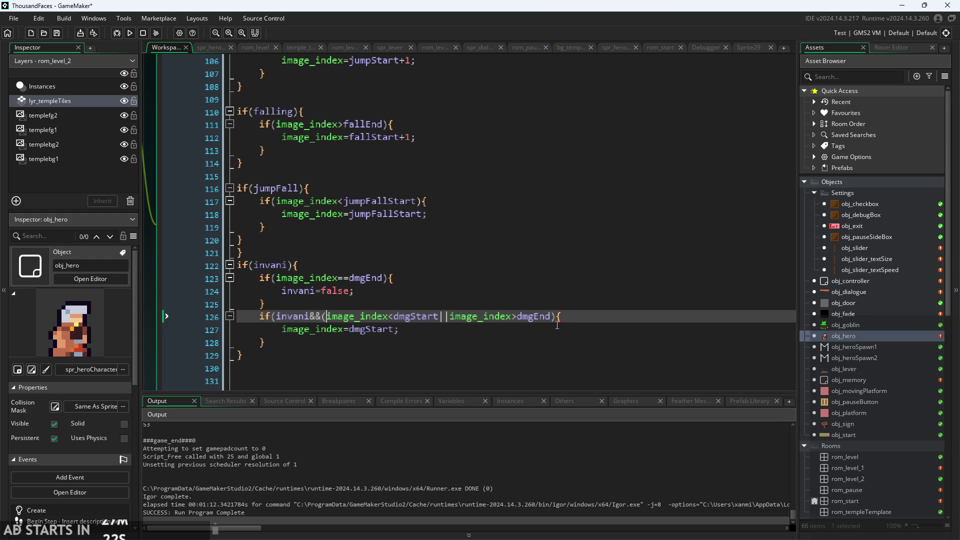
left_click(557, 322)
key("Up")
key("Up")
key("Up")
left_click(550, 323)
type(")")
left_click(471, 293)
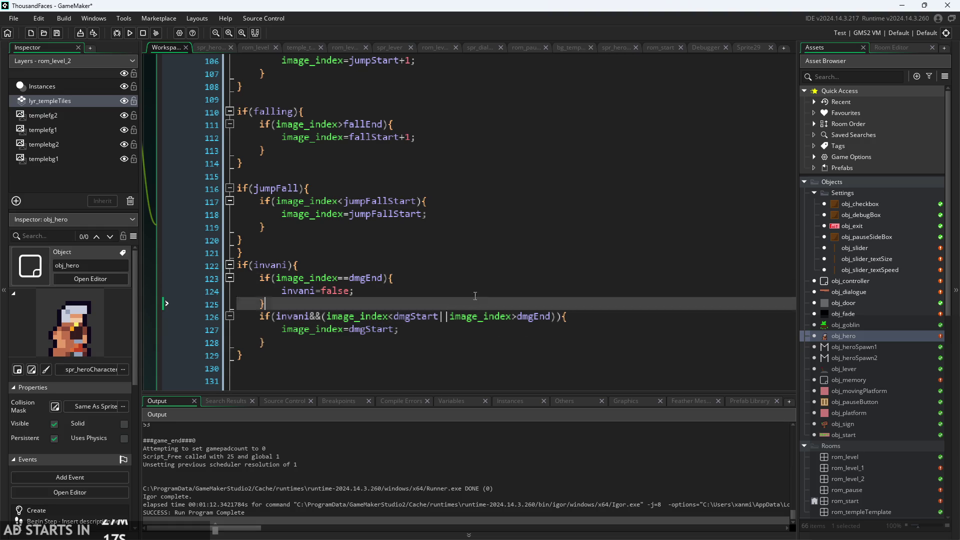
scroll(471, 293, "up", 10)
- Rename the invinc flag on line 87 to invani
scroll(427, 281, "up", 1)
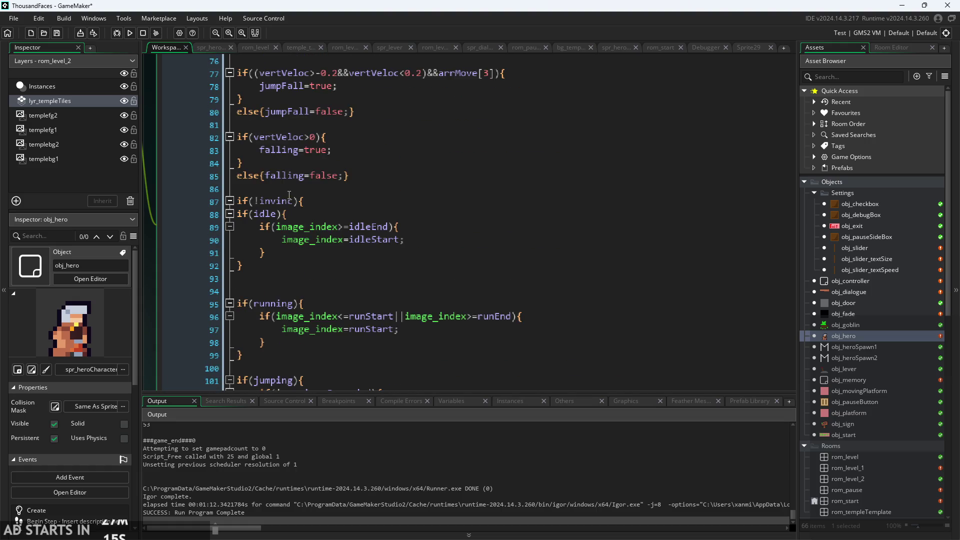
left_click(266, 202)
type("ani")
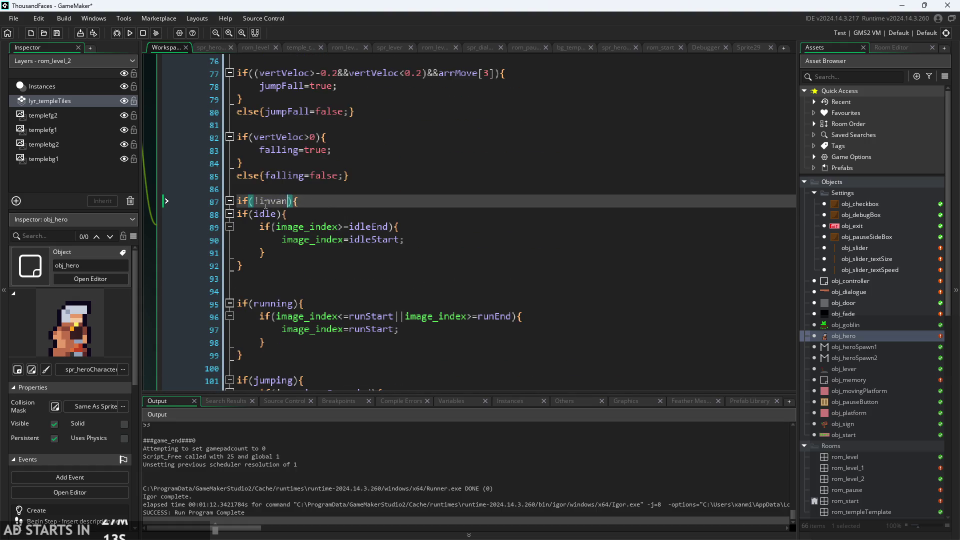
left_click(288, 216)
- Remove the extra empty lines at the end, add a blank line before if(invani), and launch a test run
scroll(341, 214, "down", 3)
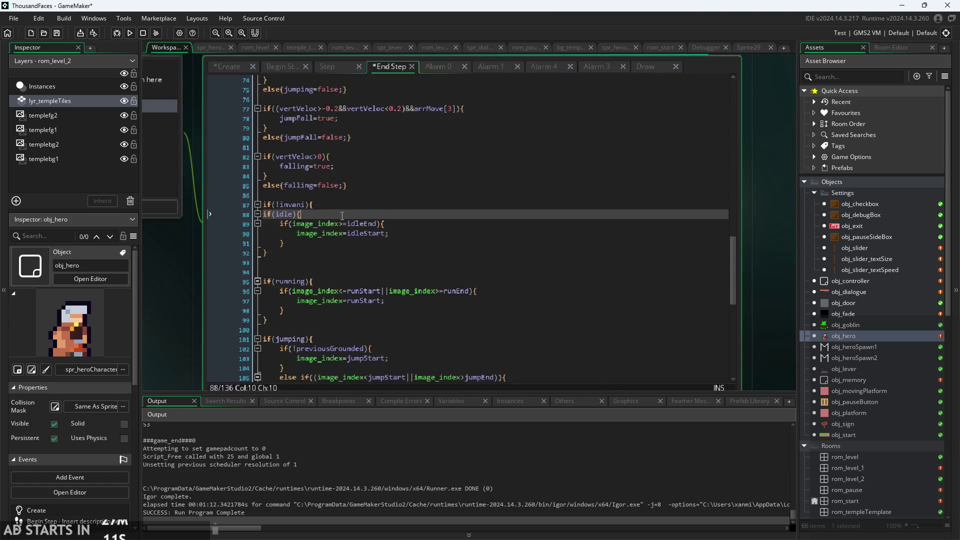
scroll(301, 252, "down", 10)
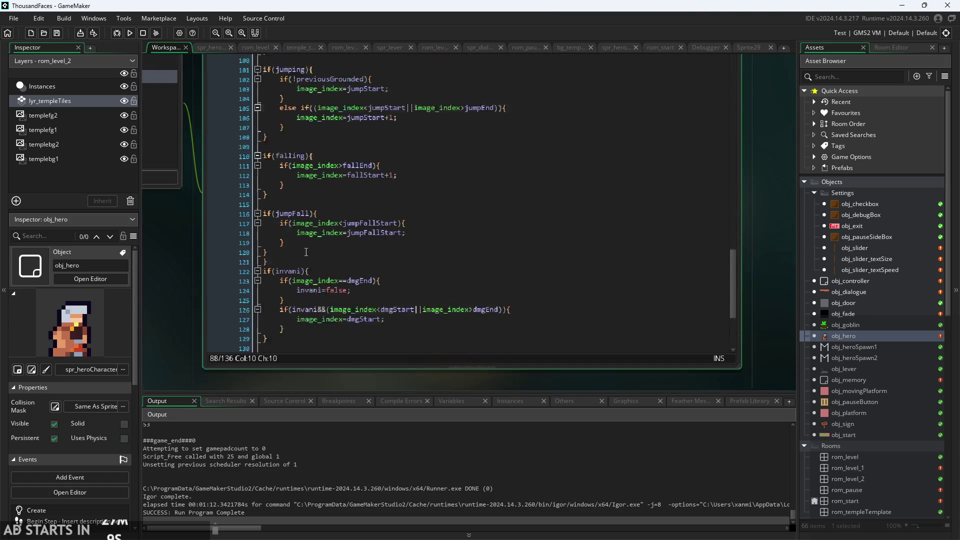
scroll(212, 320, "up", 3)
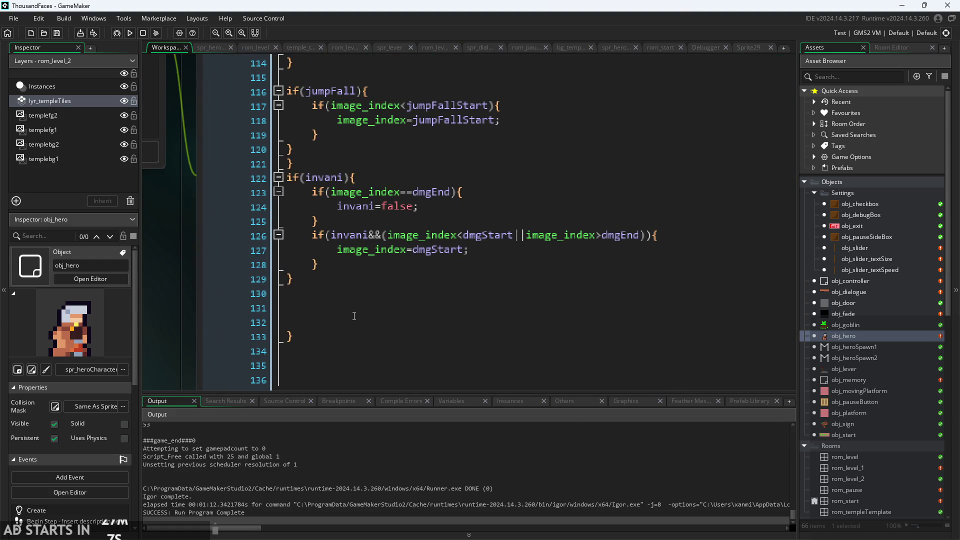
left_click(334, 303)
key("BackSpace")
key("Delete")
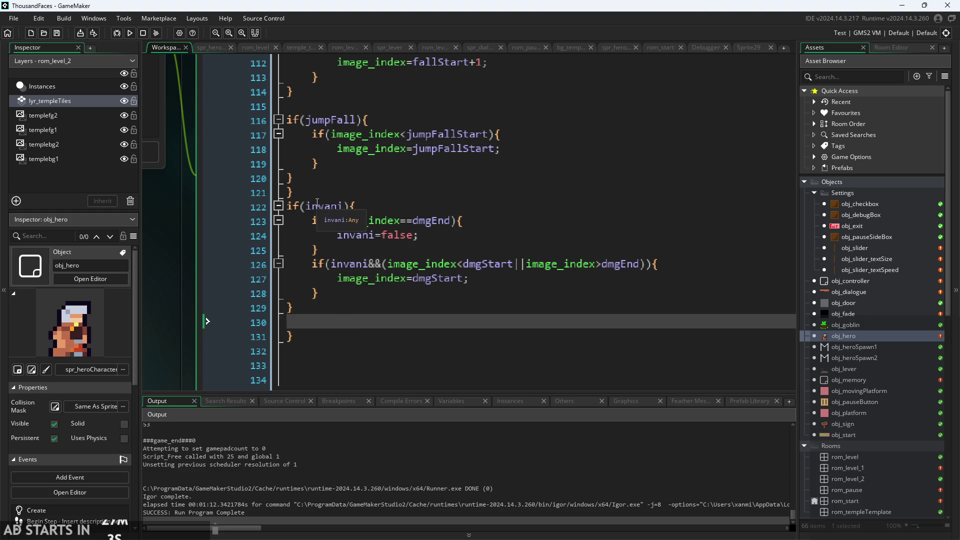
left_click(309, 185)
key("Return")
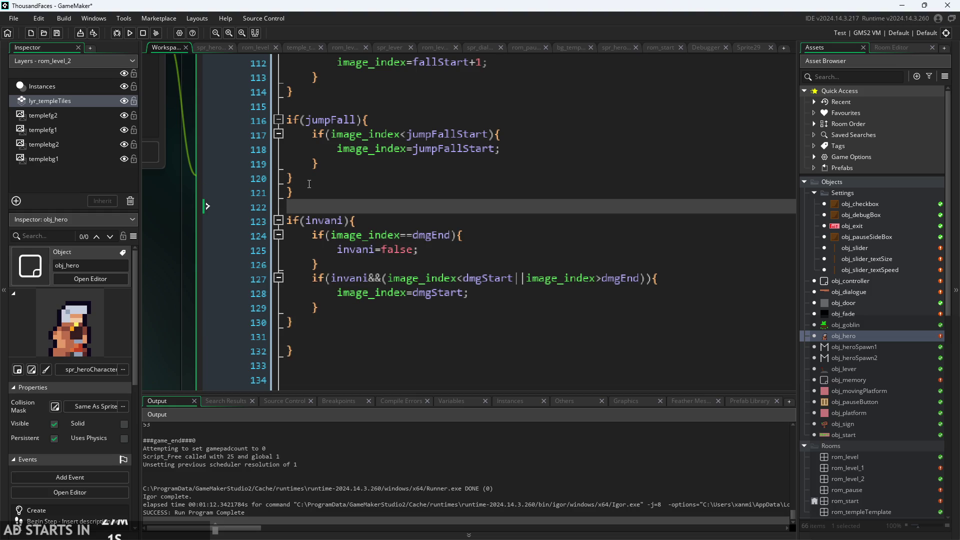
left_click(131, 35)
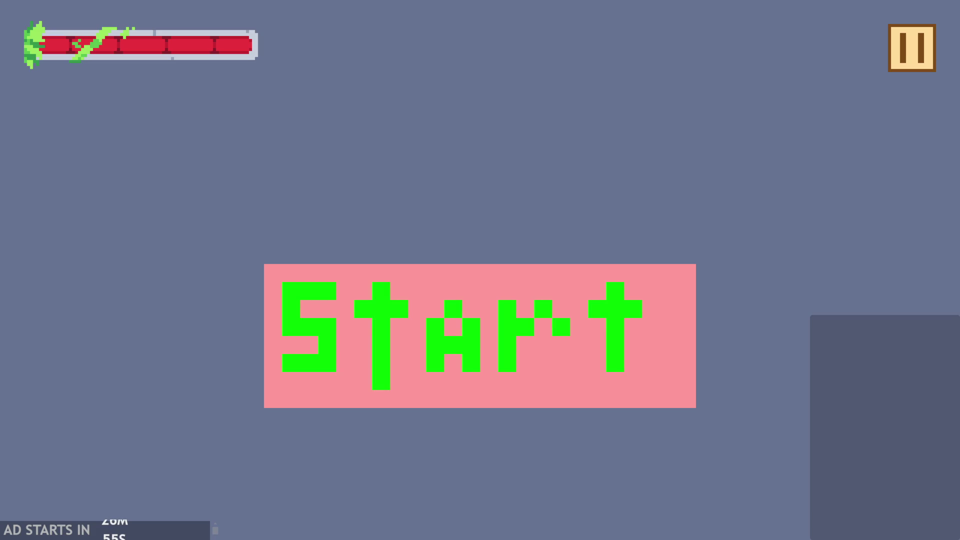
left_click(649, 317)
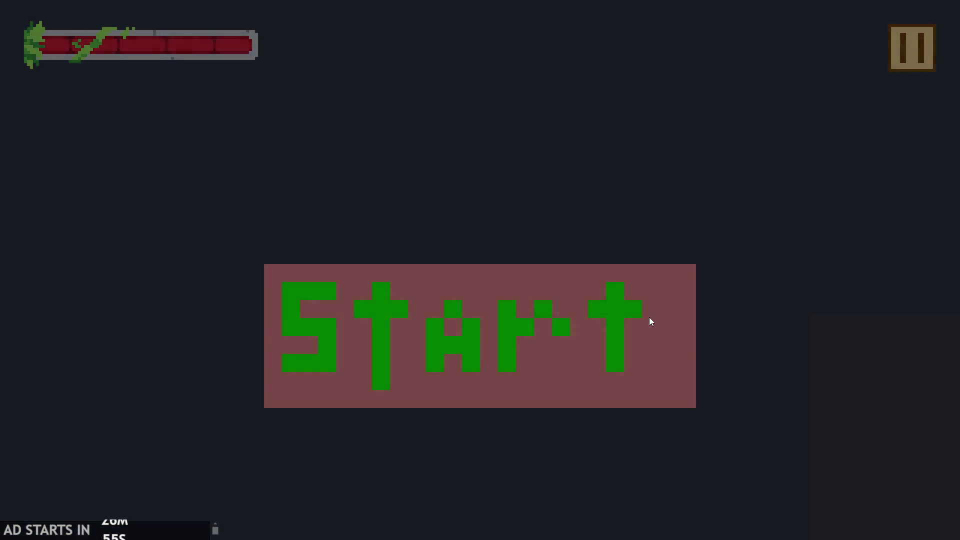
key("Right")
key("space")
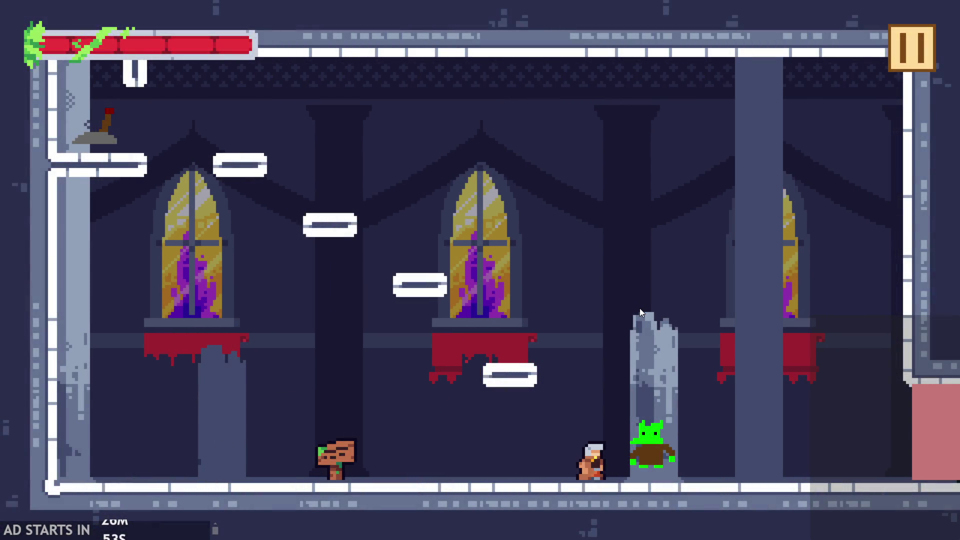
left_click(897, 44)
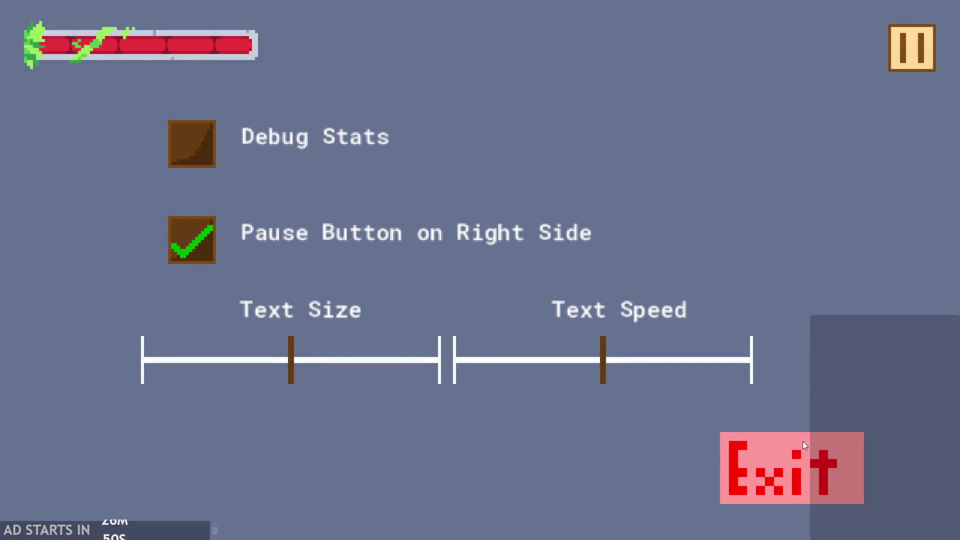
left_click(793, 467)
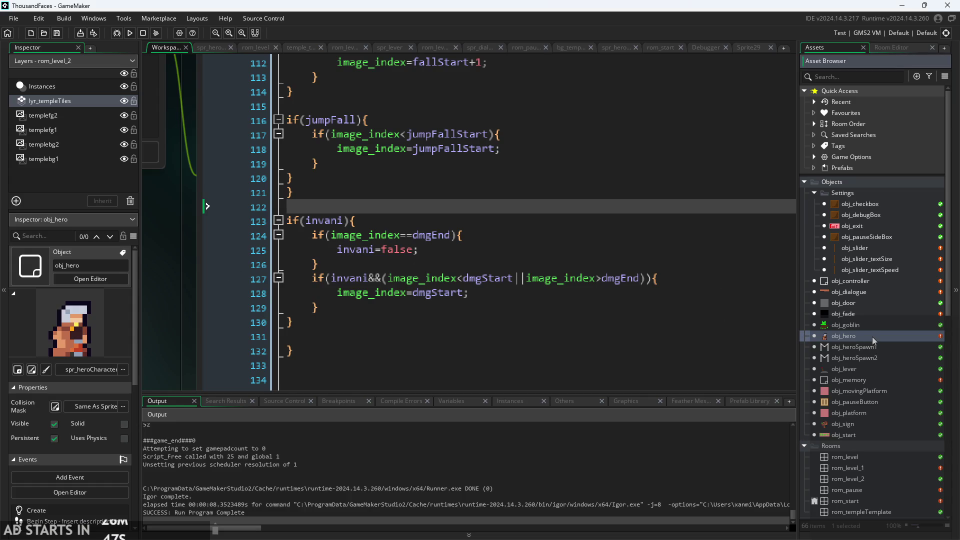
double_click(866, 281)
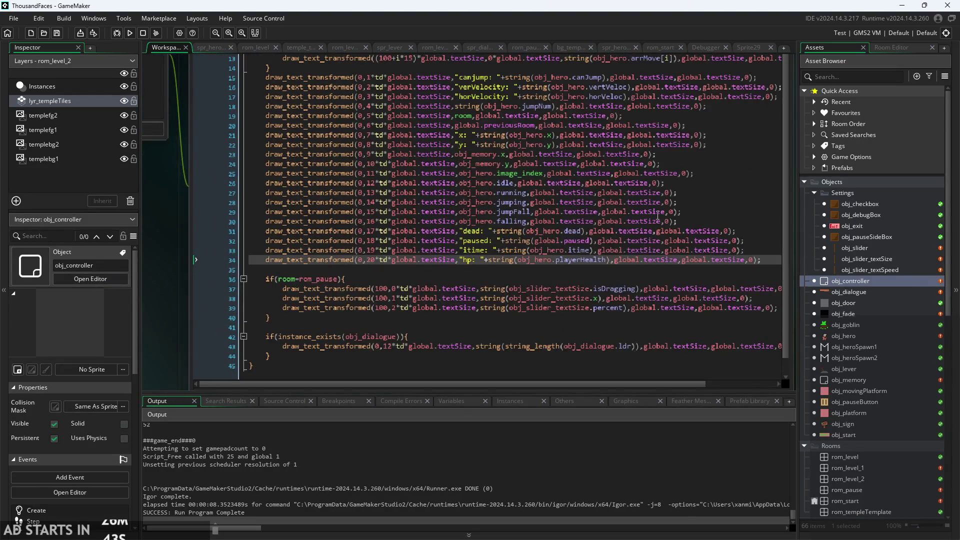
- Duplicate the jumpFall debug line as line 35 and make it draw obj_hero.invani
mouse_move(690, 214)
left_mouse_down()
mouse_move(368, 225)
mouse_move(257, 215)
left_mouse_up()
key("ctrl+c")
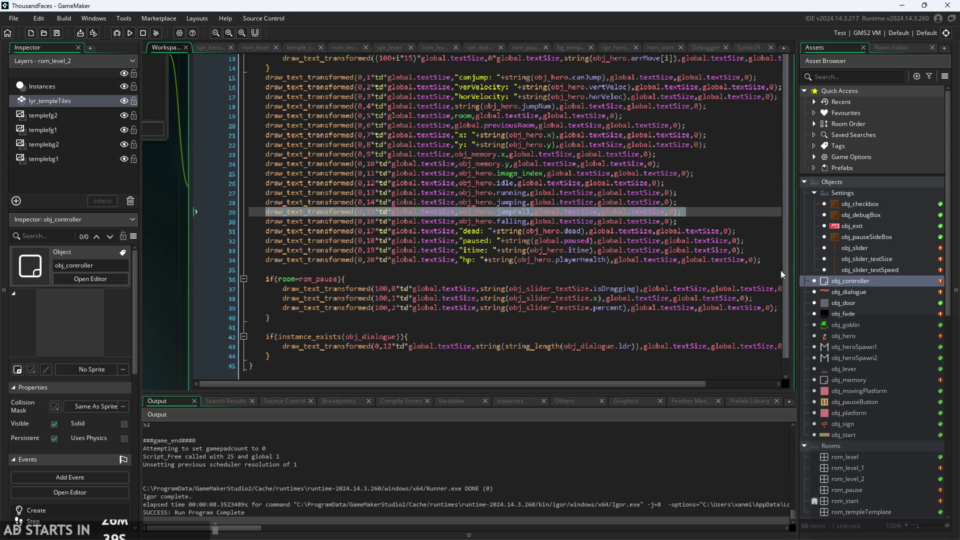
left_click(764, 259)
key("Return")
key("ctrl+v")
key("Down")
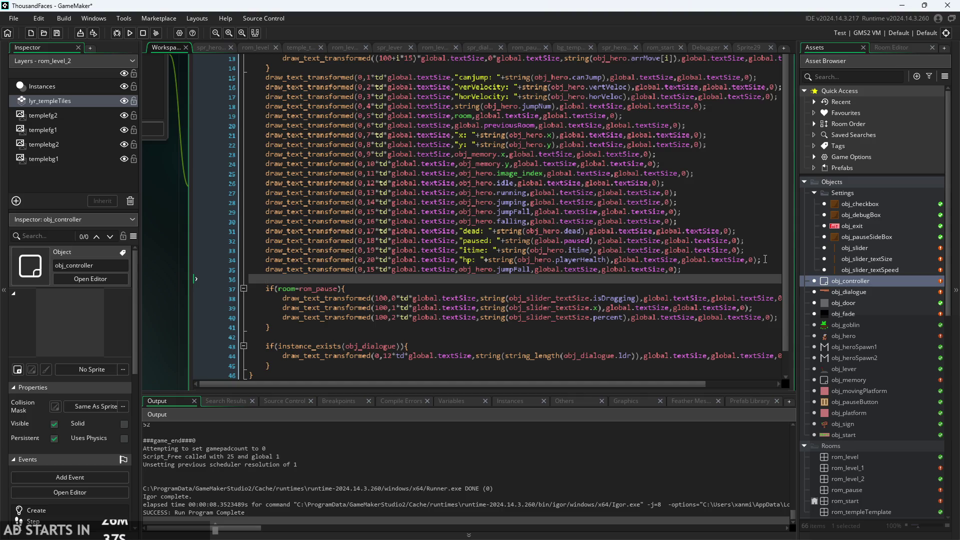
left_click(509, 268)
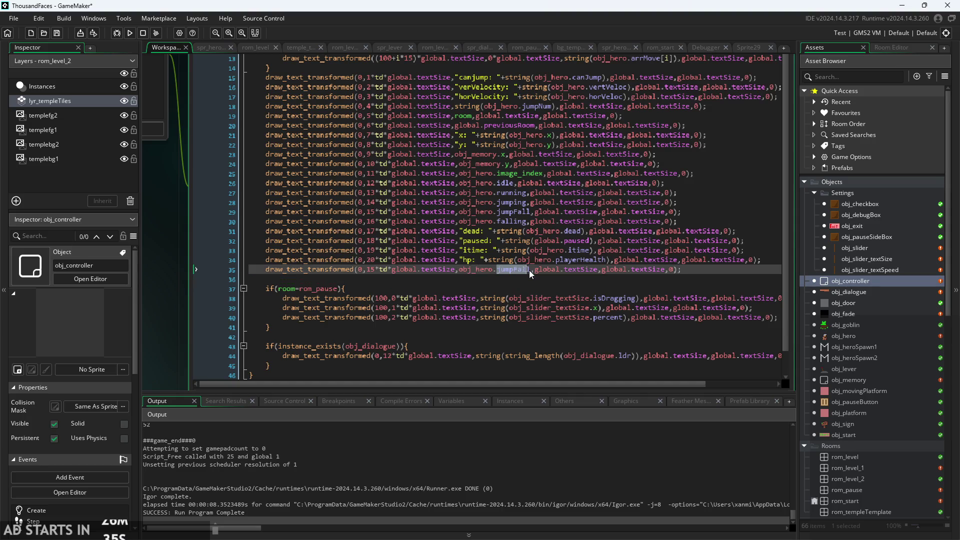
type("invan")
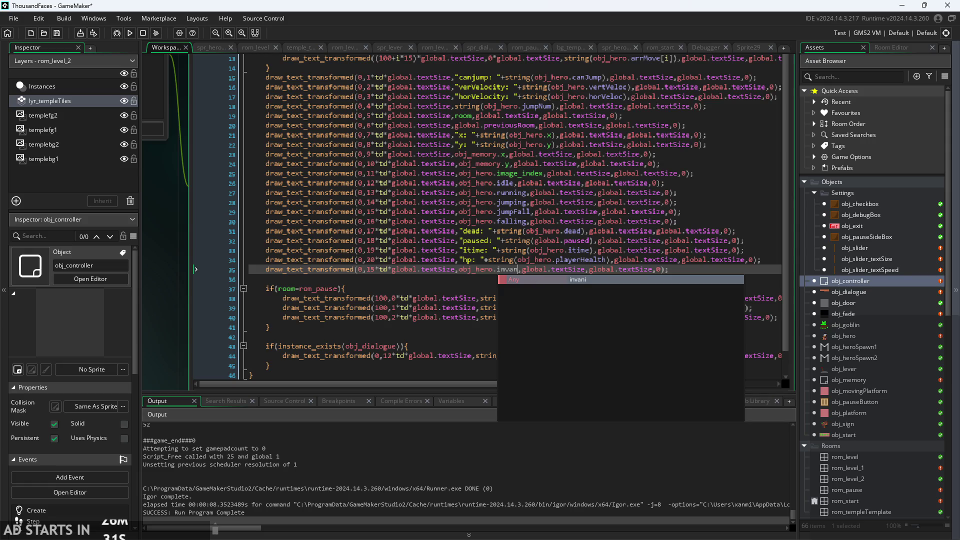
left_click(641, 283)
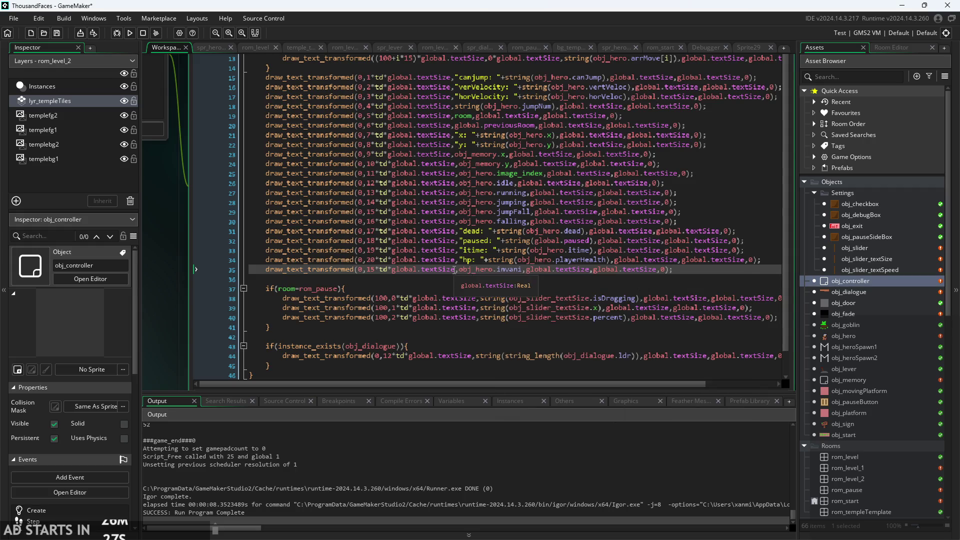
- Change line 35's row from 15 to 21 and prefix the value with "invani: "+
double_click(372, 270)
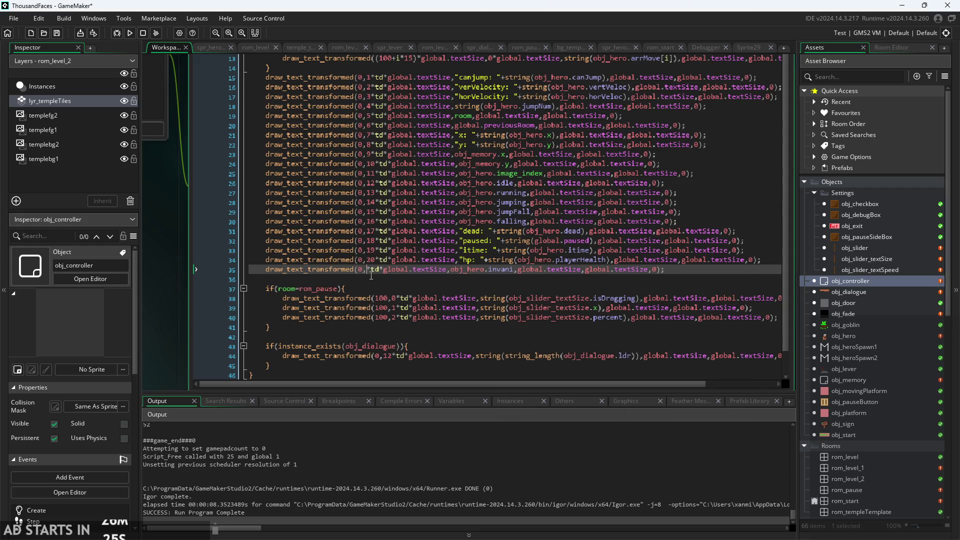
type("21")
left_click(568, 231)
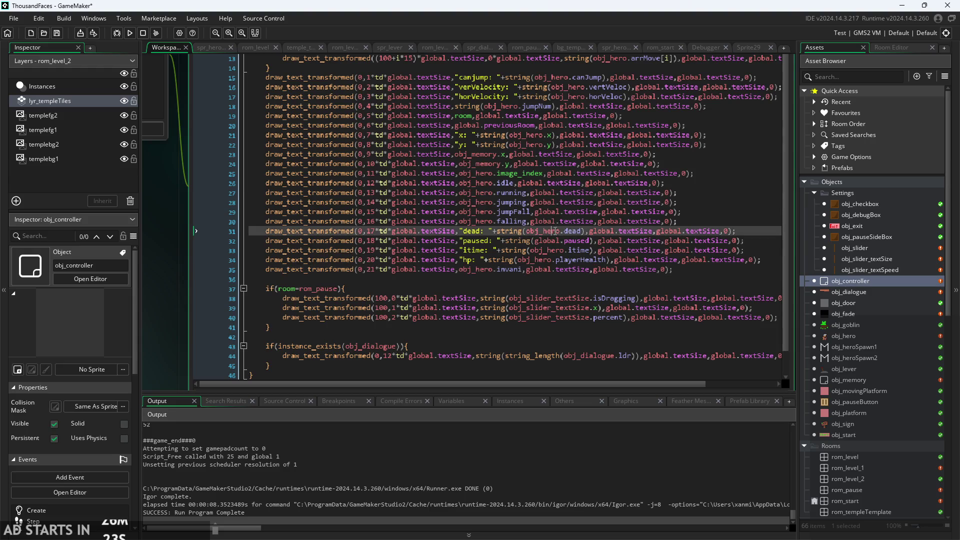
scroll(572, 285, "up", 3)
scroll(572, 286, "down", 3)
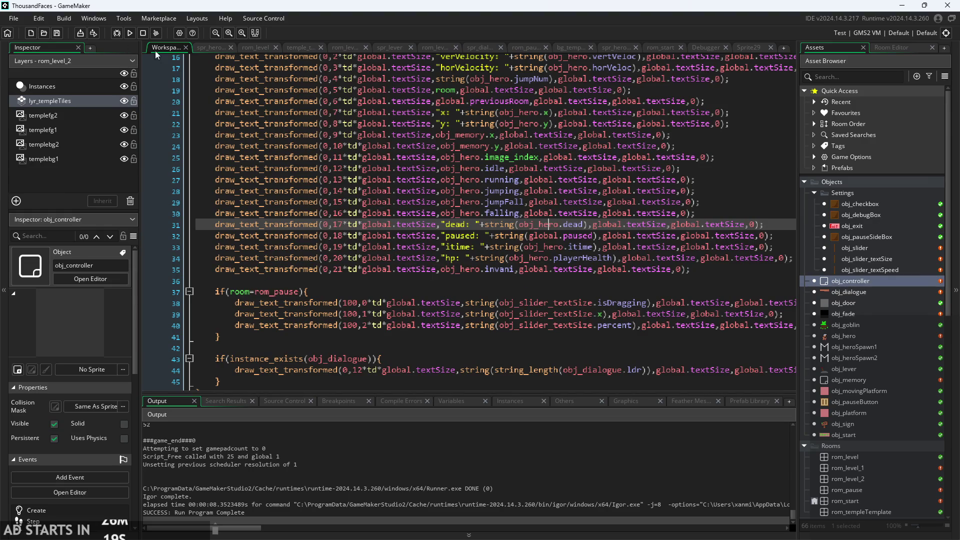
left_click(441, 269)
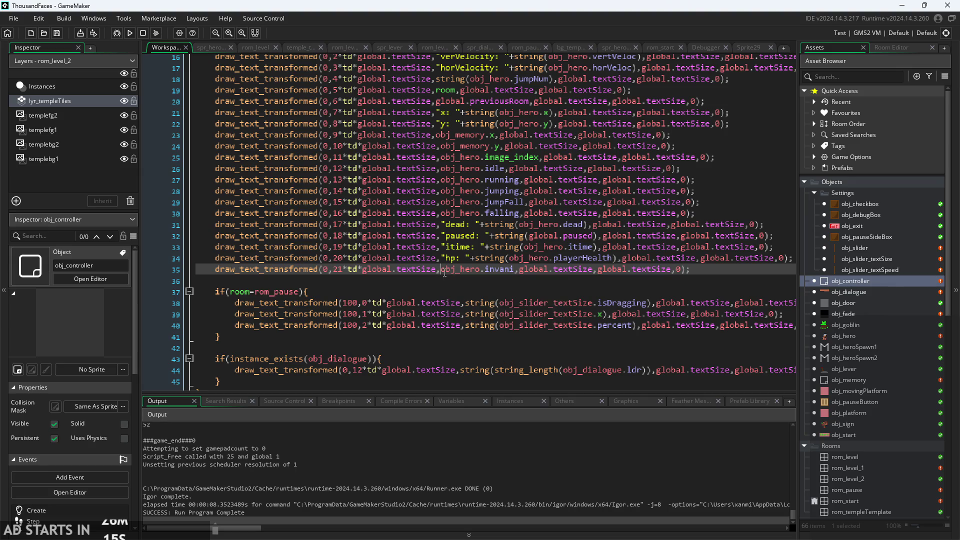
type("\"invani")
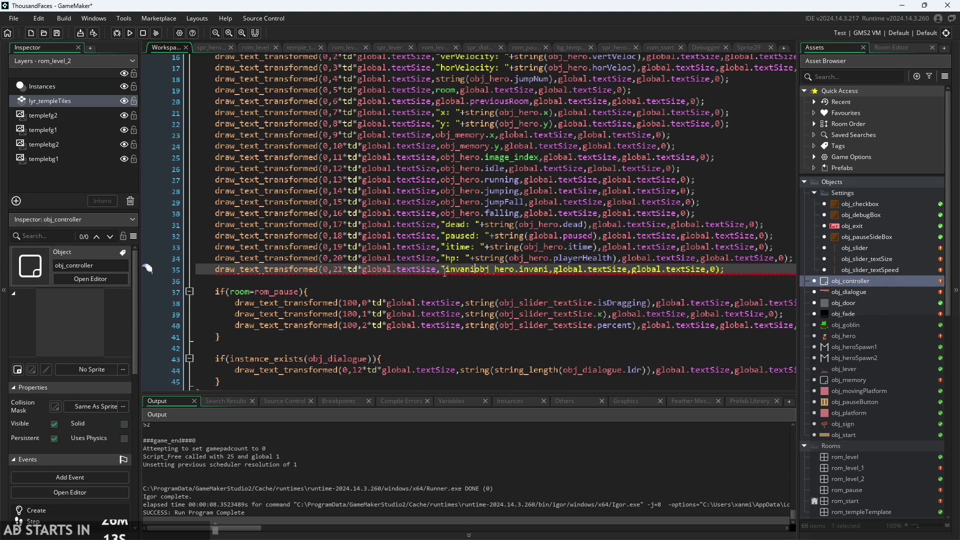
type(": \"")
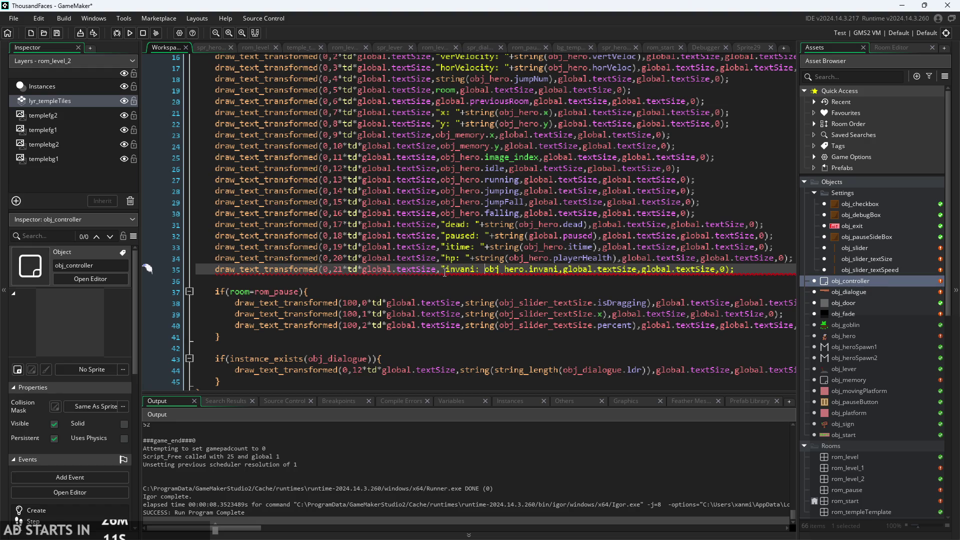
type("+")
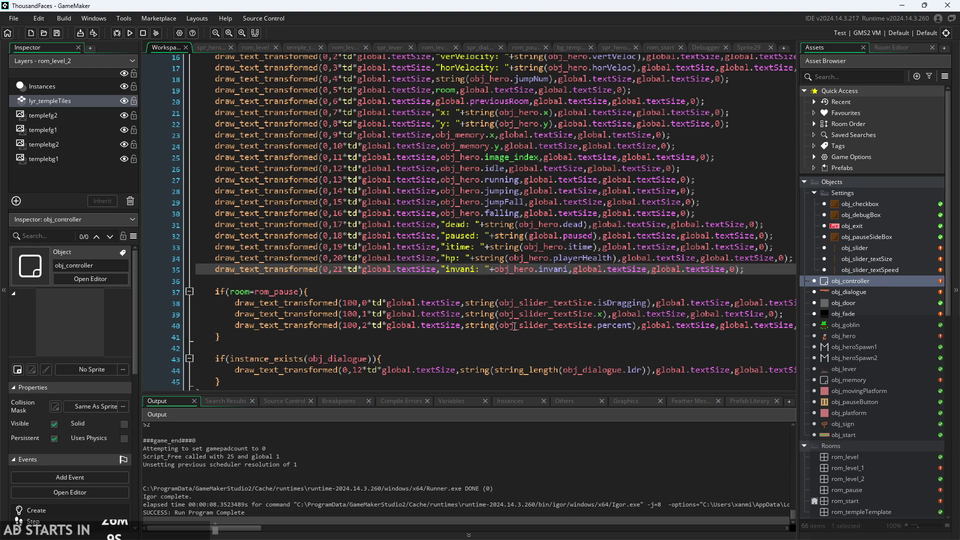